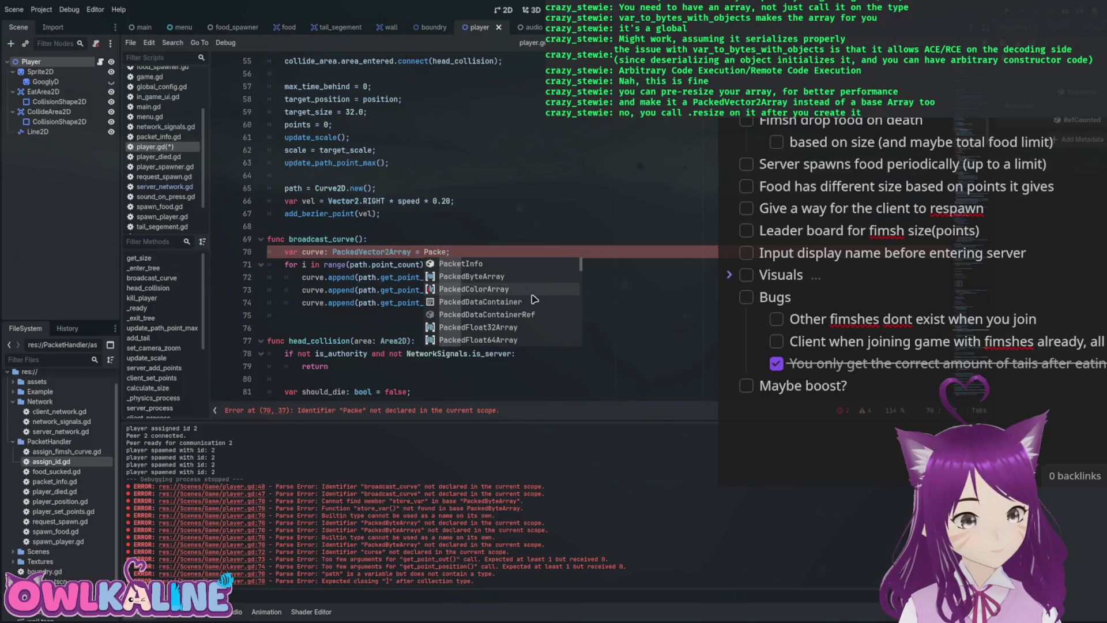
Declare curve in broadcast_curve as a PackedVector2Array and save player.gd.
text(dVe)
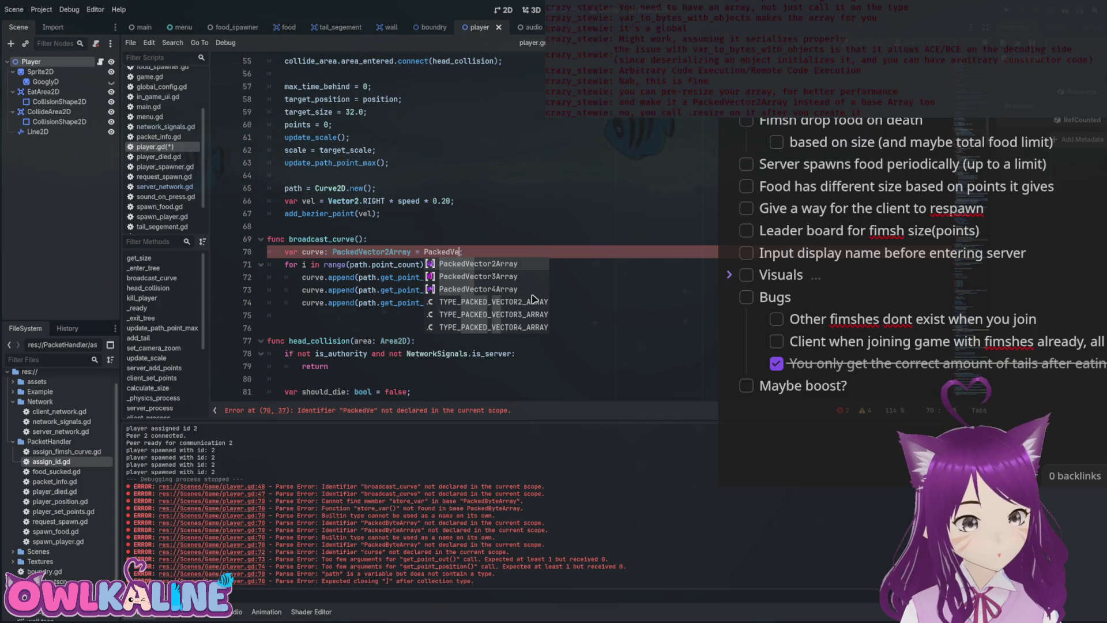
key(Return)
text(.new()
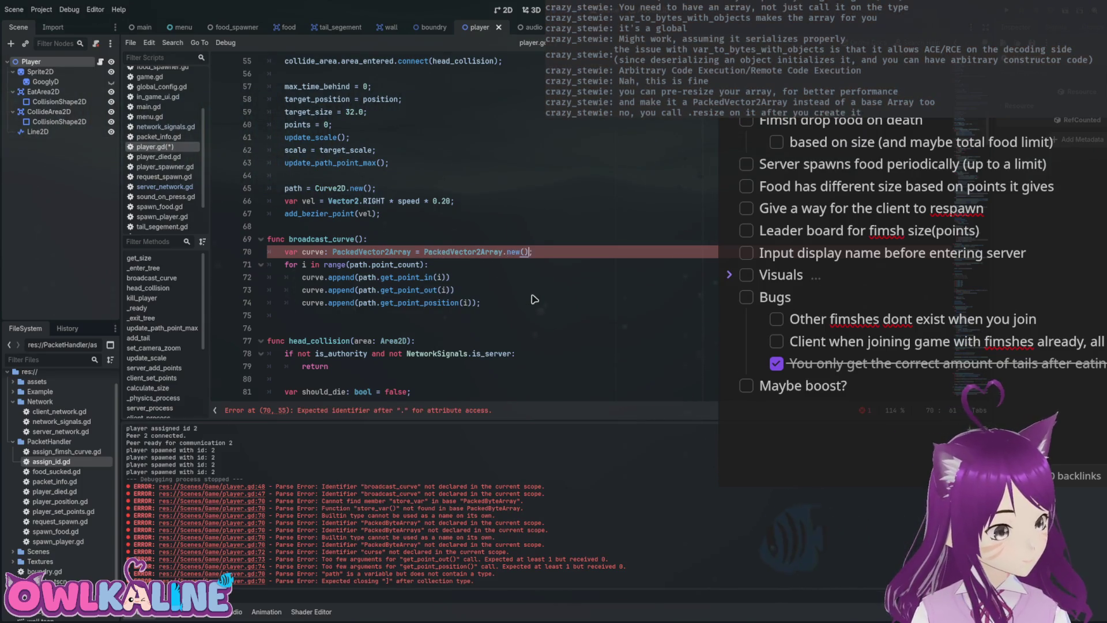
text(;)
key(ctrl+s)
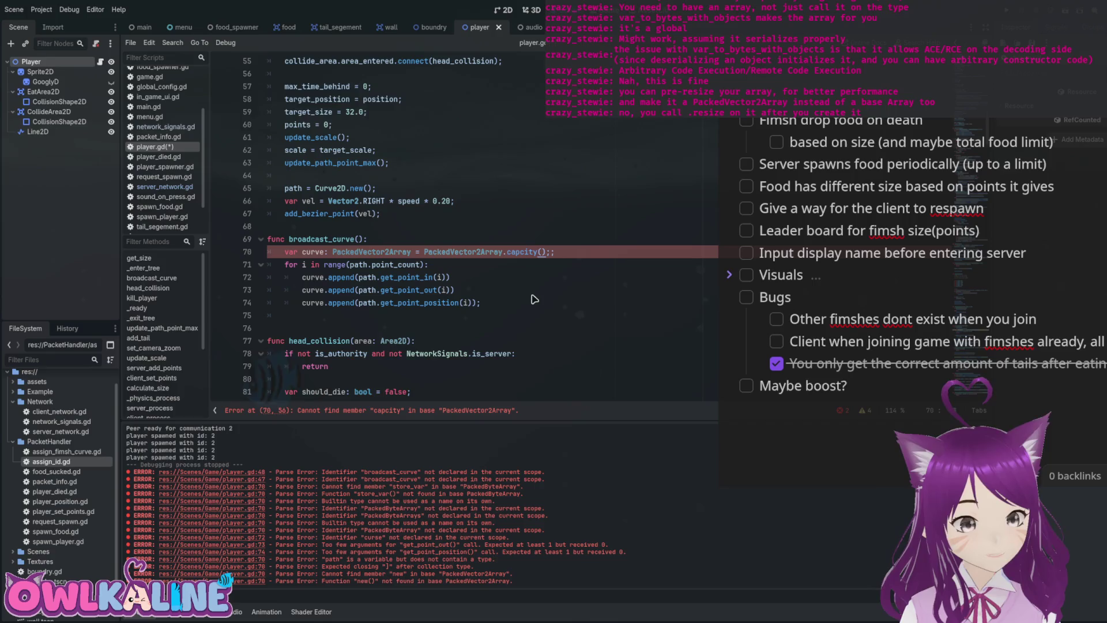
key(BackSpace)
key(BackSpace)
key(BackSpace)
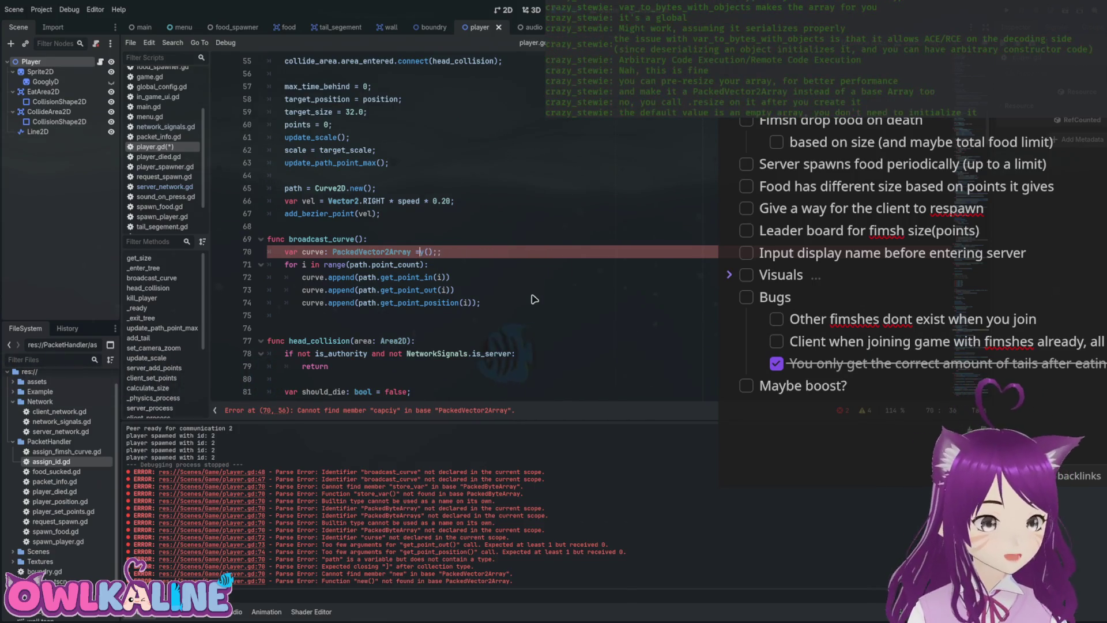
text([])
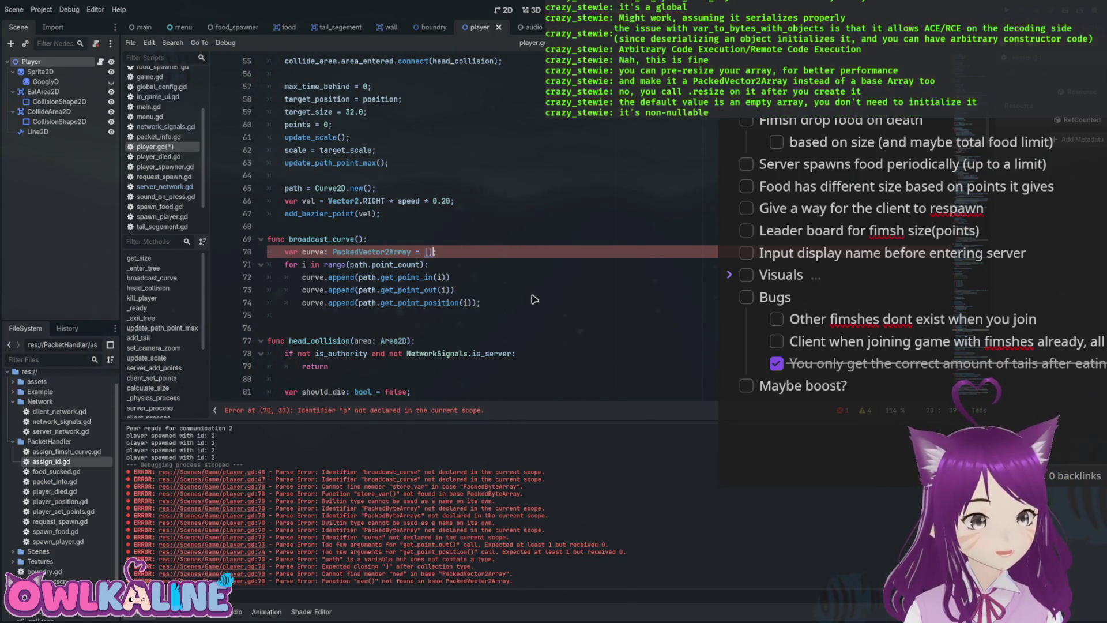
key(End)
Add 'curve.resize(path.point_count * 3);' below the curve declaration and save.
key(Return)
text(curve)
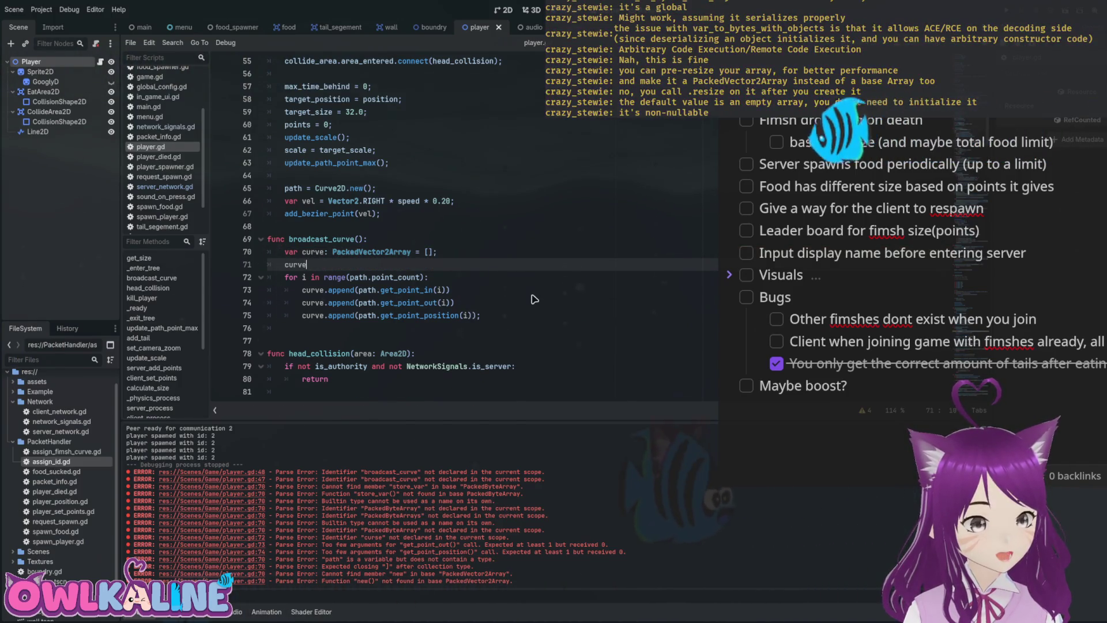
text(.cap)
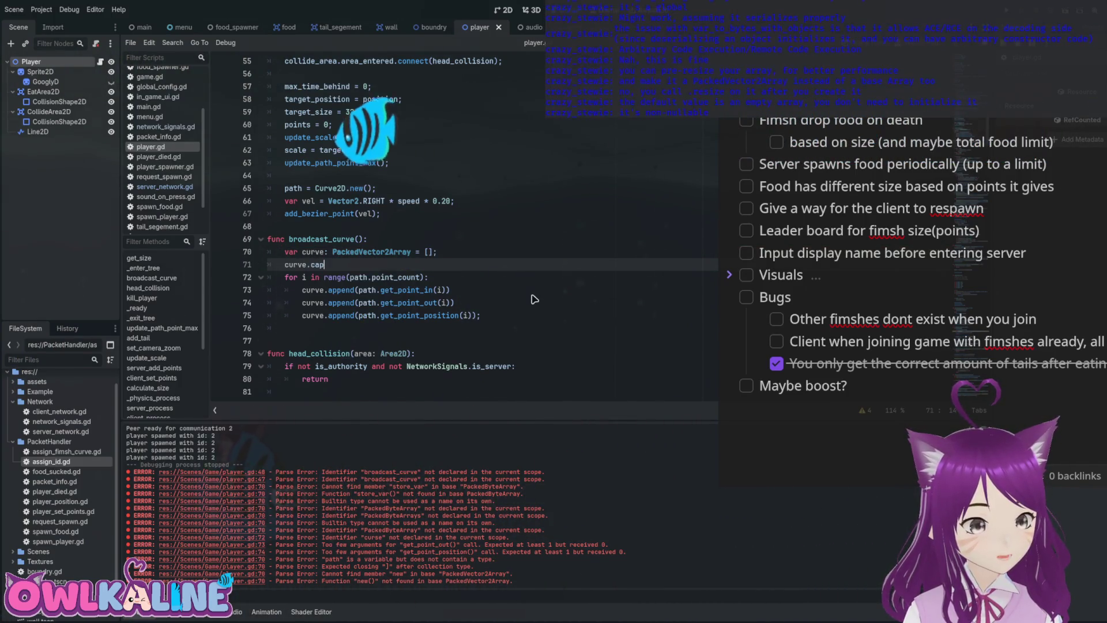
key(ctrl+space)
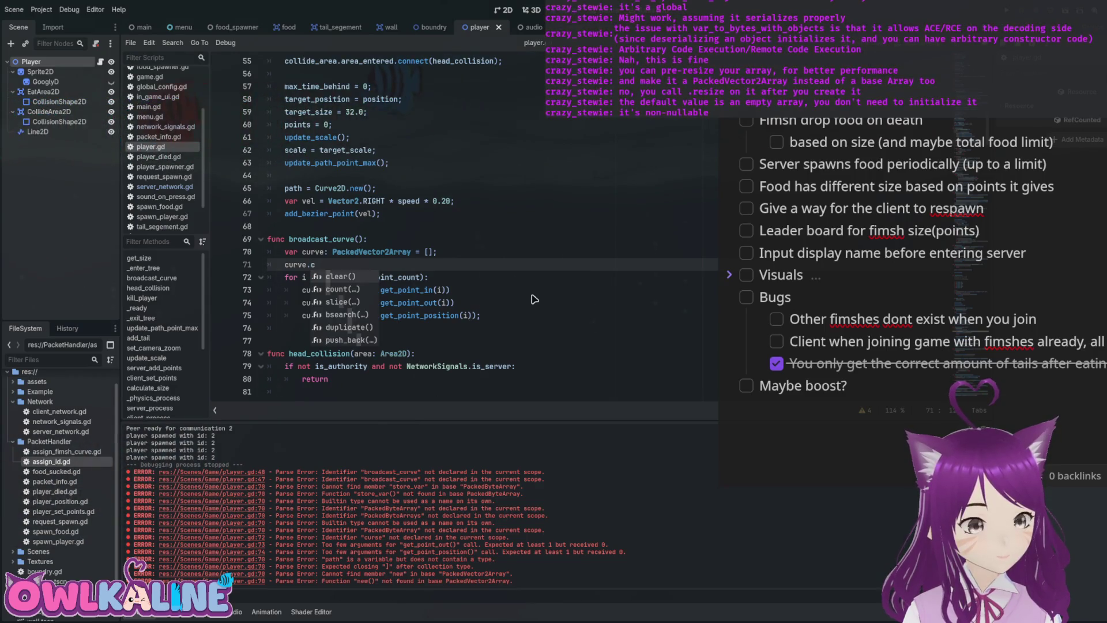
key(BackSpace)
key(BackSpace)
text(res)
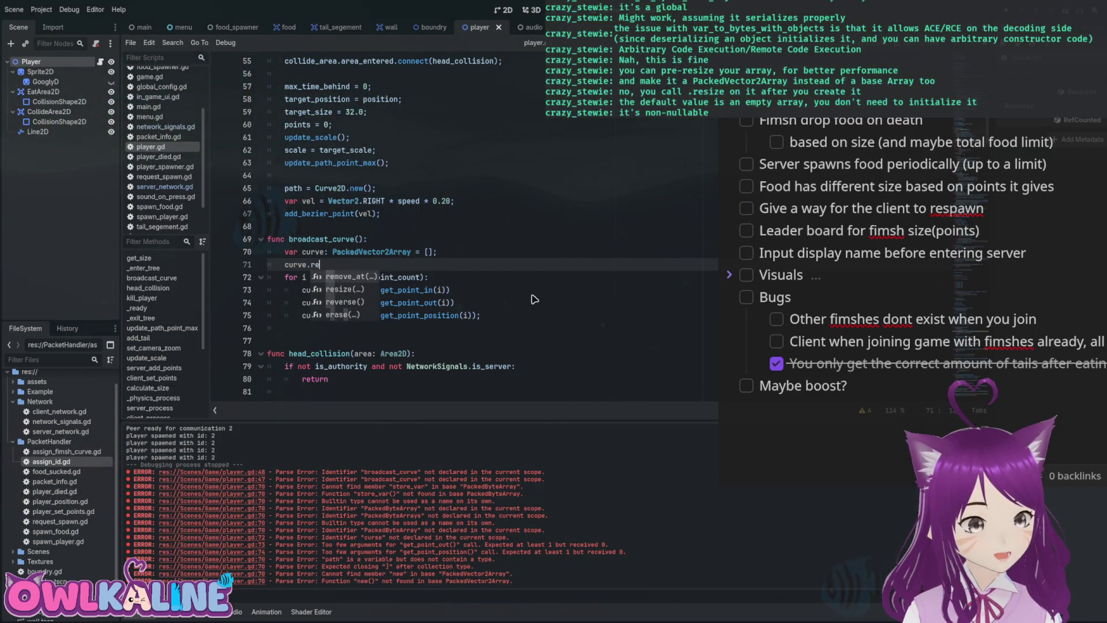
key(Return)
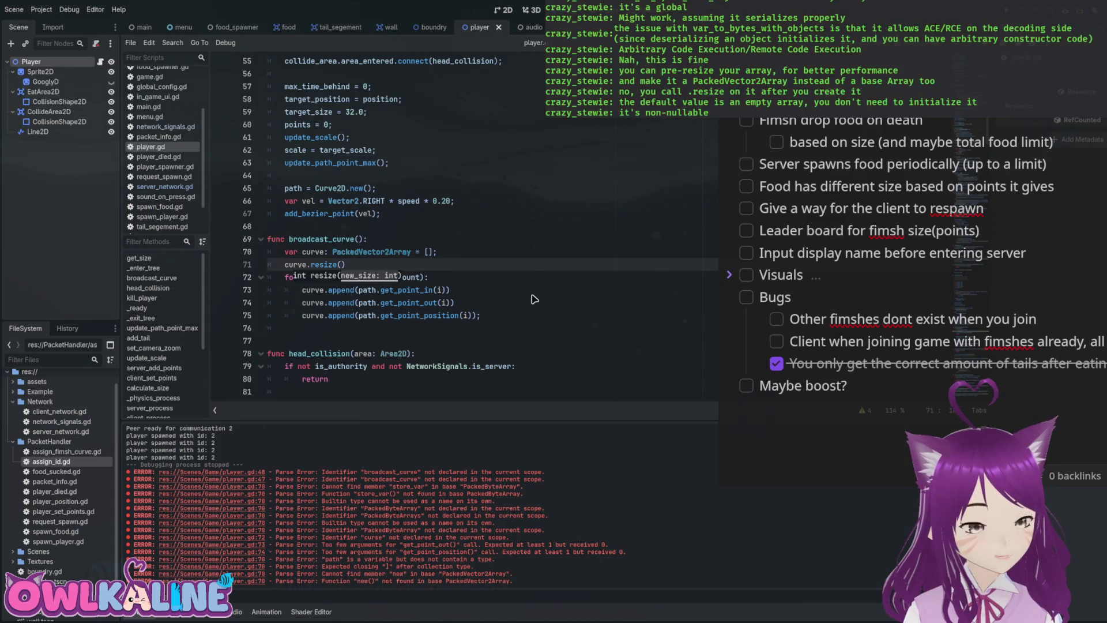
text(path.)
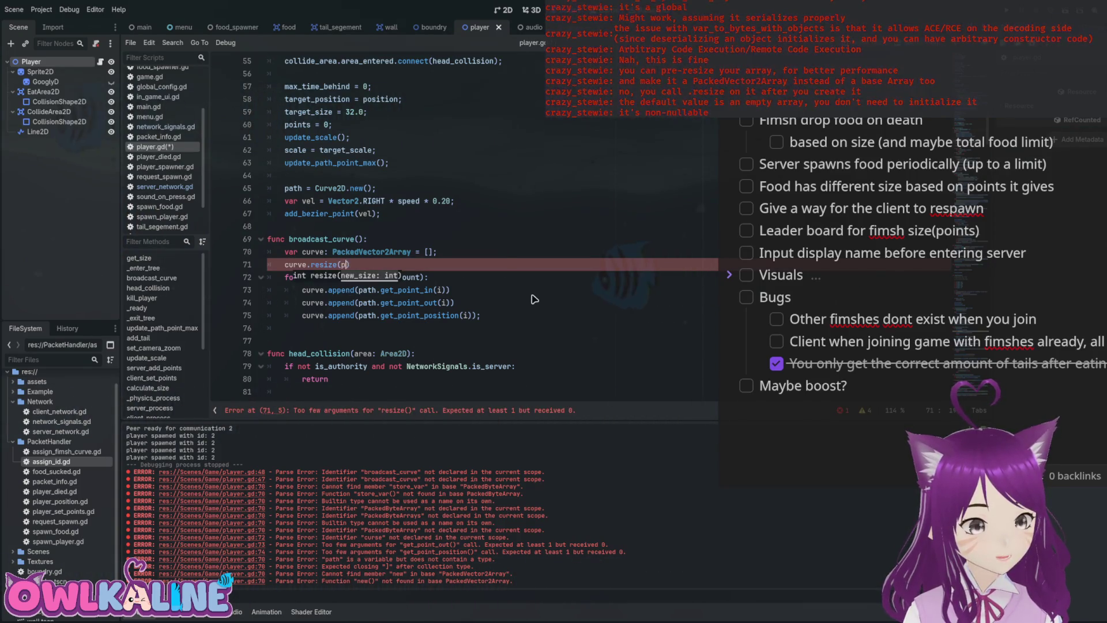
text(po)
key(Return)
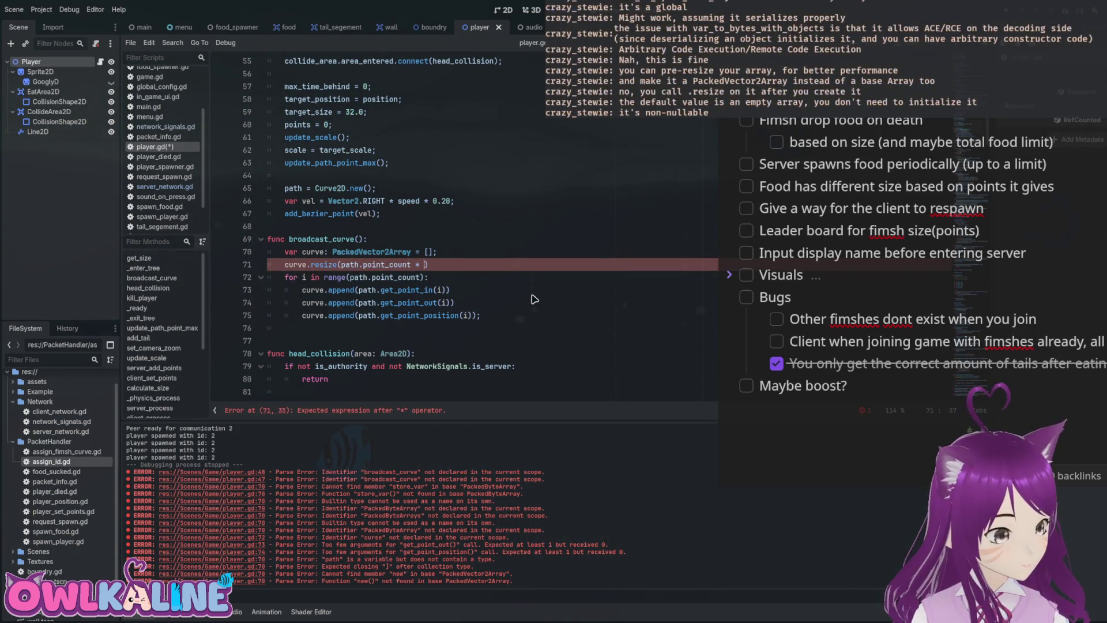
text();)
key(ctrl+s)
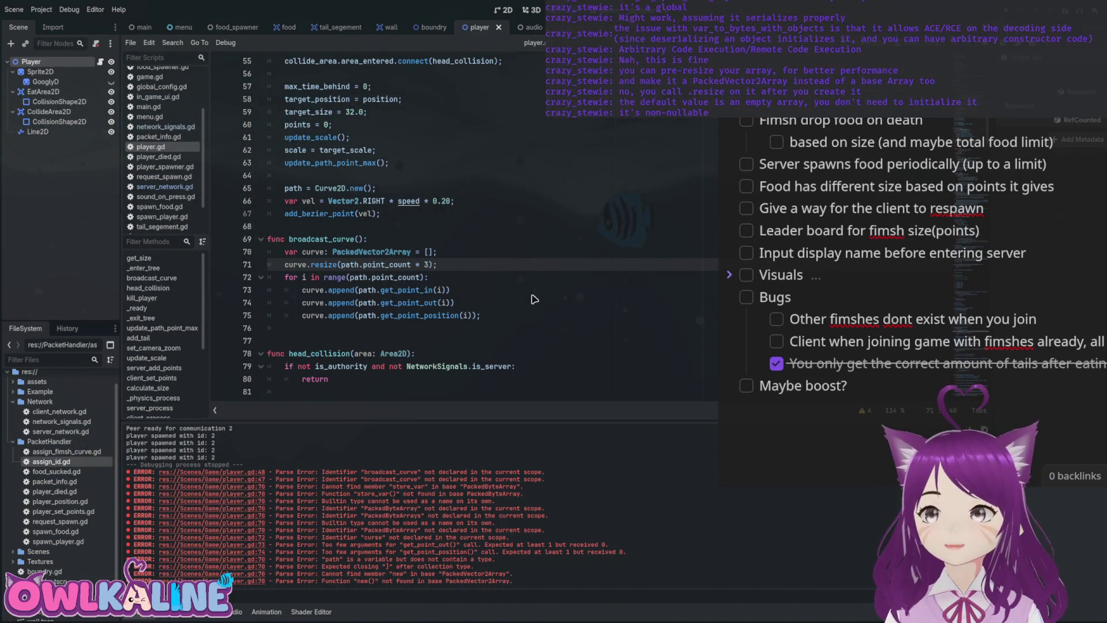
Drop curve's empty-array initialiser, add blank lines around the loop, and open assign_fimsh_curve.gd.
key(Up)
key(Left)
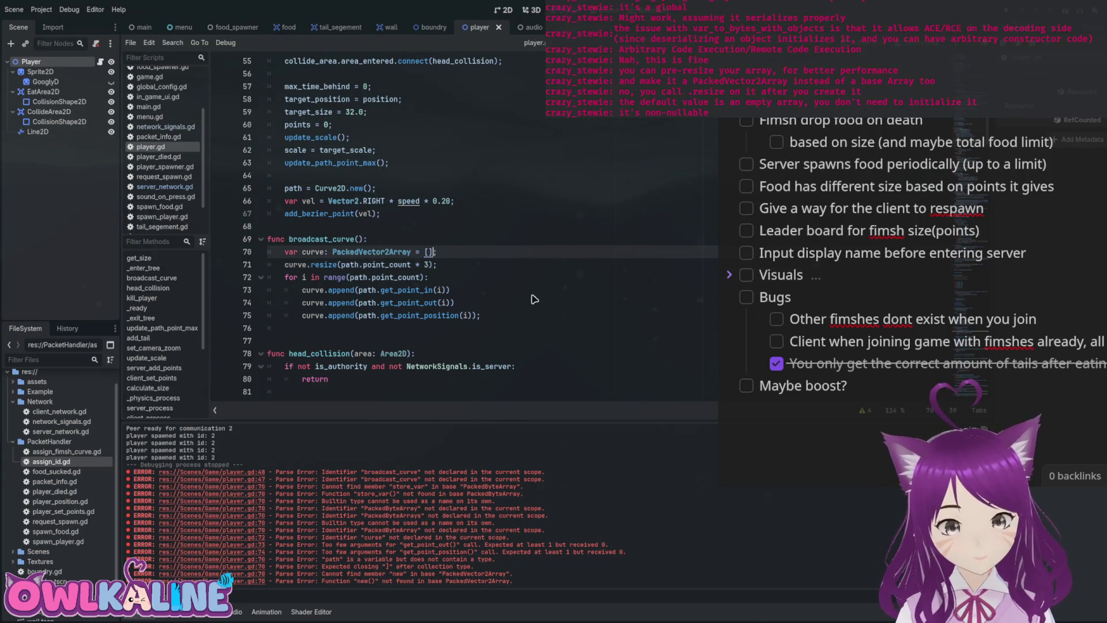
key(BackSpace)
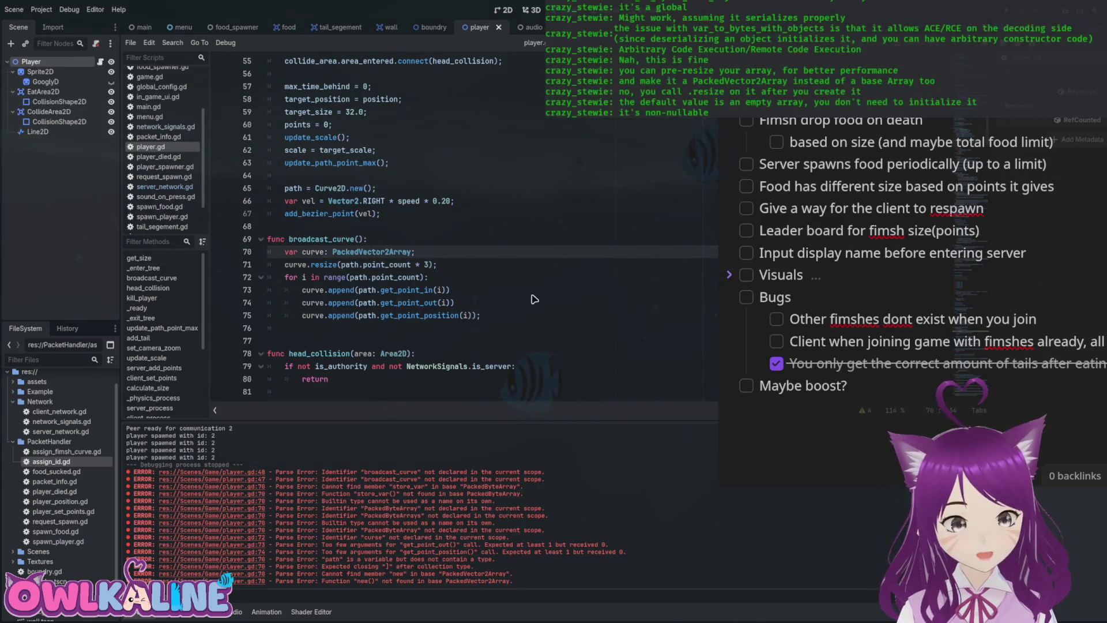
key(Down)
key(End)
key(Return)
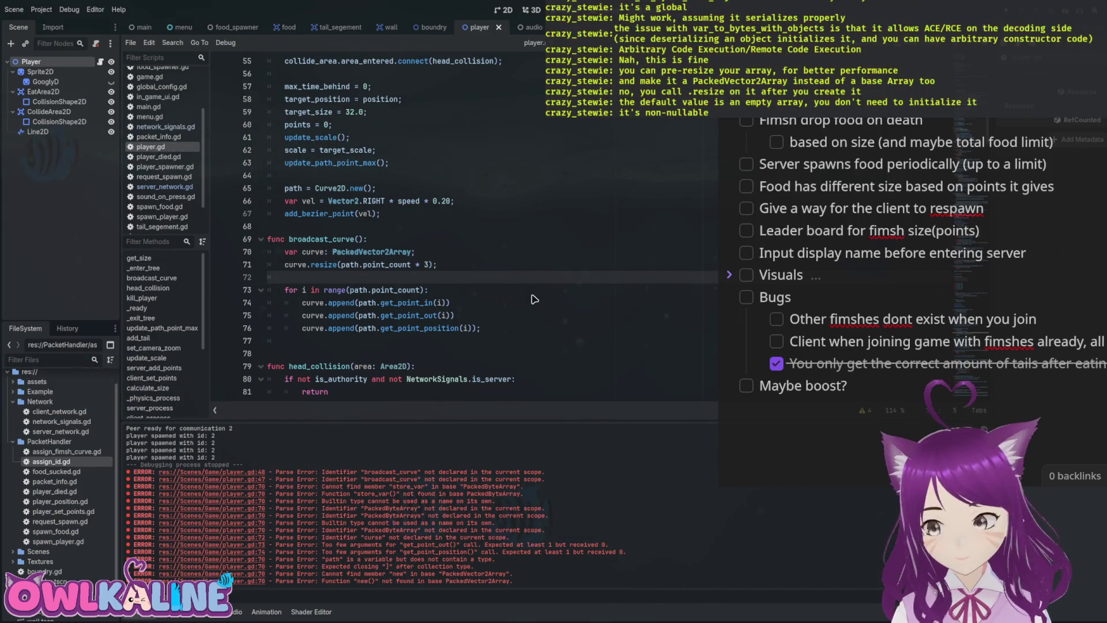
key(Down)
key(Down)
key(Down)
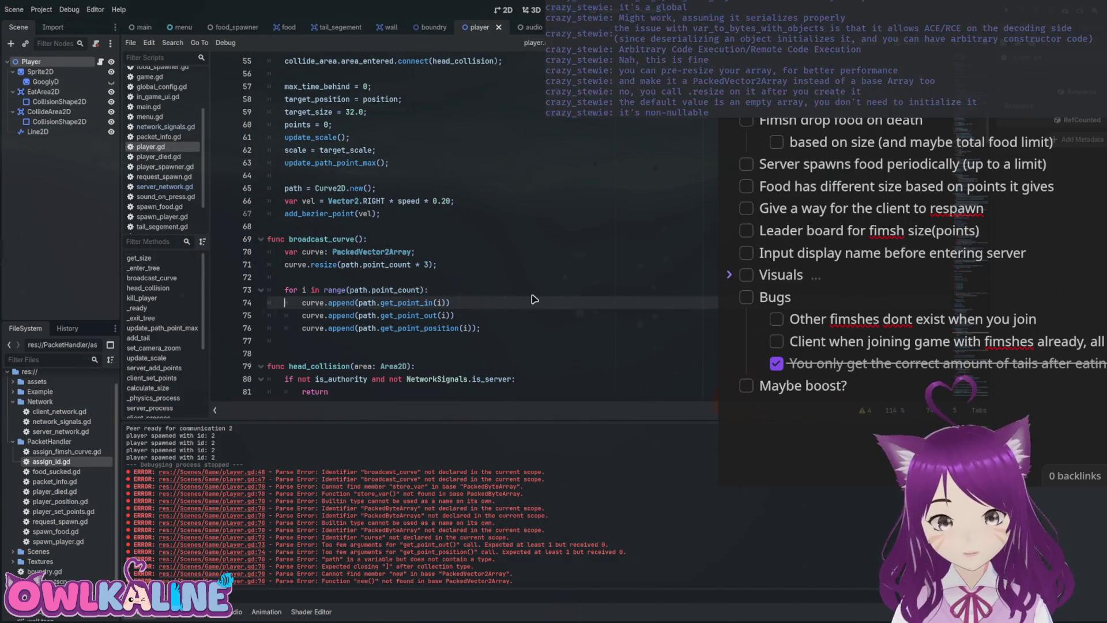
key(Down)
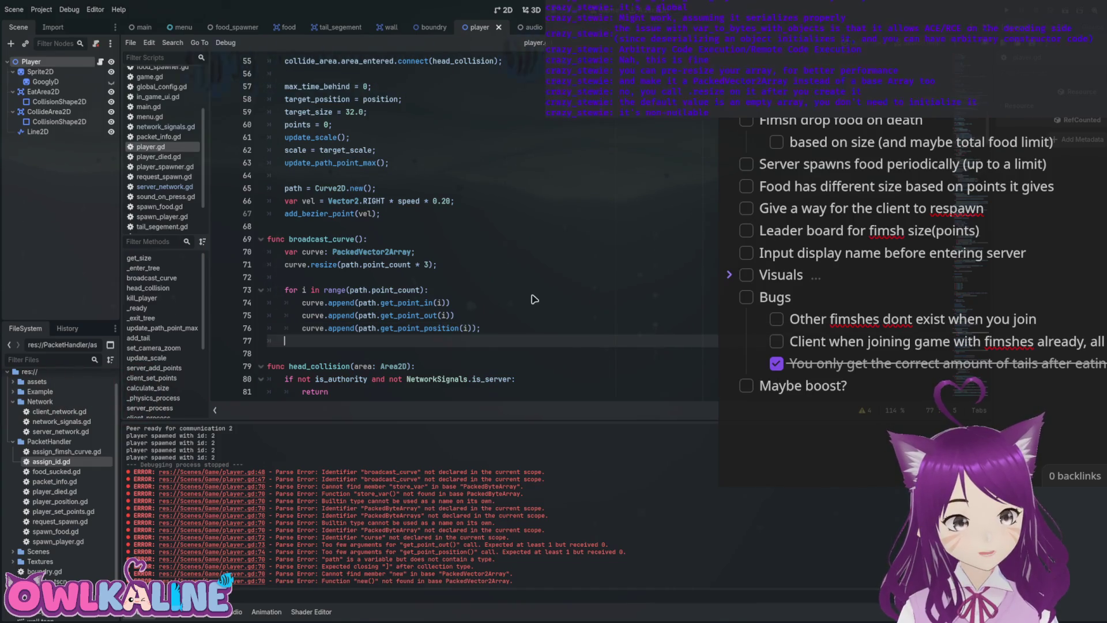
key(Return)
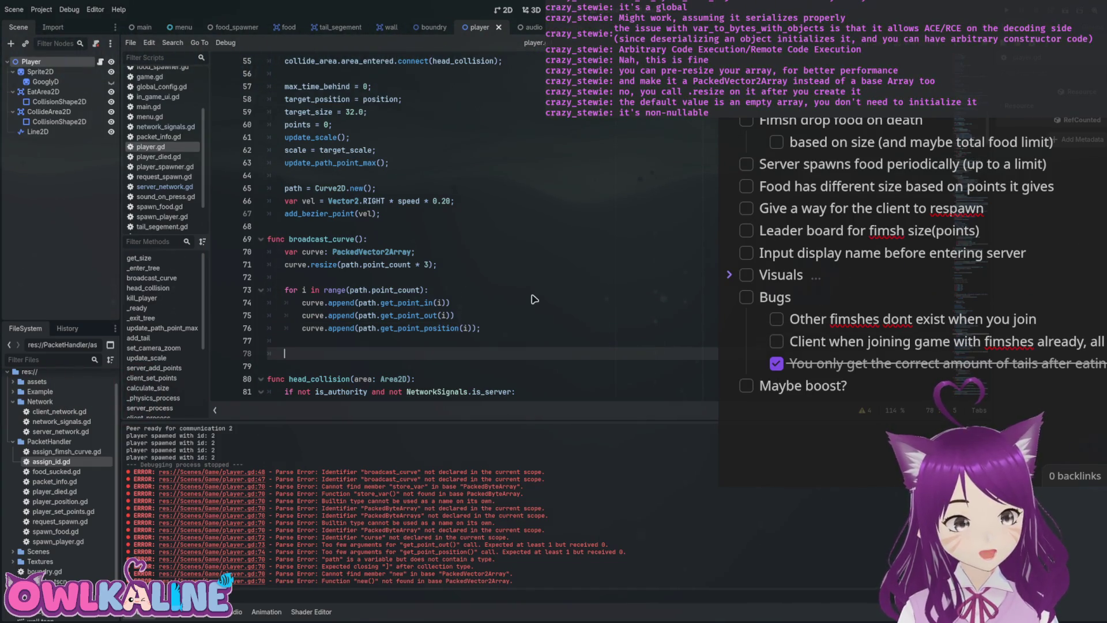
double_click(66, 452)
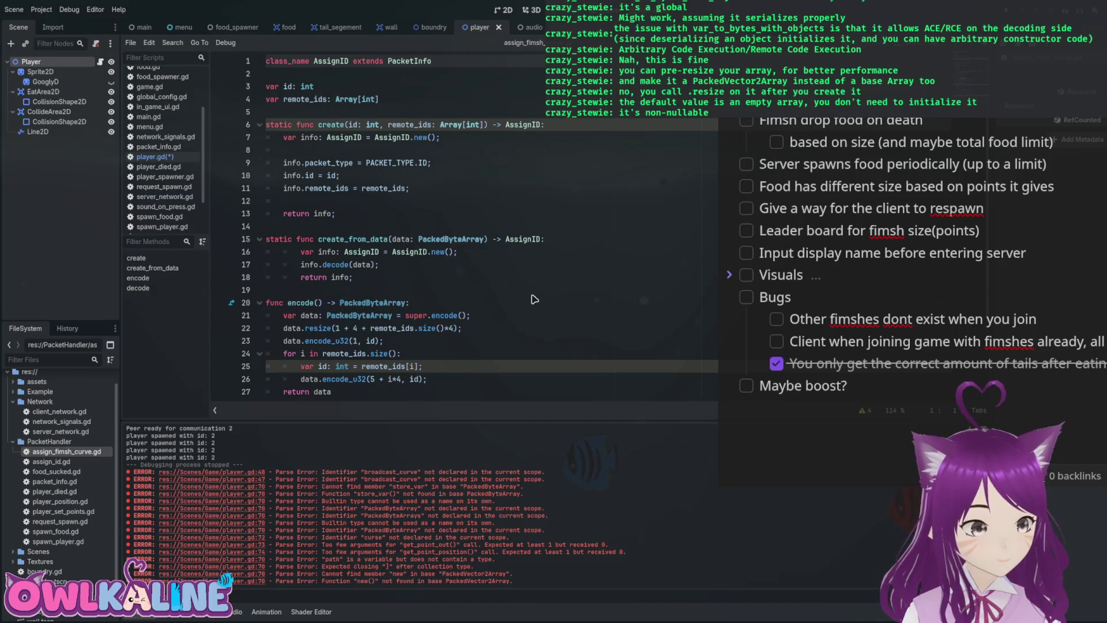
Rename the AssignID class to AssignFimshCurve throughout the script and save.
key(ctrl+Right)
key(ctrl+Right)
key(ctrl+BackSpace)
text(Assig)
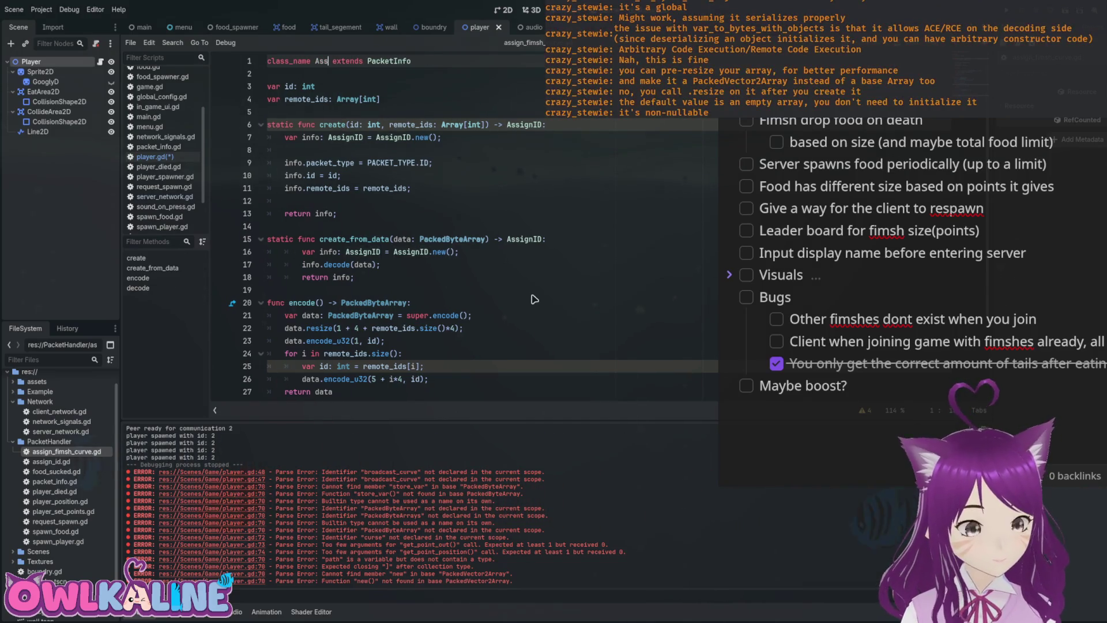
text(nFimshCurve)
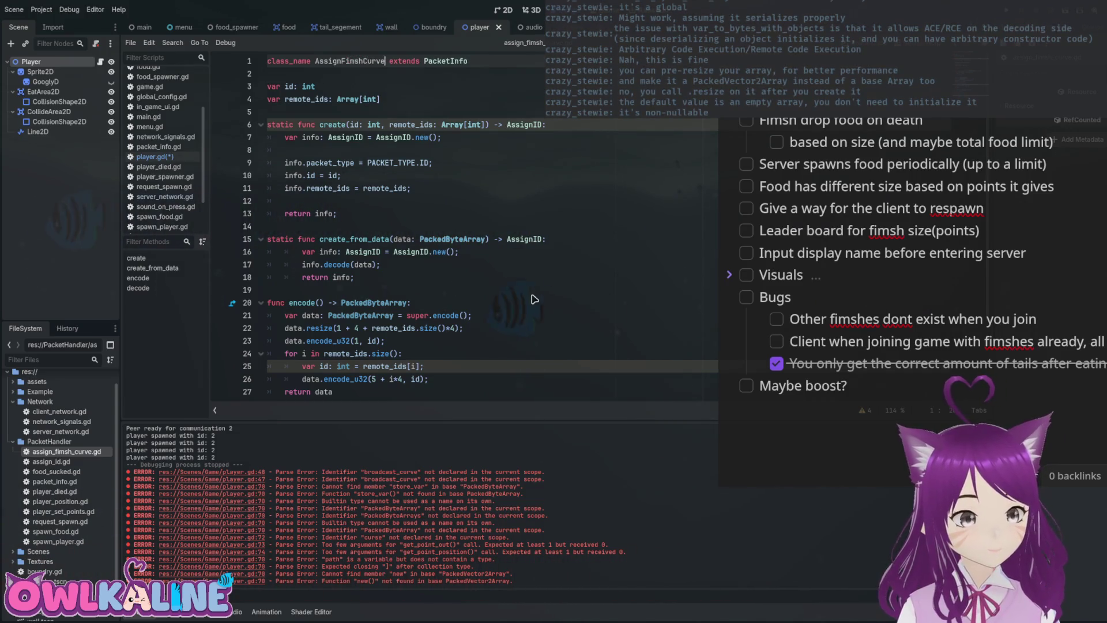
key(Down)
key(Down)
key(Down)
key(ctrl+d)
key(ctrl+d)
key(ctrl+d)
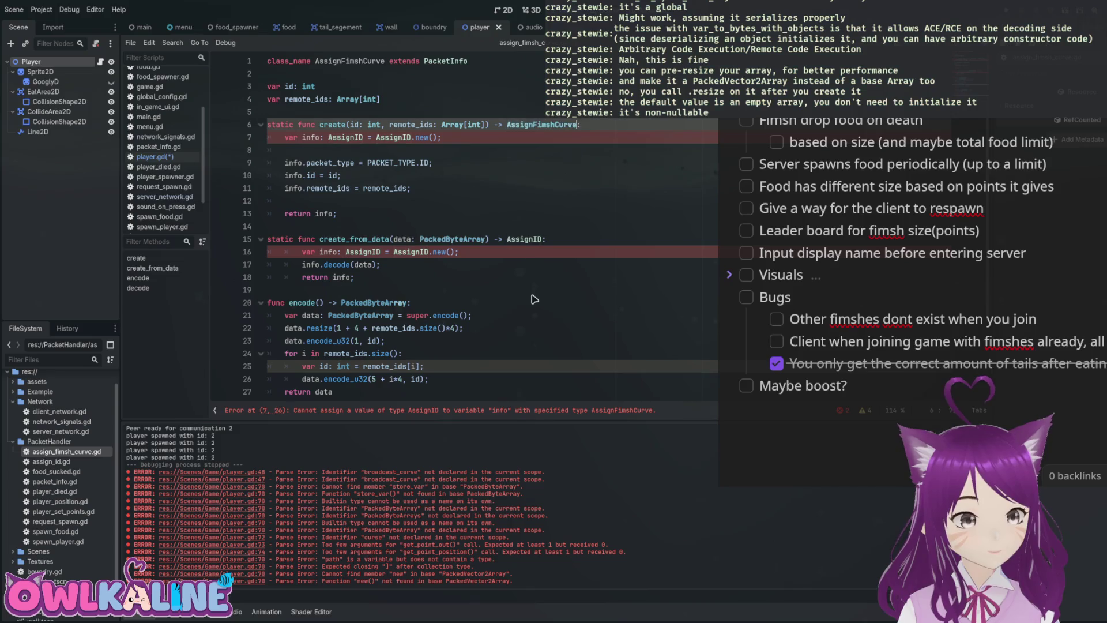
text(AssignFimshCurve)
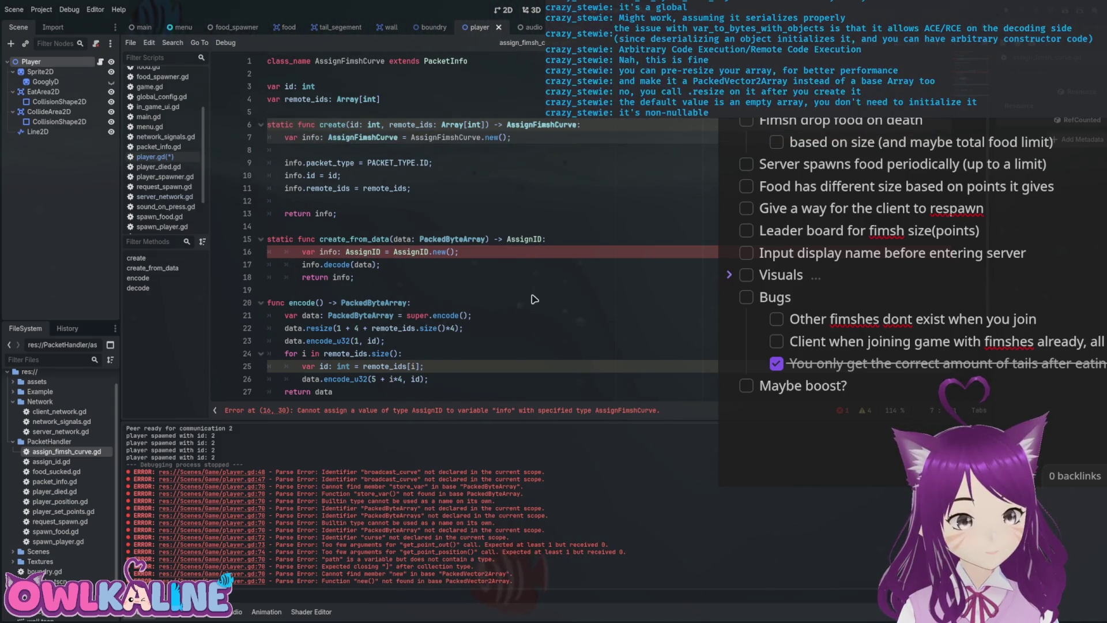
key(Down)
key(Down)
key(Down)
key(ctrl+d)
text(AssignFimshCurve)
key(Down)
key(ctrl+d)
text(AssignFimshCurve)
key(ctrl+d)
text(AssignFimshCurve)
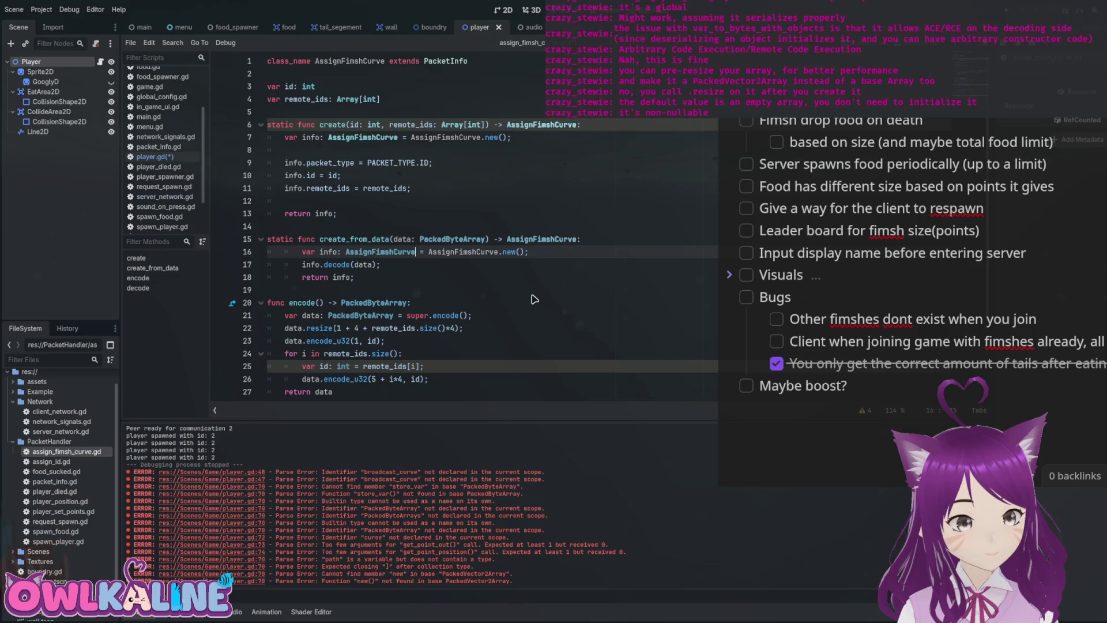
key(ctrl+s)
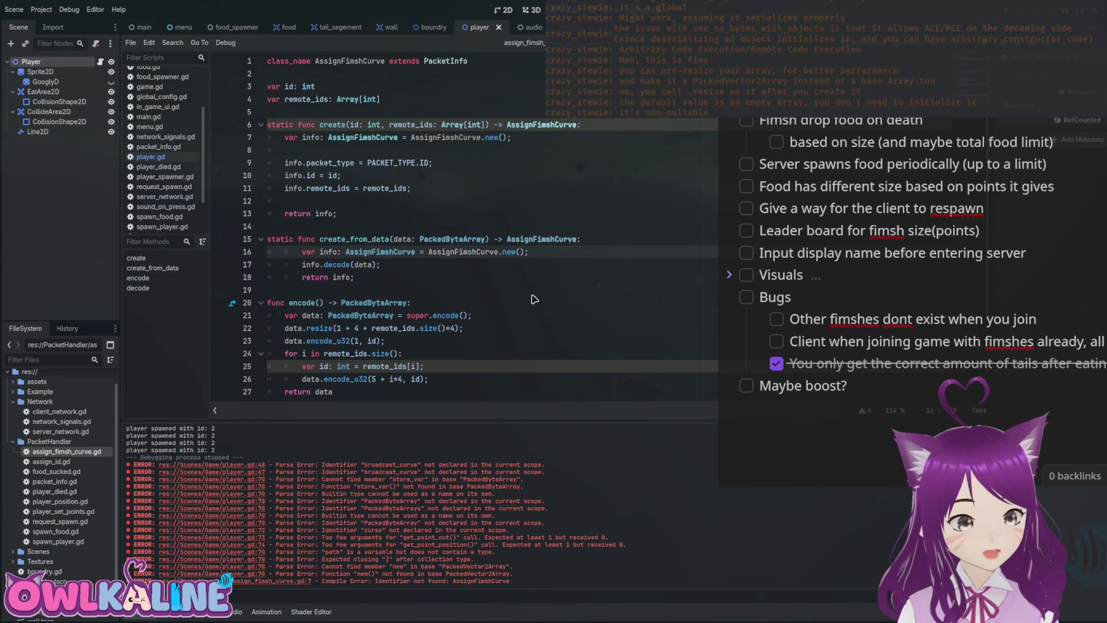
Replace the remote_ids variable and create() parameter with curve: PackedVector2Array.
key(Up)
key(Up)
key(Up)
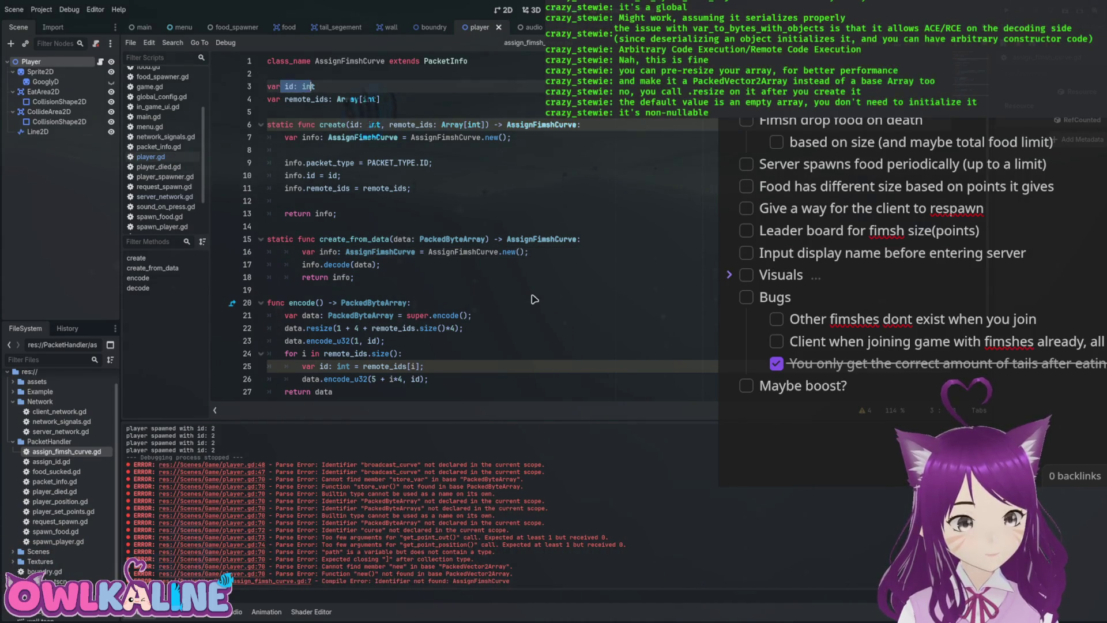
key(Down)
key(ctrl+d)
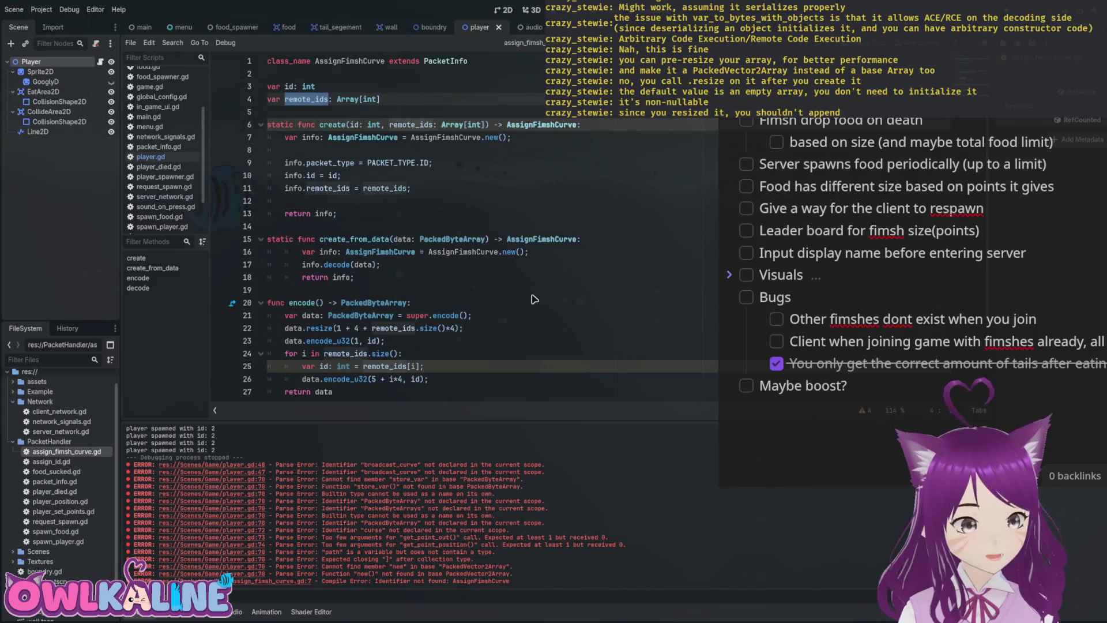
text(curve)
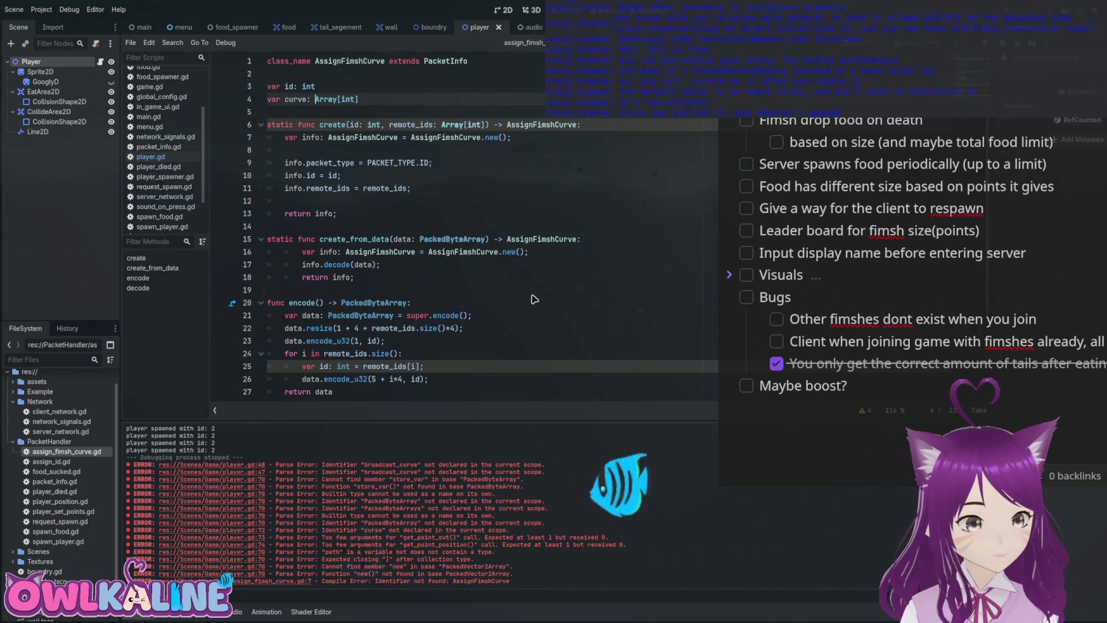
key(shift+End)
key(Delete)
text(Pac)
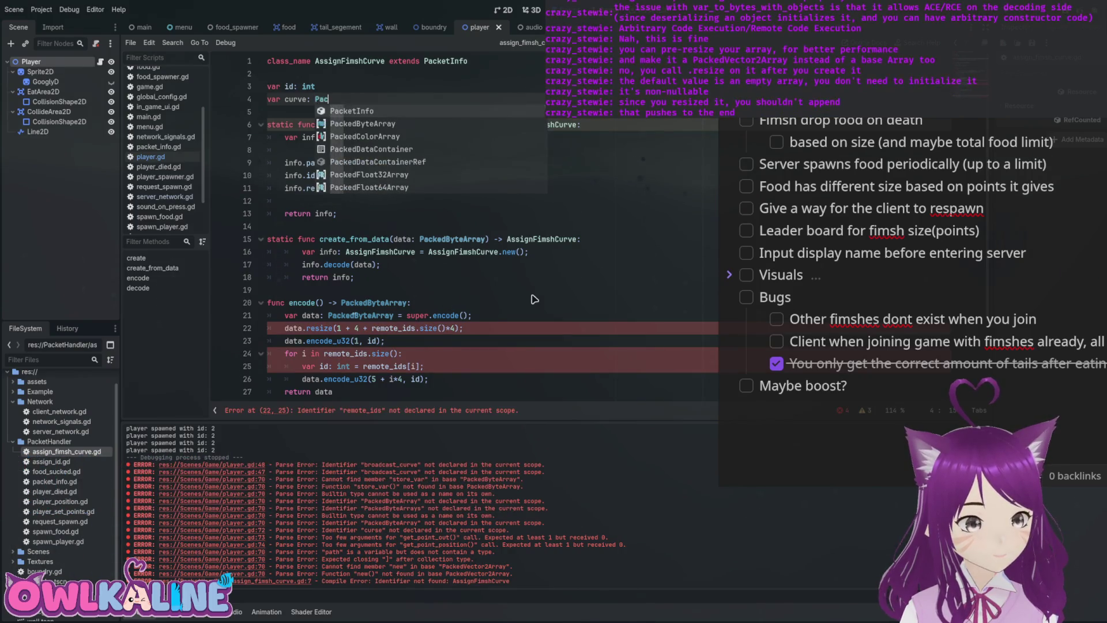
text(kedVe)
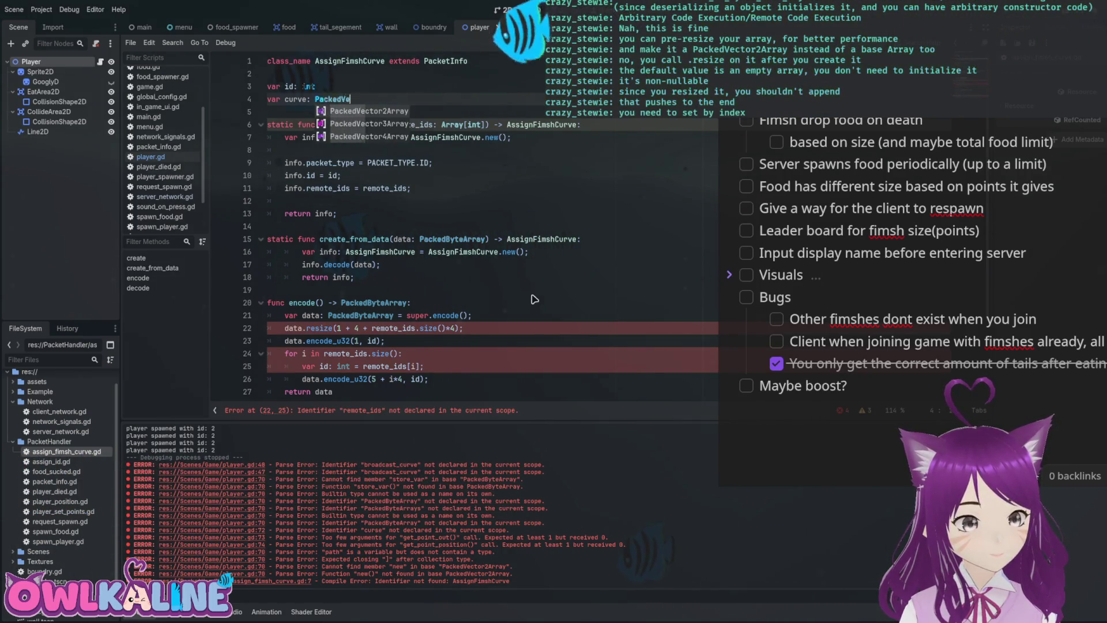
key(Return)
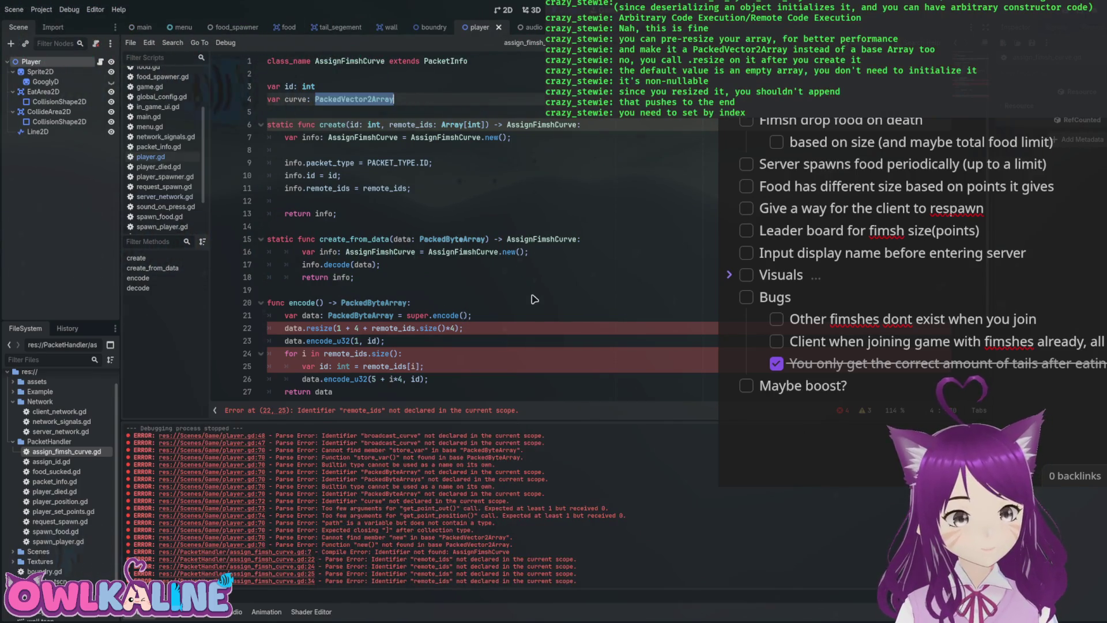
key(Down)
key(Down)
key(ctrl+shift+Right)
key(ctrl+shift+Right)
key(ctrl+shift+Right)
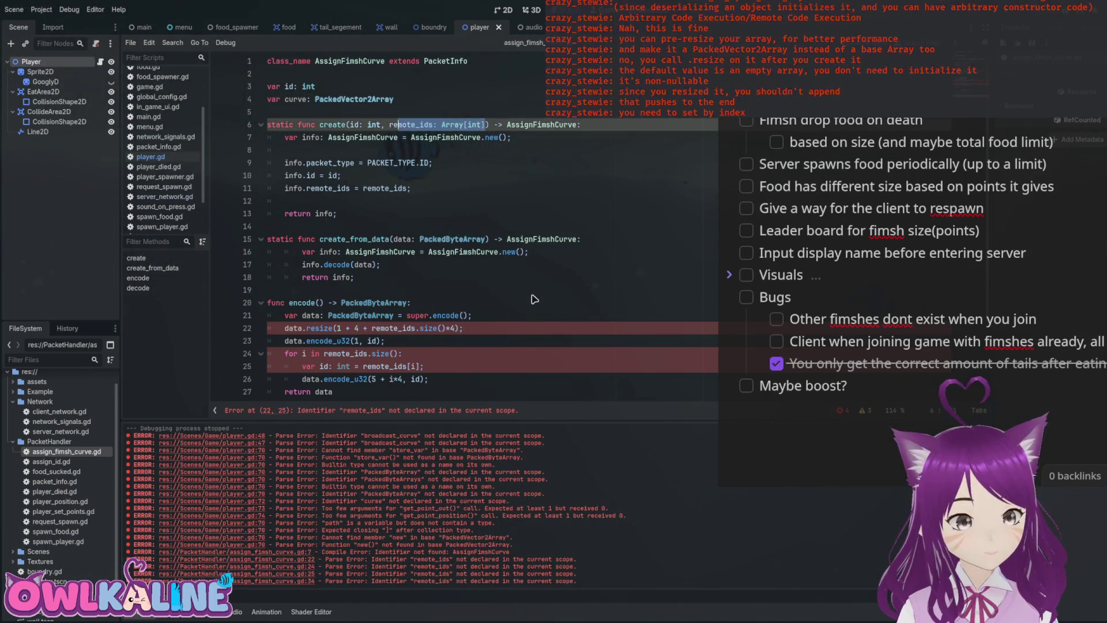
text(curve: PackedVector2Array)
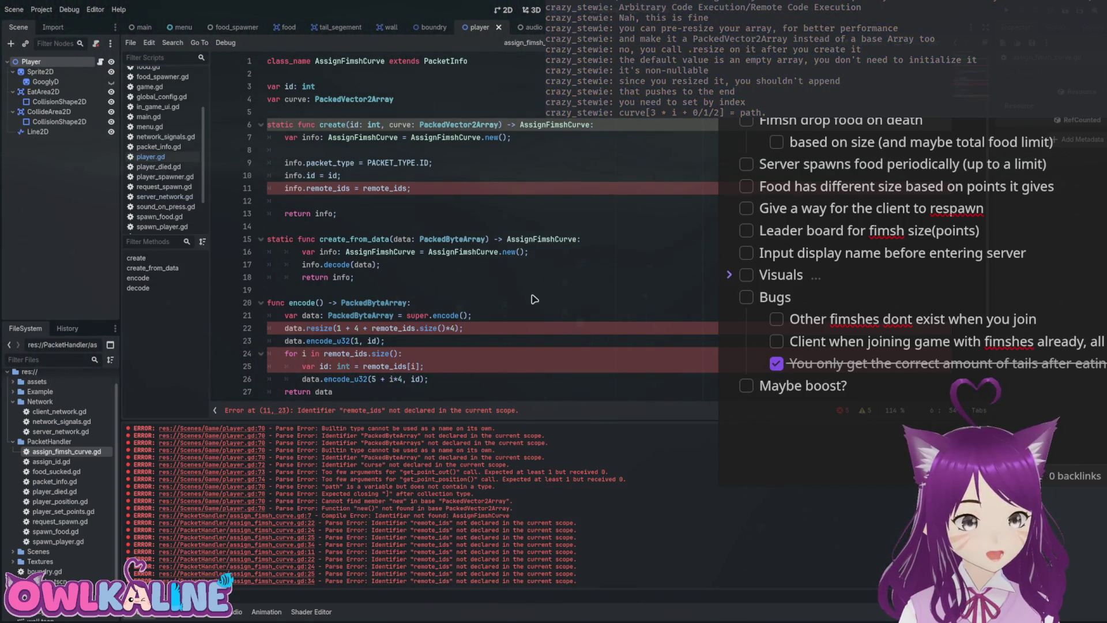
Change the assignment to info.curve = curve, save, and return to player.gd.
key(Down)
key(Down)
key(Down)
key(ctrl+shift+Right)
text(curve)
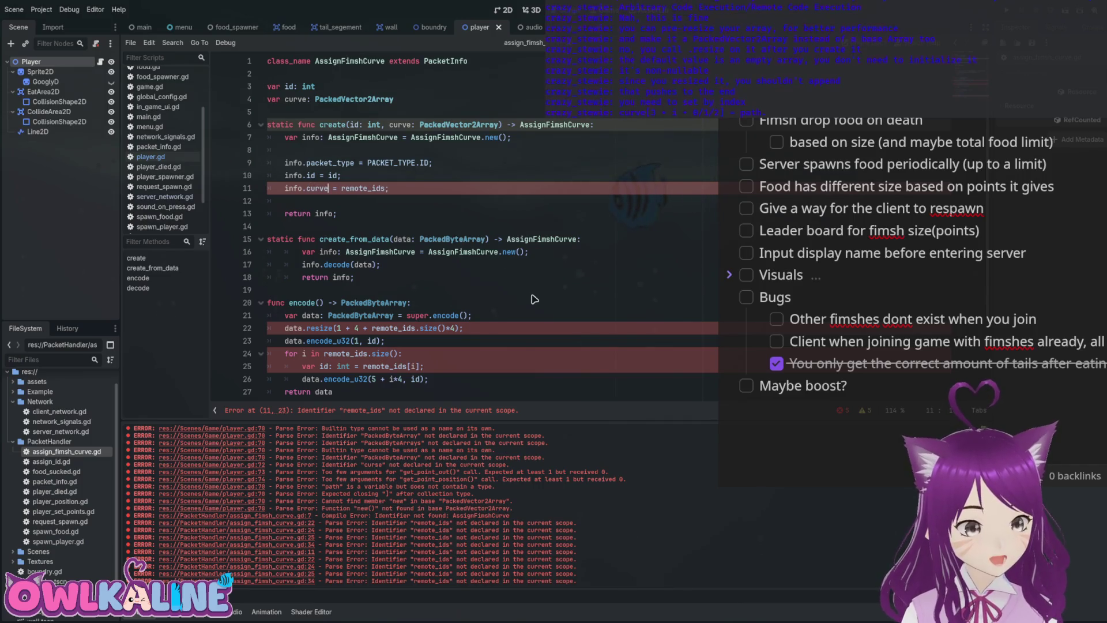
key(ctrl+shift+Right)
text(curve)
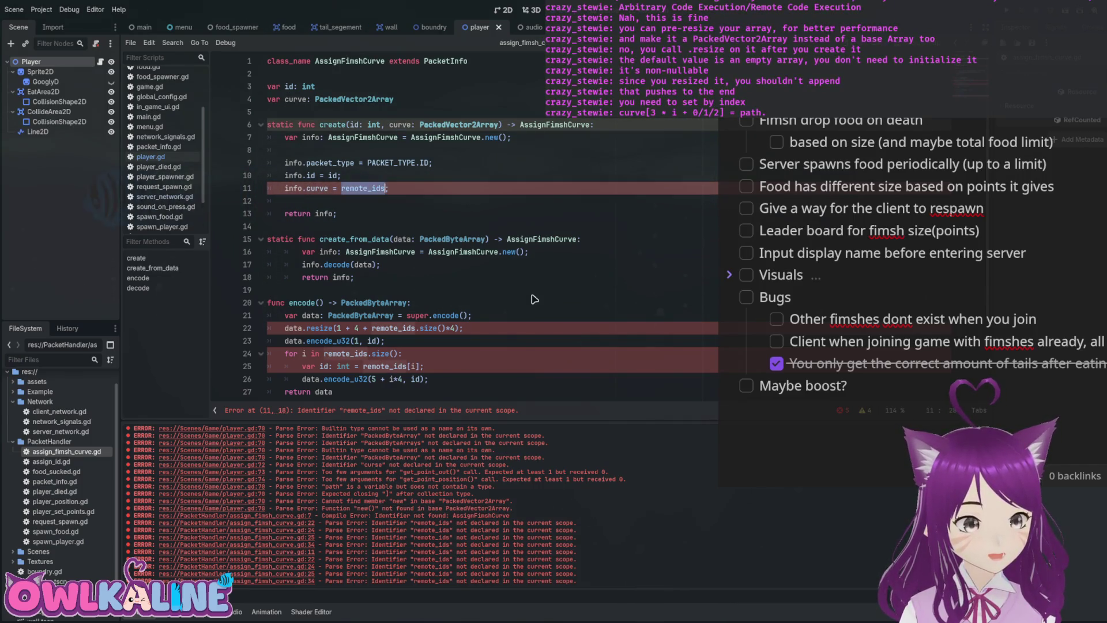
key(ctrl+s)
scroll(535, 298, down, 2)
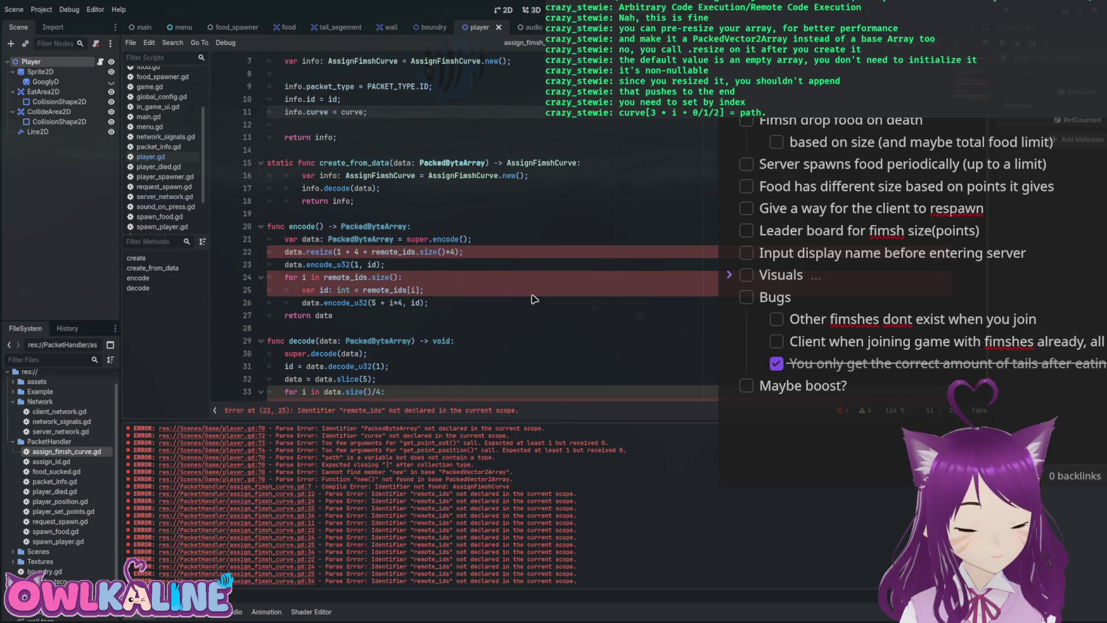
key(Down)
key(Down)
key(Down)
key(ctrl+s)
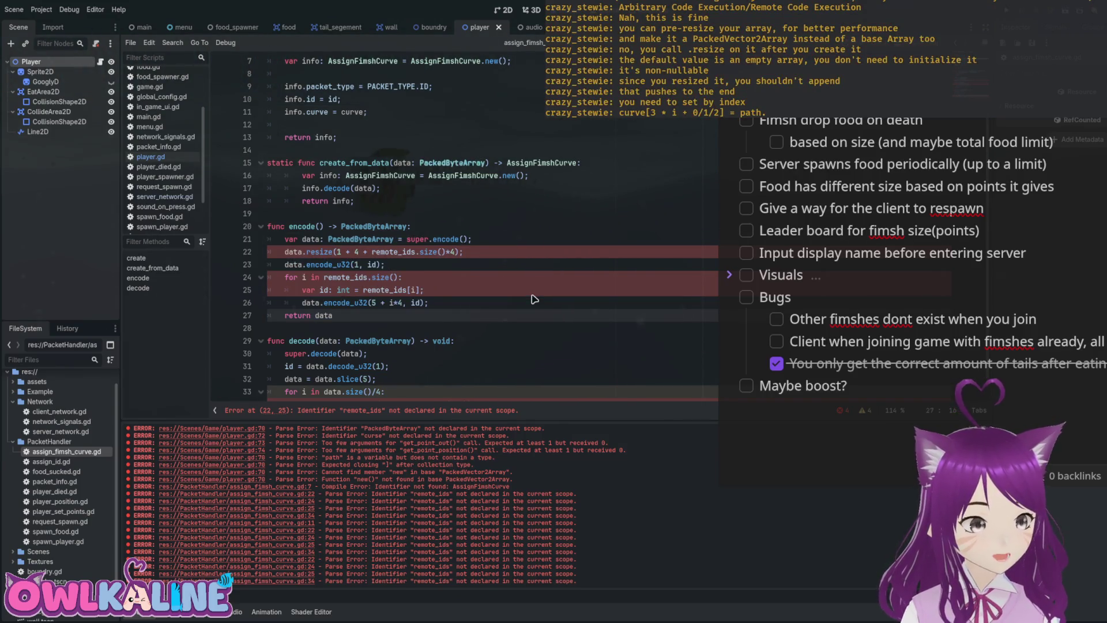
key(alt+Left)
Turn line 74's curve.append call into an indexed assignment curve[3 * i ...] =.
scroll(535, 299, down, 2)
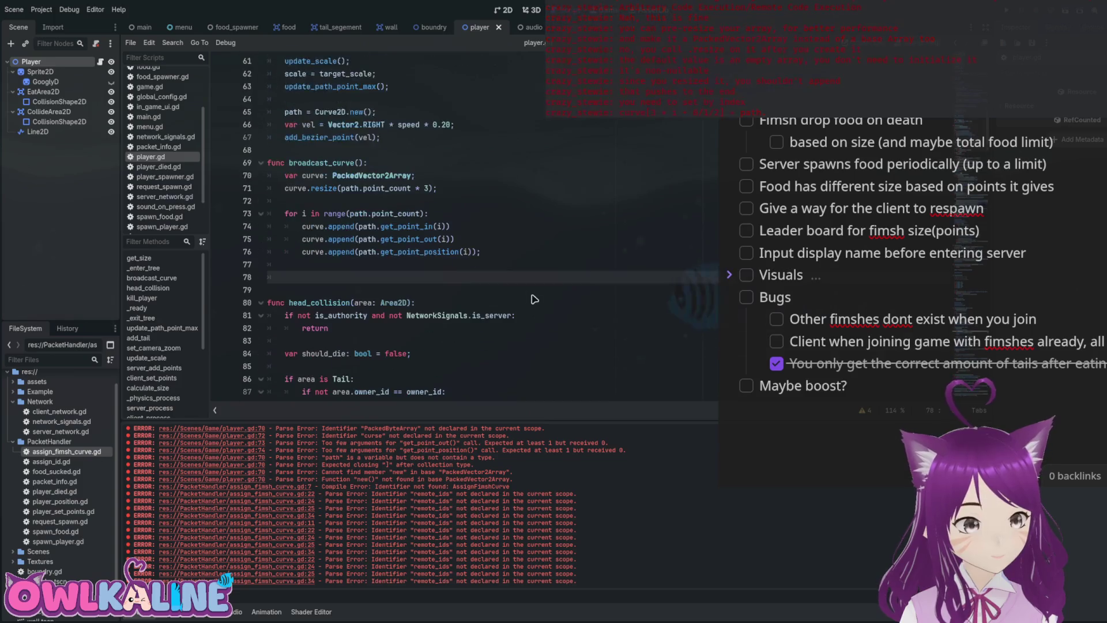
key(alt+Left)
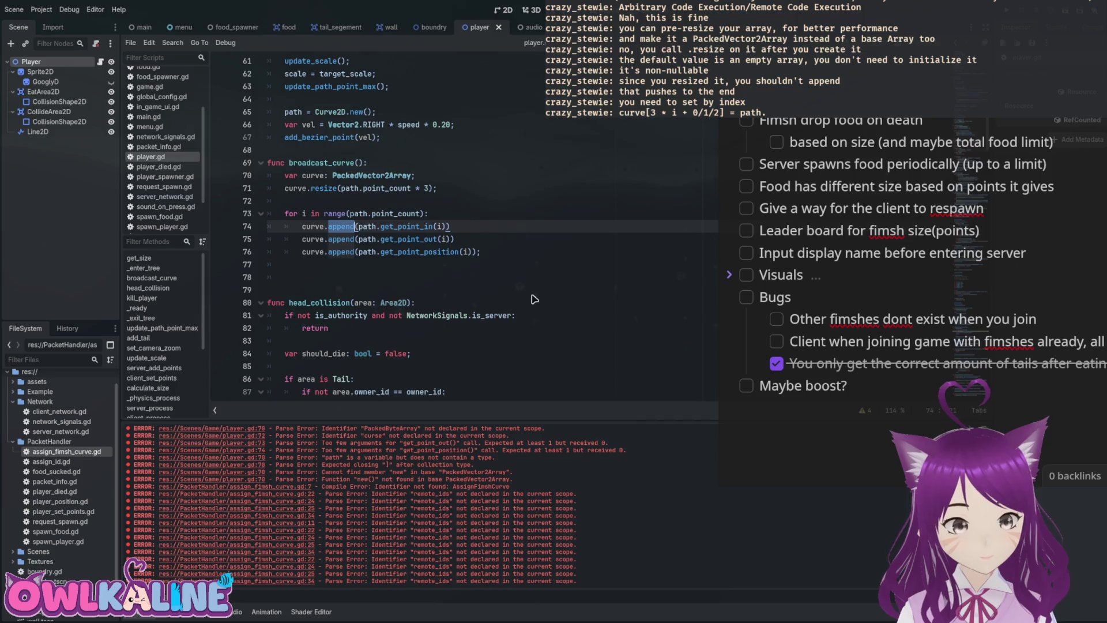
key(BackSpace)
key(BackSpace)
text([i)
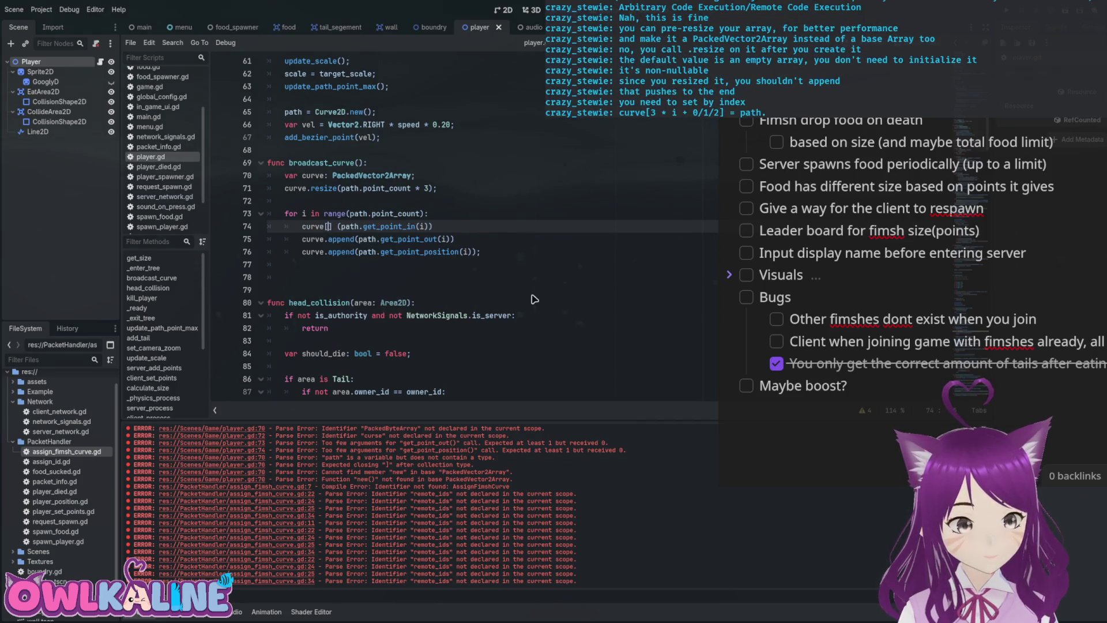
text( *)
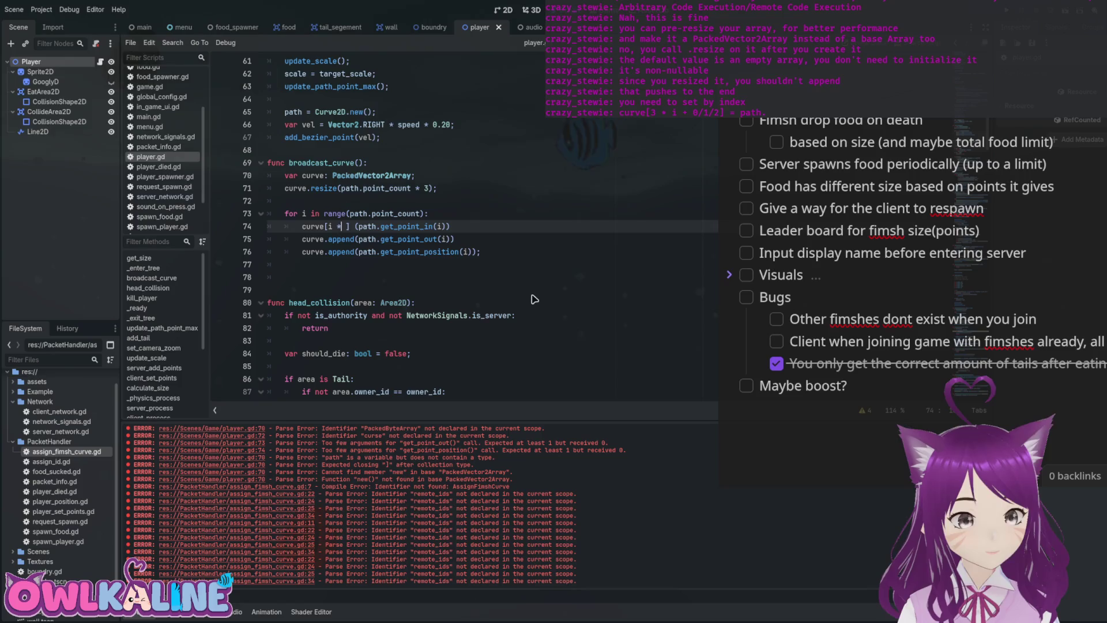
key(Left)
key(Left)
key(Left)
text(3 * i )
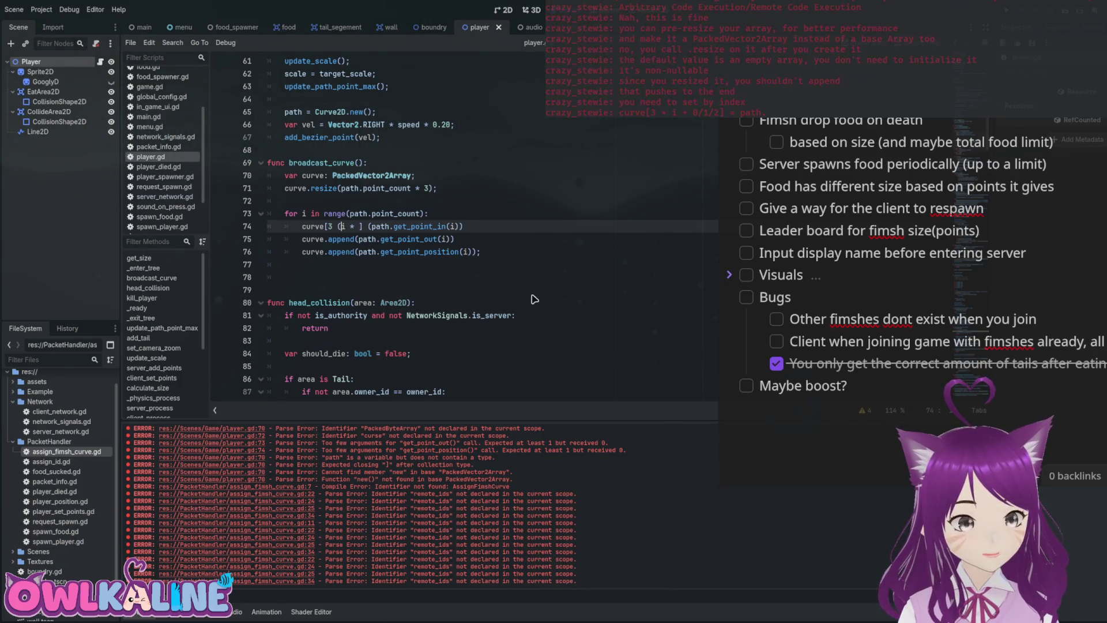
text(* )
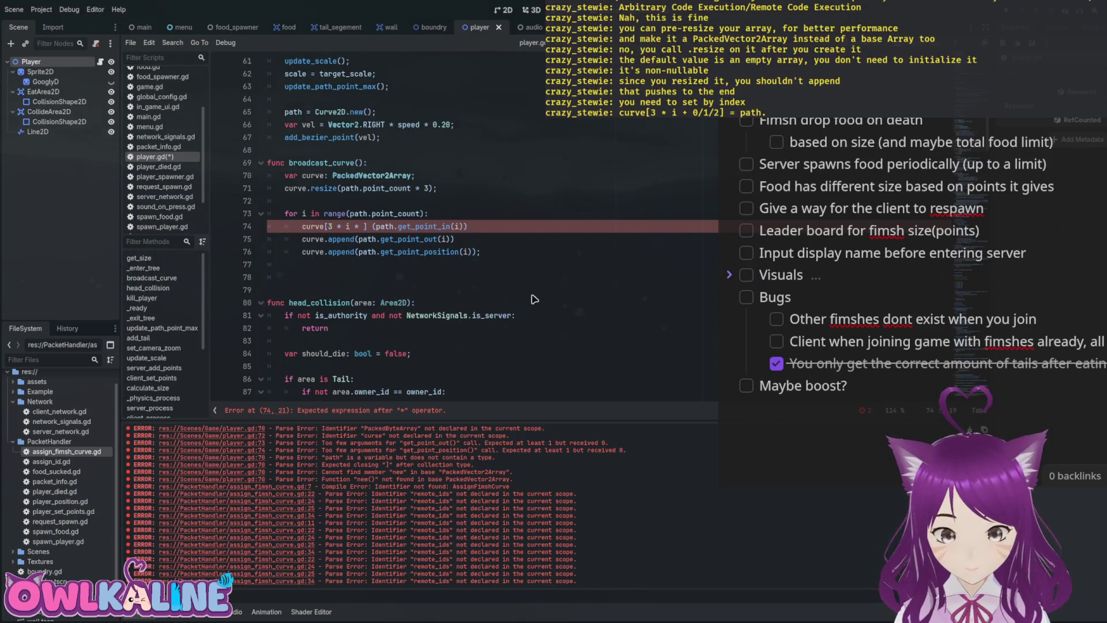
text(i)
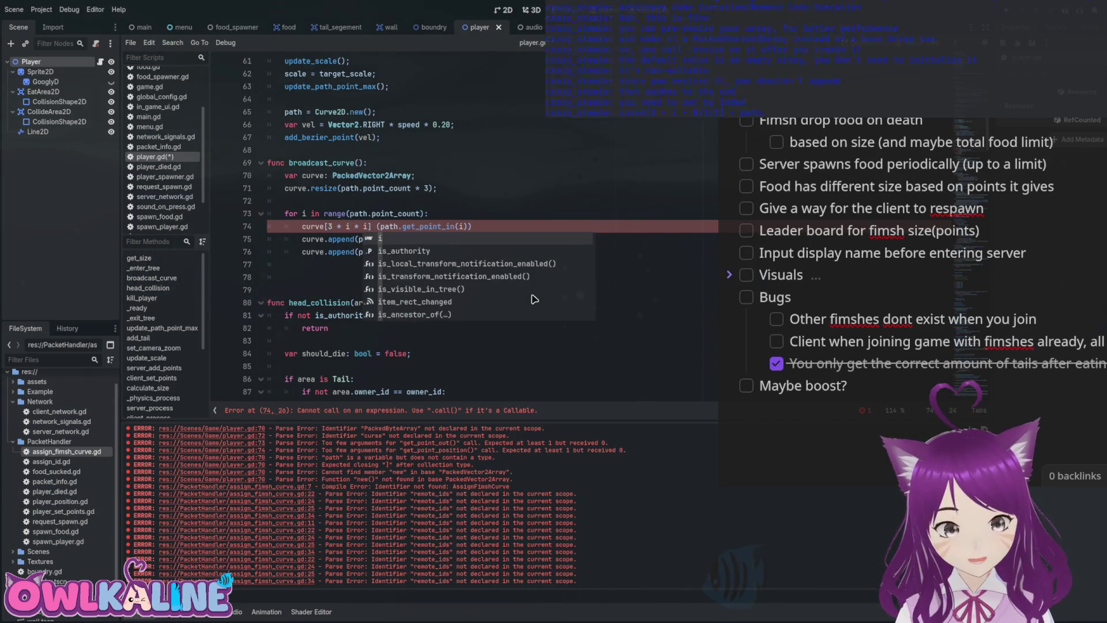
key(Right)
text(=)
key(Right)
key(Delete)
key(End)
key(BackSpace)
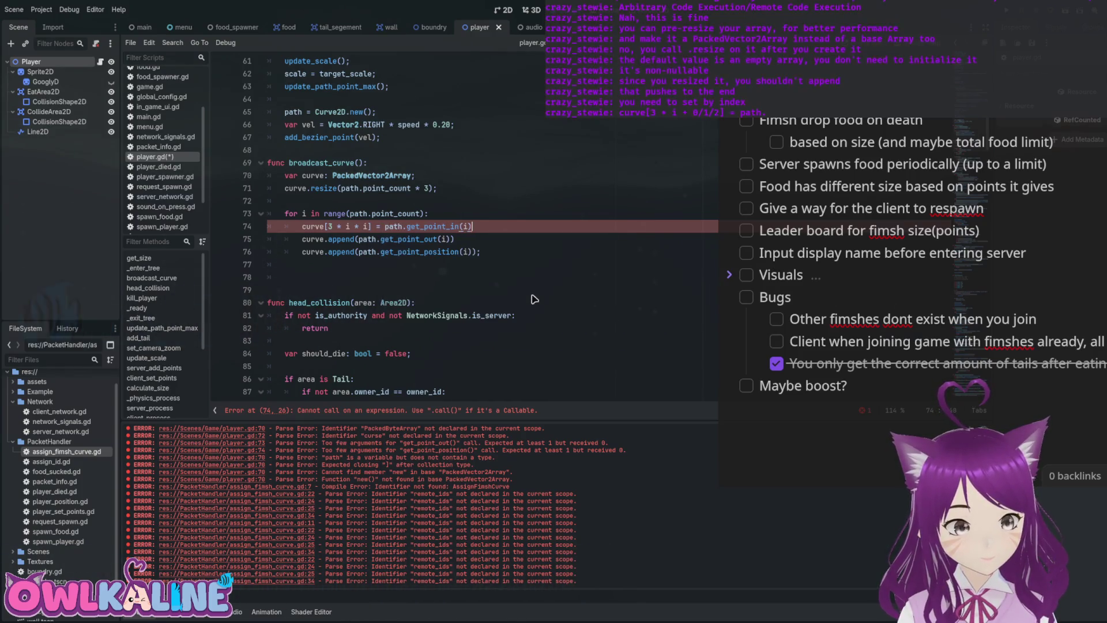
Paste the indexed-assignment prefix over the append calls on lines 75 and 76.
key(Home)
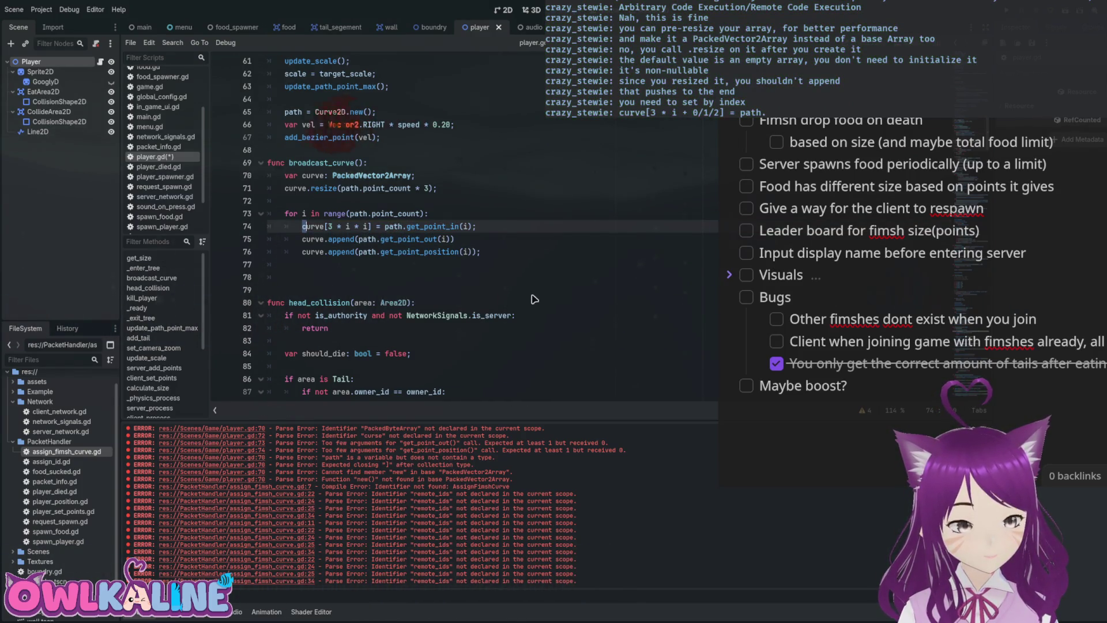
key(ctrl+shift+Right)
key(ctrl+shift+Right)
key(ctrl+shift+Right)
key(ctrl+shift+Right)
key(ctrl+shift+Right)
key(ctrl+shift+Right)
key(ctrl+c)
key(Down)
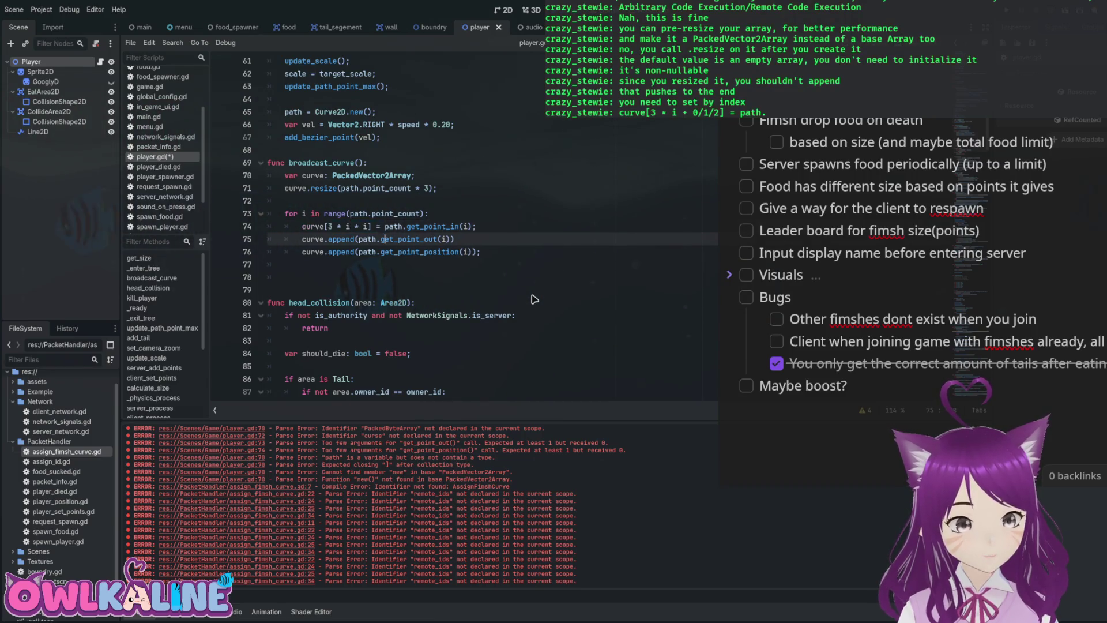
key(shift+Home)
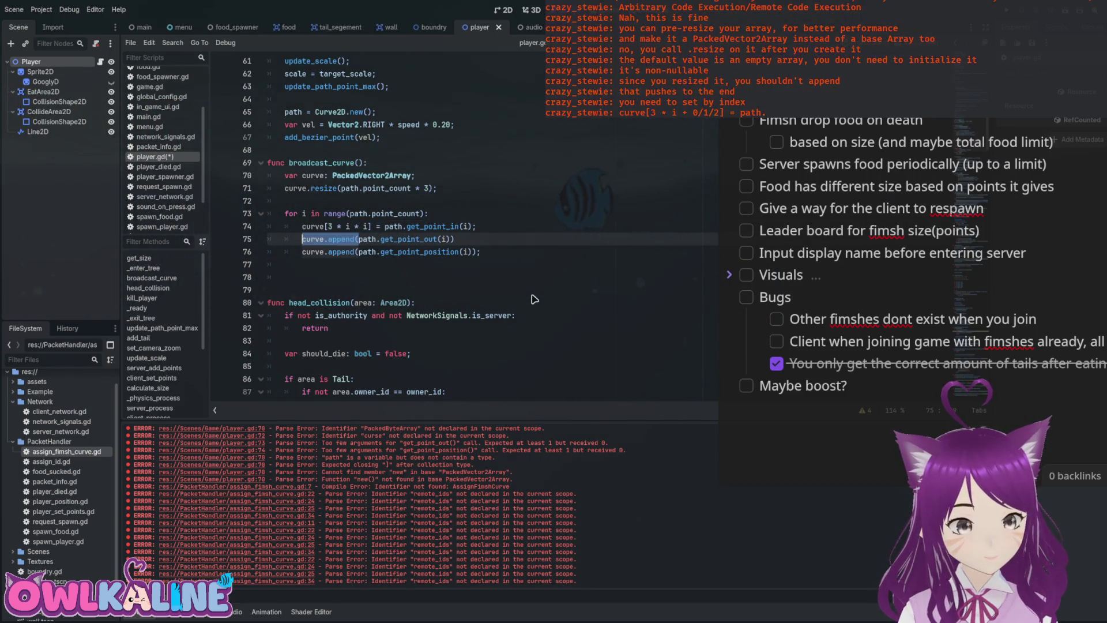
key(ctrl+v)
key(Down)
key(ctrl+Left)
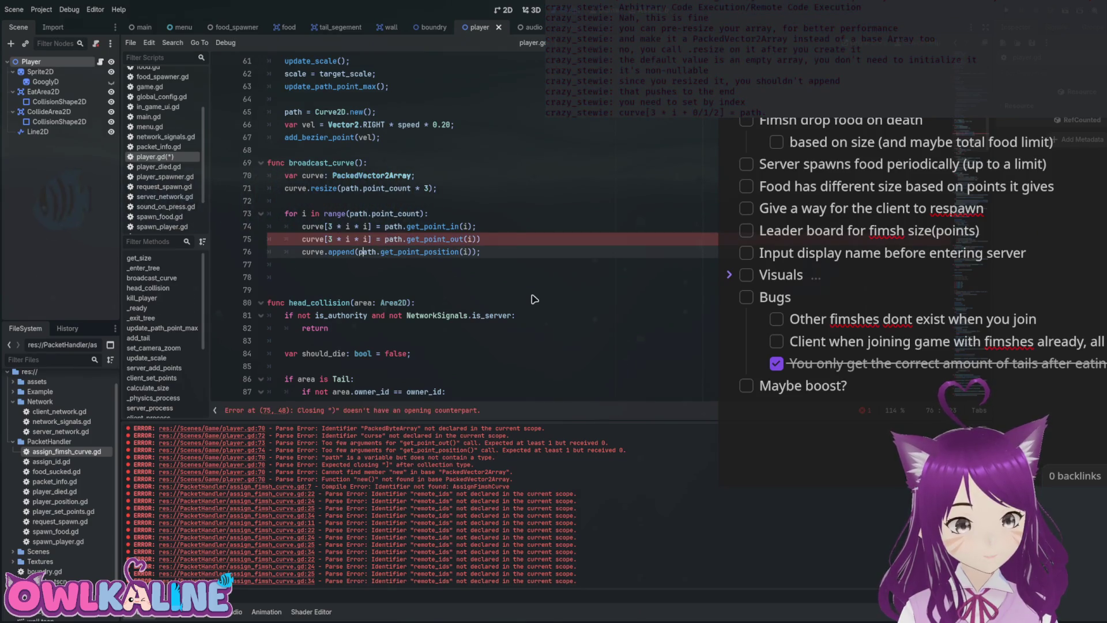
key(shift+Home)
key(ctrl+v)
Set the index offsets to 0, 1 and 2 on lines 74–76 and save player.gd.
key(Up)
key(Up)
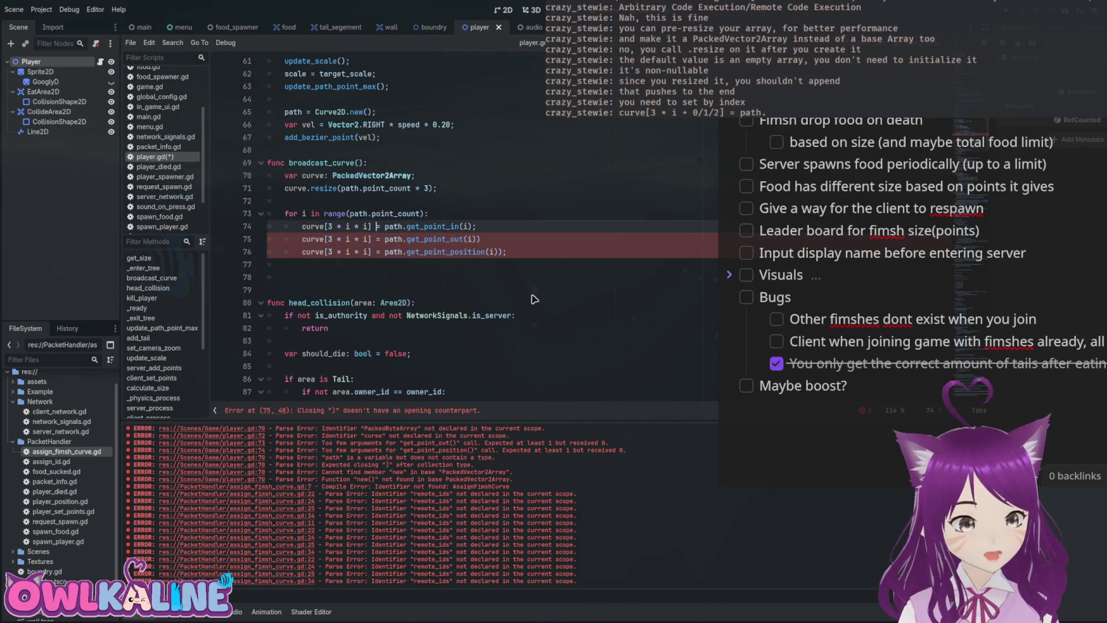
key(BackSpace)
text(0)
key(Down)
key(BackSpace)
text(1)
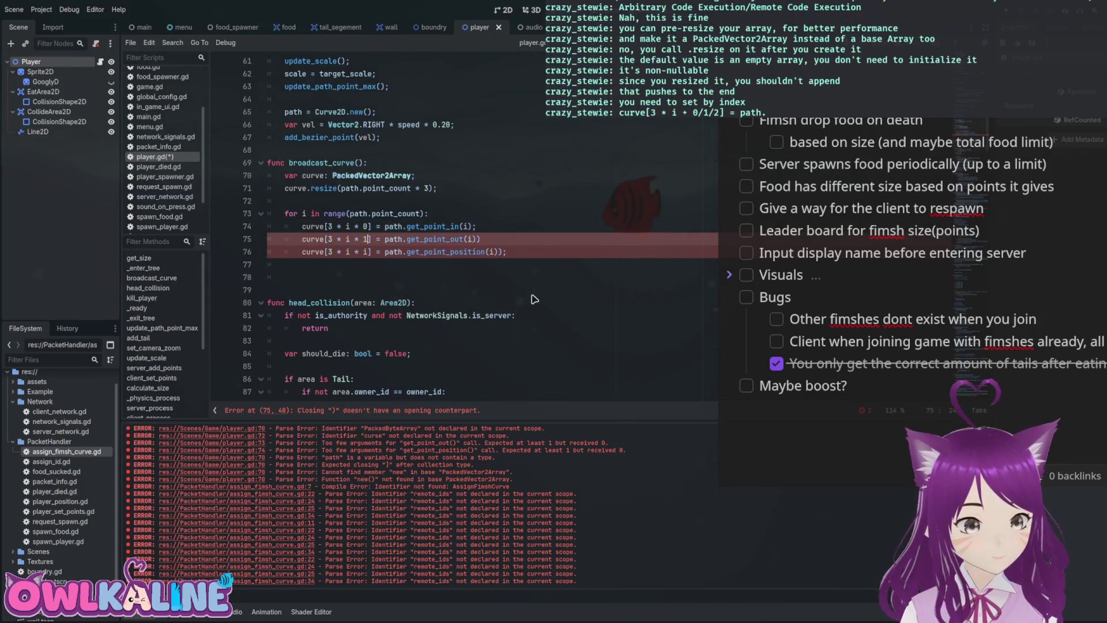
key(Down)
key(BackSpace)
text(2)
key(End)
key(Up)
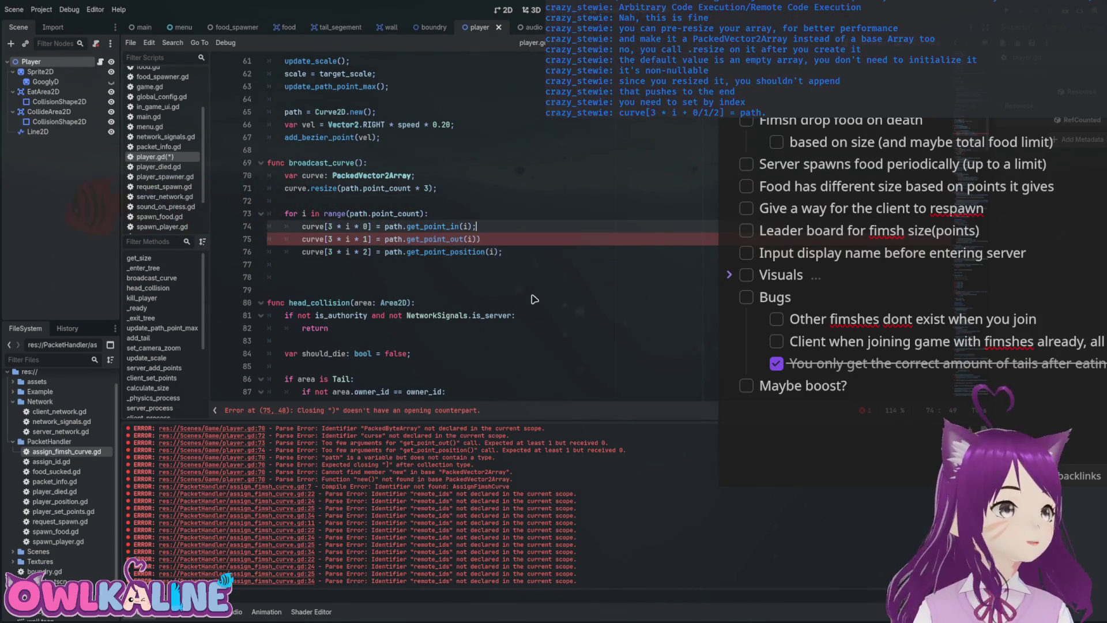
text(;)
key(ctrl+s)
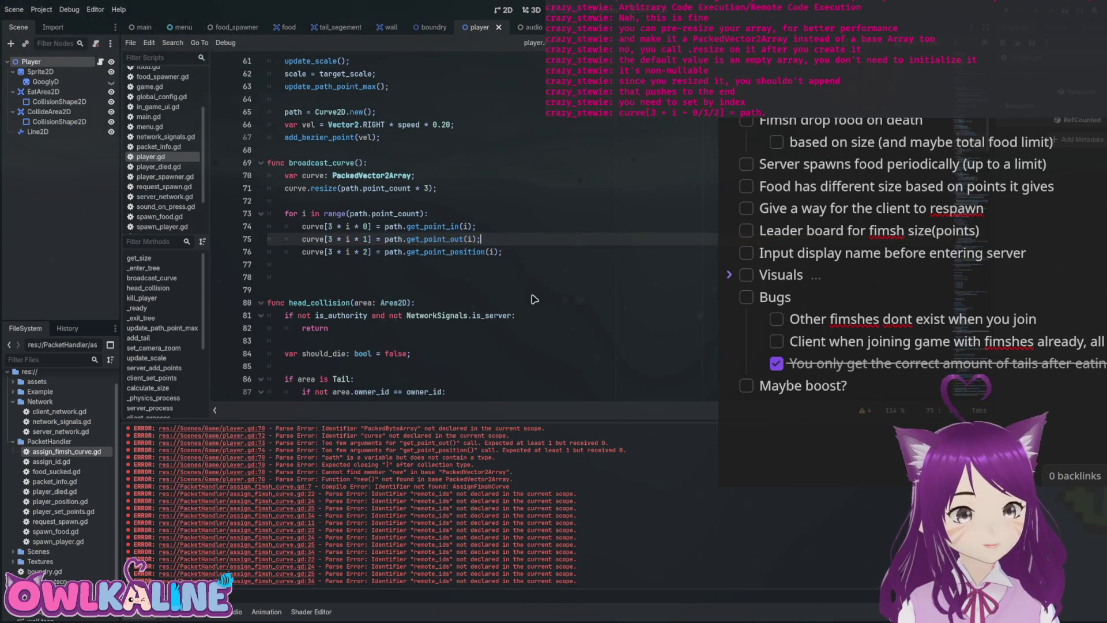
key(shift+Up)
key(shift+Down)
key(shift+Down)
key(Down)
key(Down)
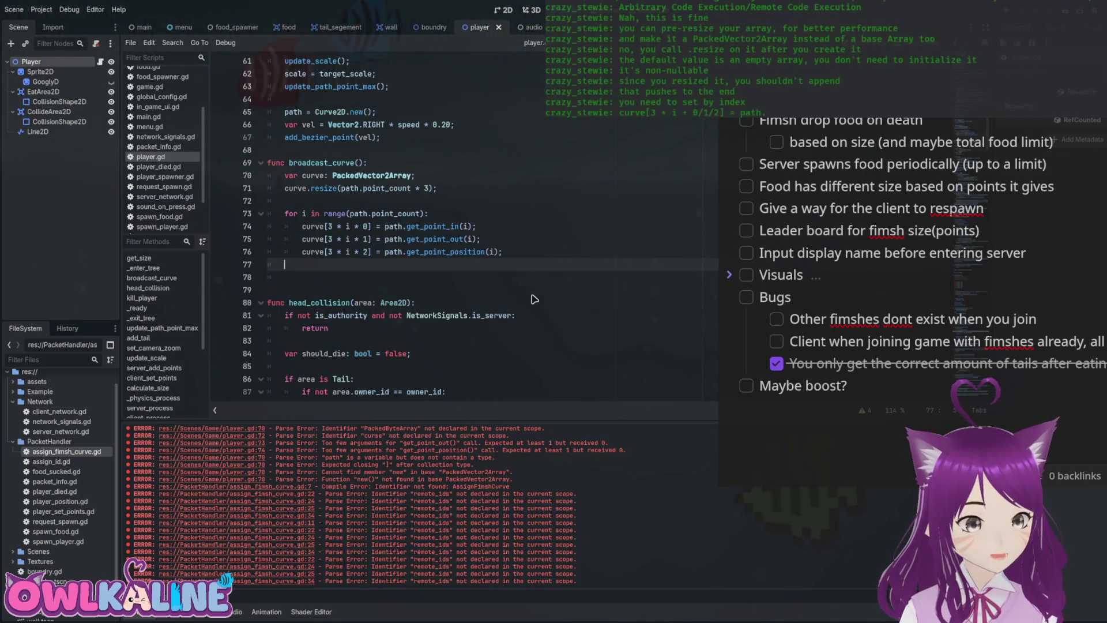
key(Down)
Below the loop, create an AssignFimshCurve packet from peer_id and curve.
text(Assign)
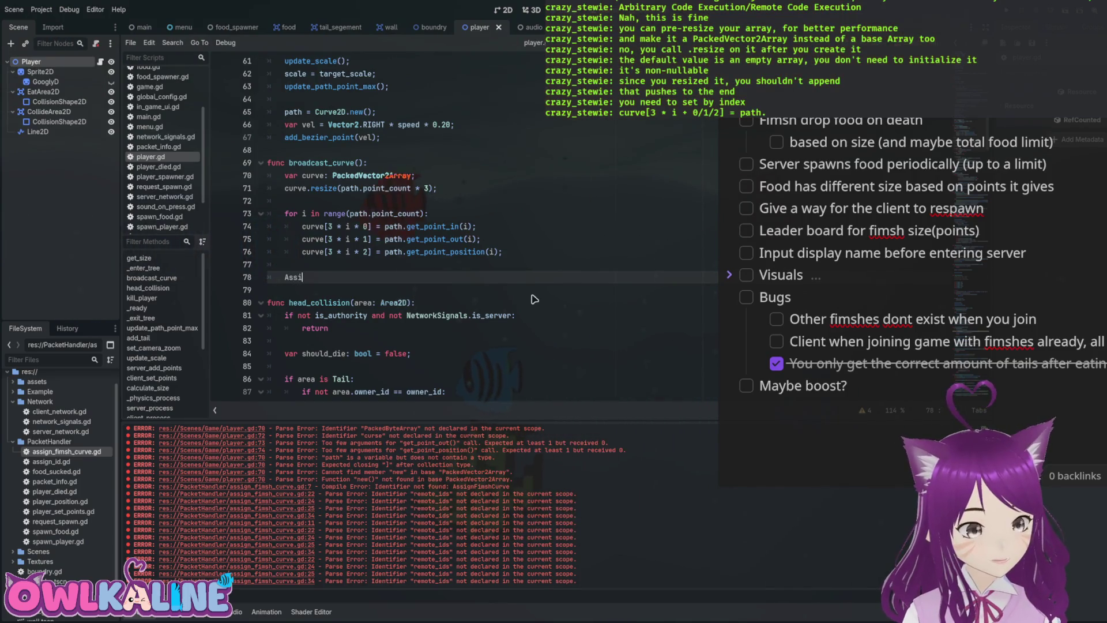
key(Return)
text(.c)
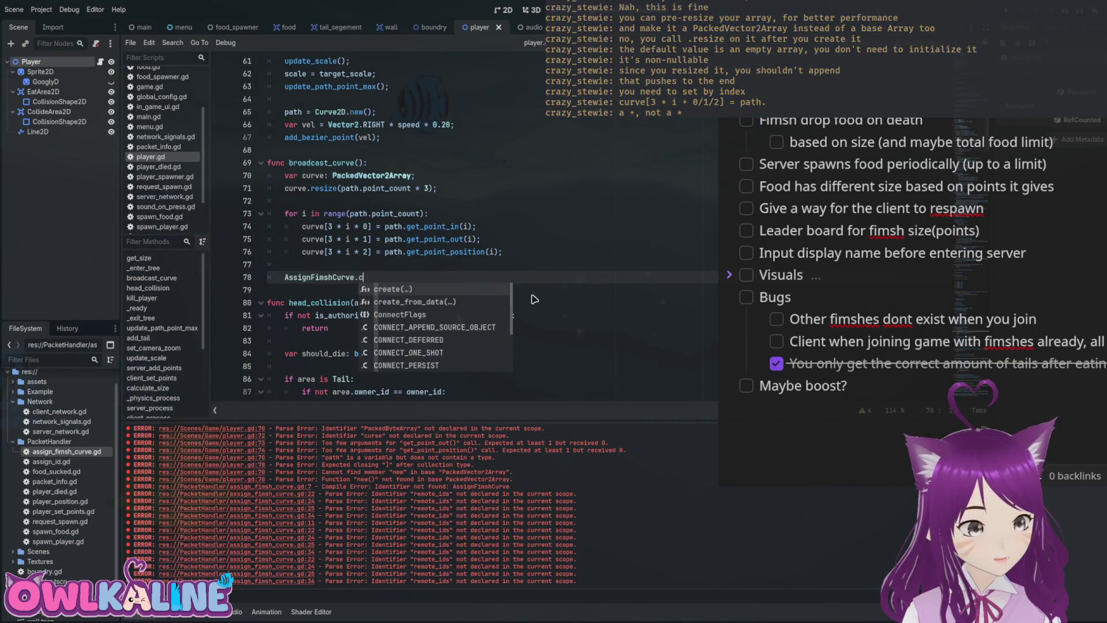
key(Return)
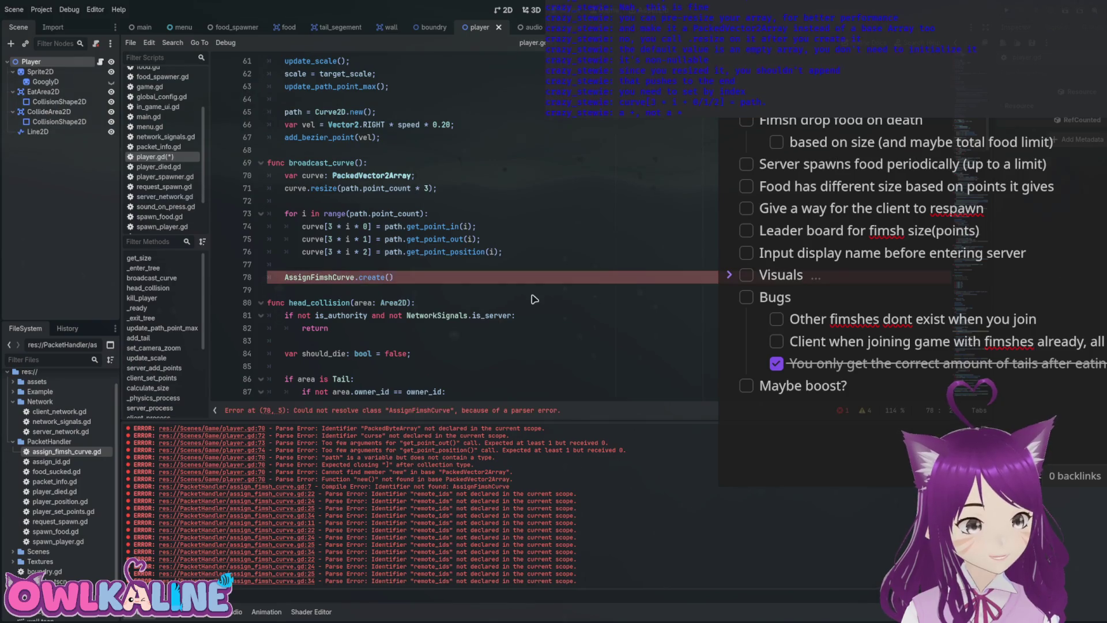
text(owner_id, curve)
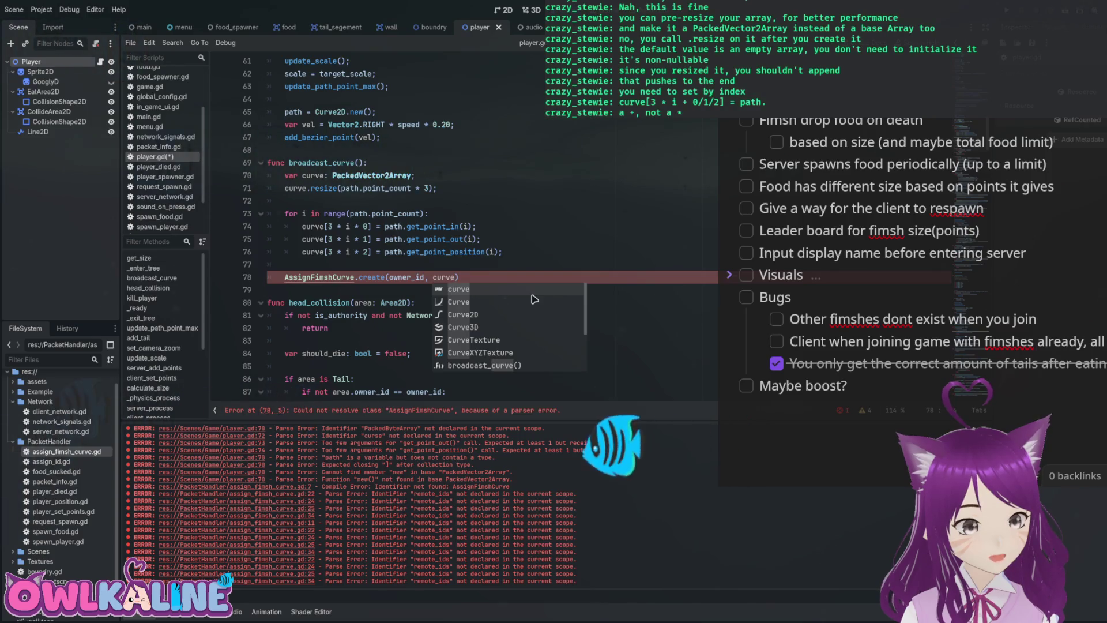
key(Return)
text();)
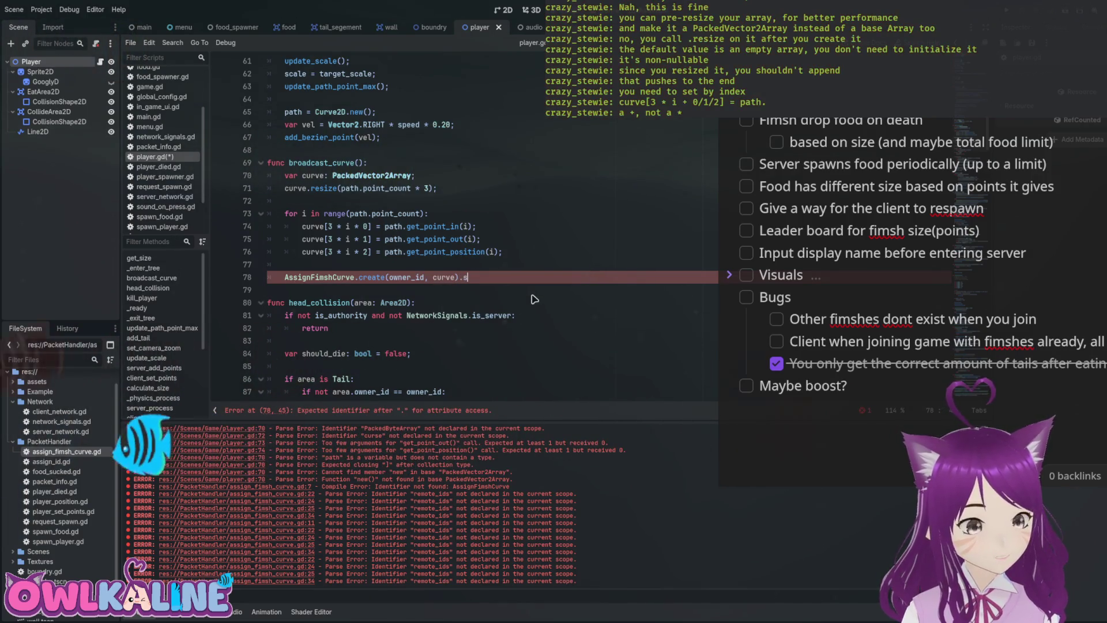
Chain .broadcast(NetworkSignals.peers) onto the new packet and bring up assign_fimsh_curve.gd.
key(BackSpace)
text(.s)
text(oad)
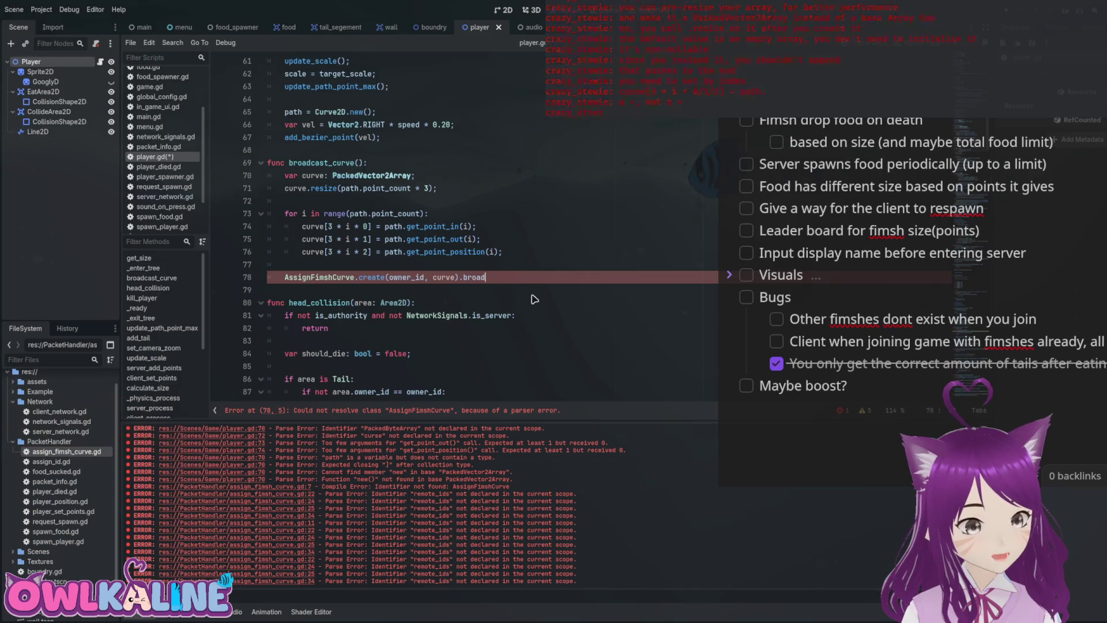
key(Return)
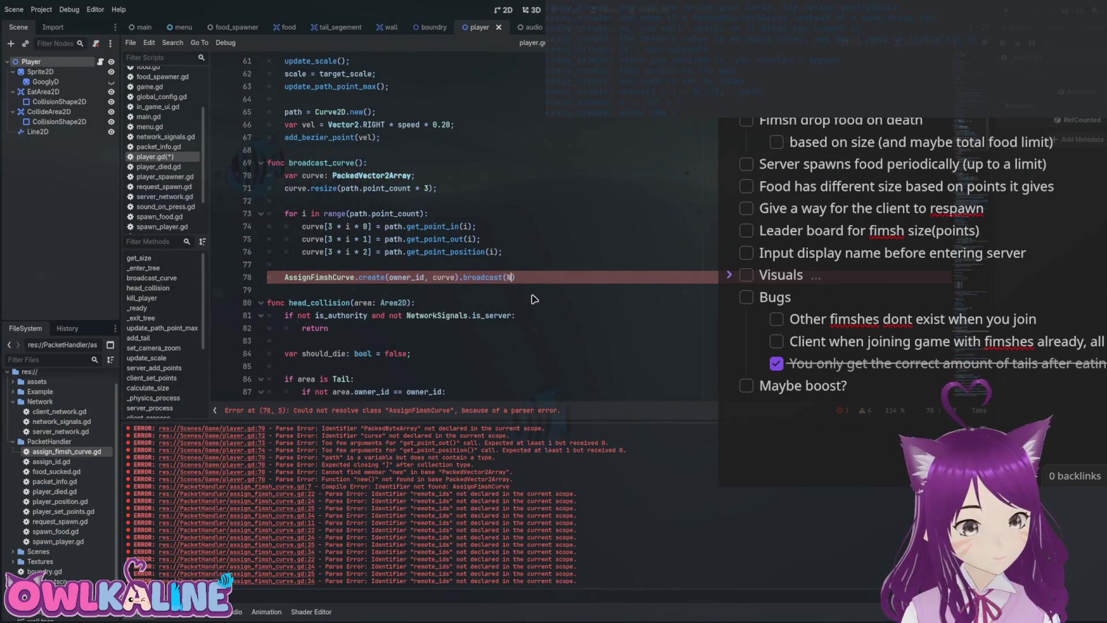
text(Network)
key(Return)
text(.peers))
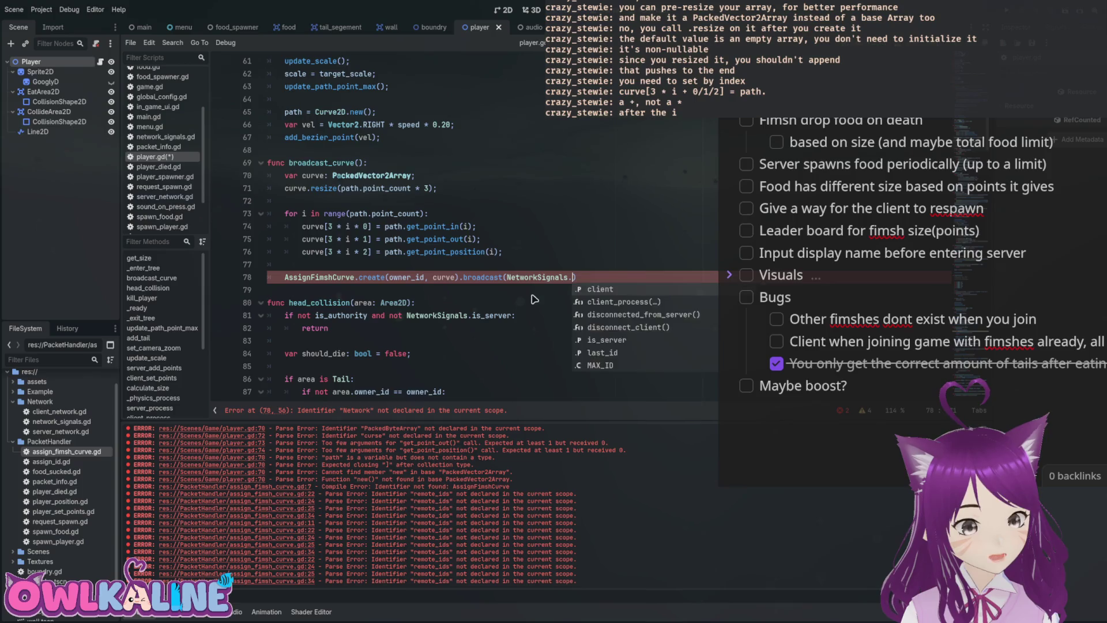
text(;)
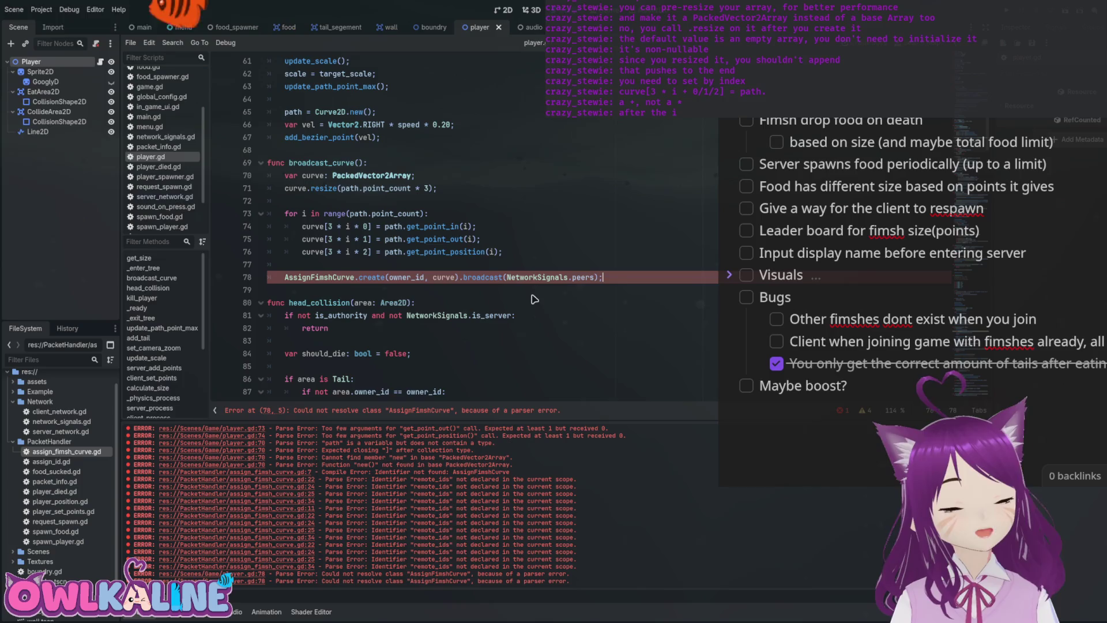
key(alt+Left)
Correct the indices on lines 74–76 to 3 * i + 0, 1, 2 and save player.gd.
scroll(534, 299, down, 1)
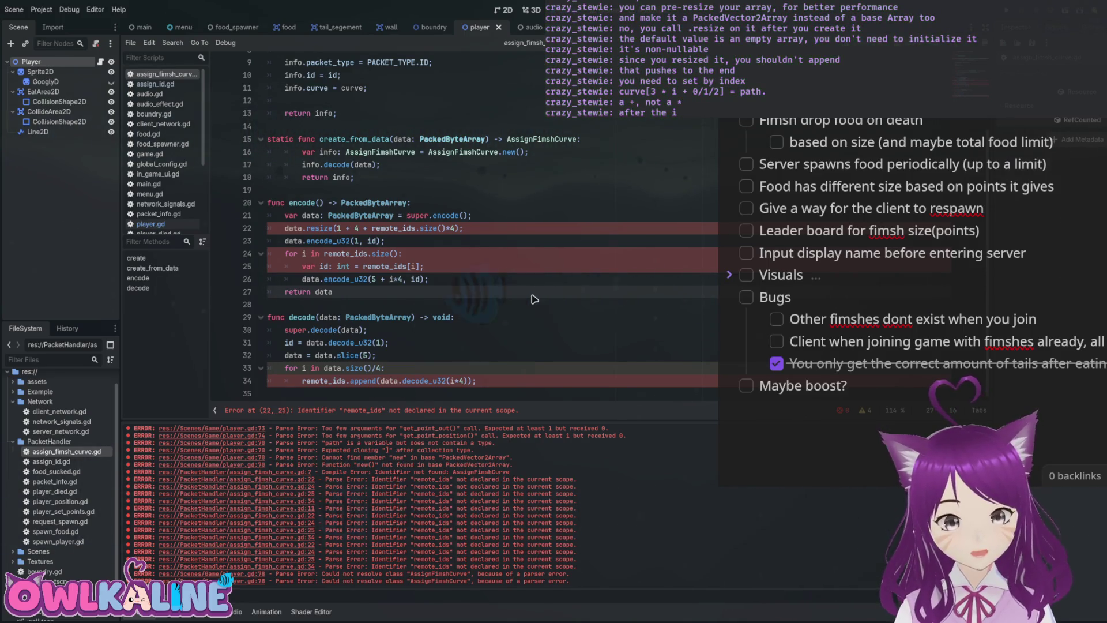
key(alt+Left)
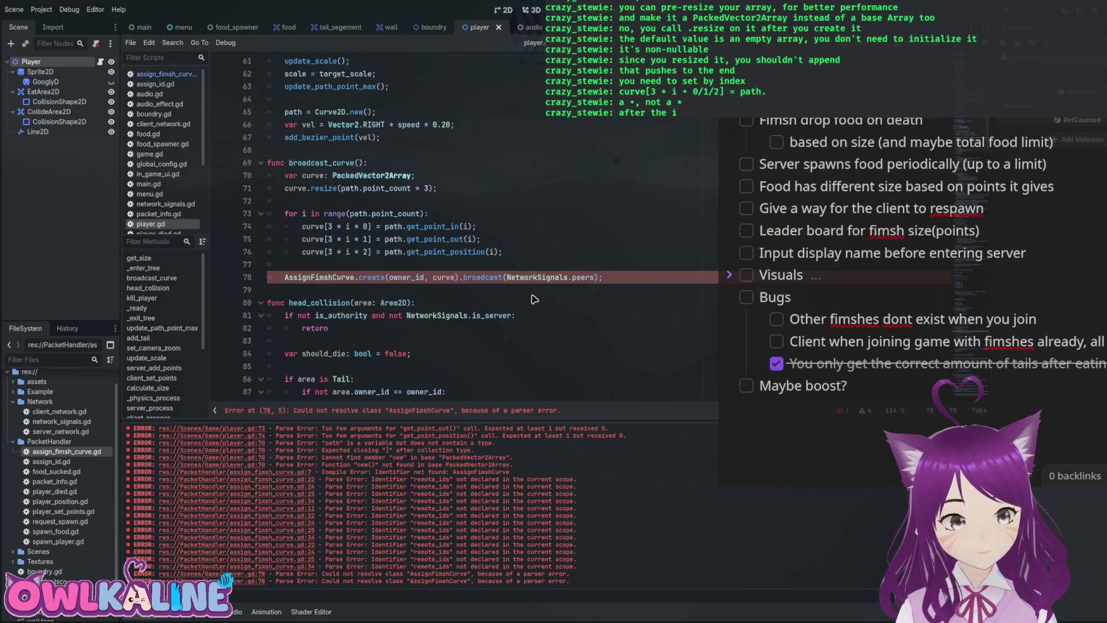
key(Up)
key(Up)
key(Up)
key(BackSpace)
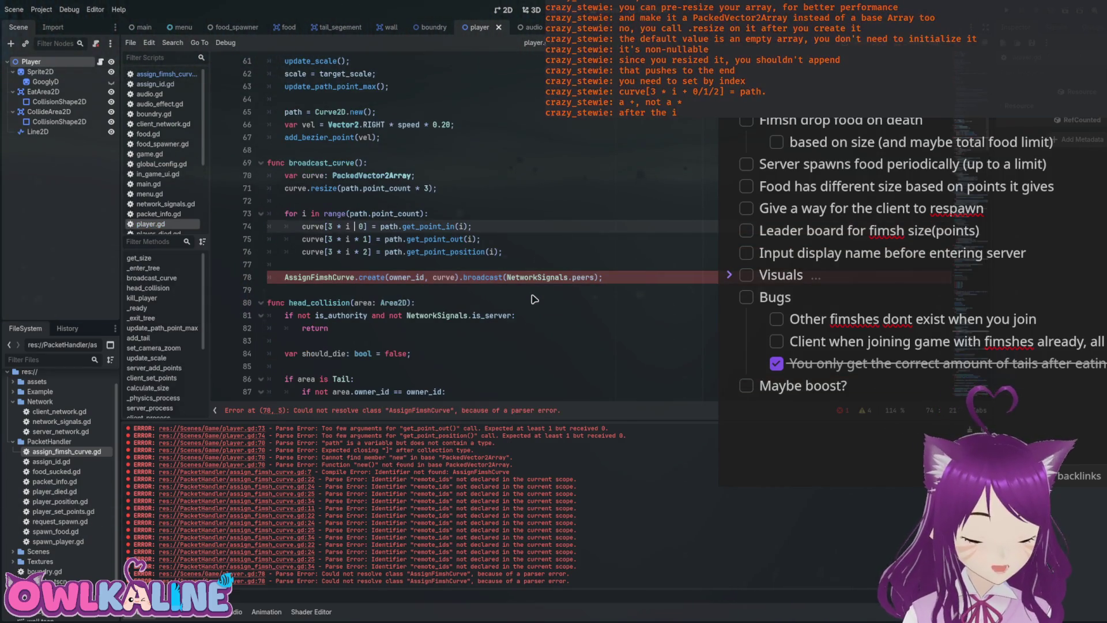
text(+)
key(Down)
key(BackSpace)
text(+)
key(Down)
key(BackSpace)
text(+)
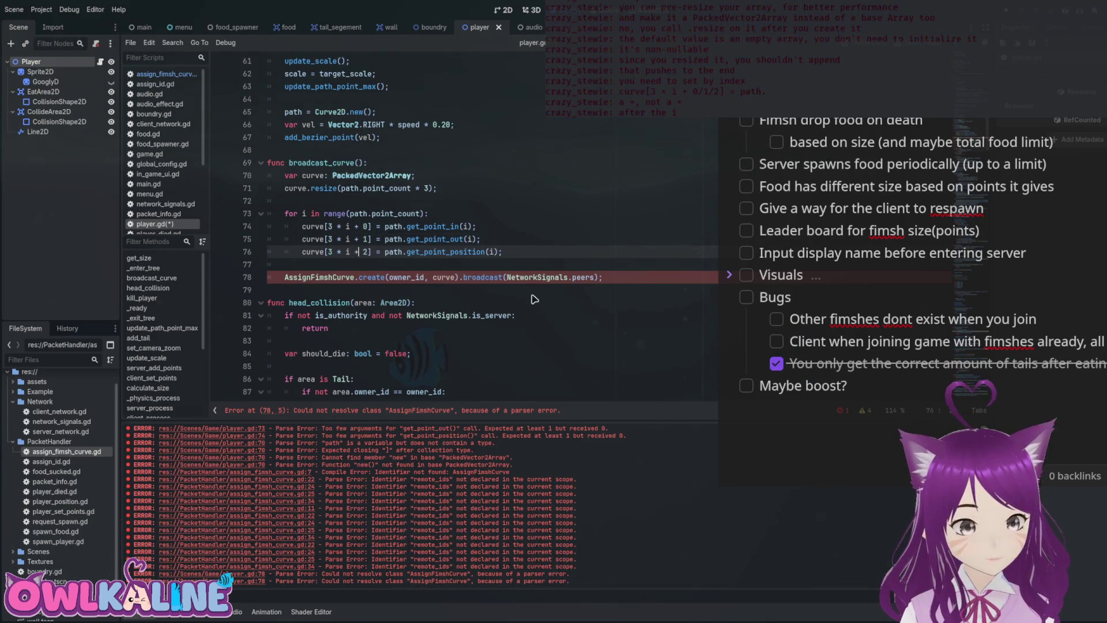
key(ctrl+s)
Back in assign_fimsh_curve.gd, select remote_ids in line 22's size calculation.
key(alt+Left)
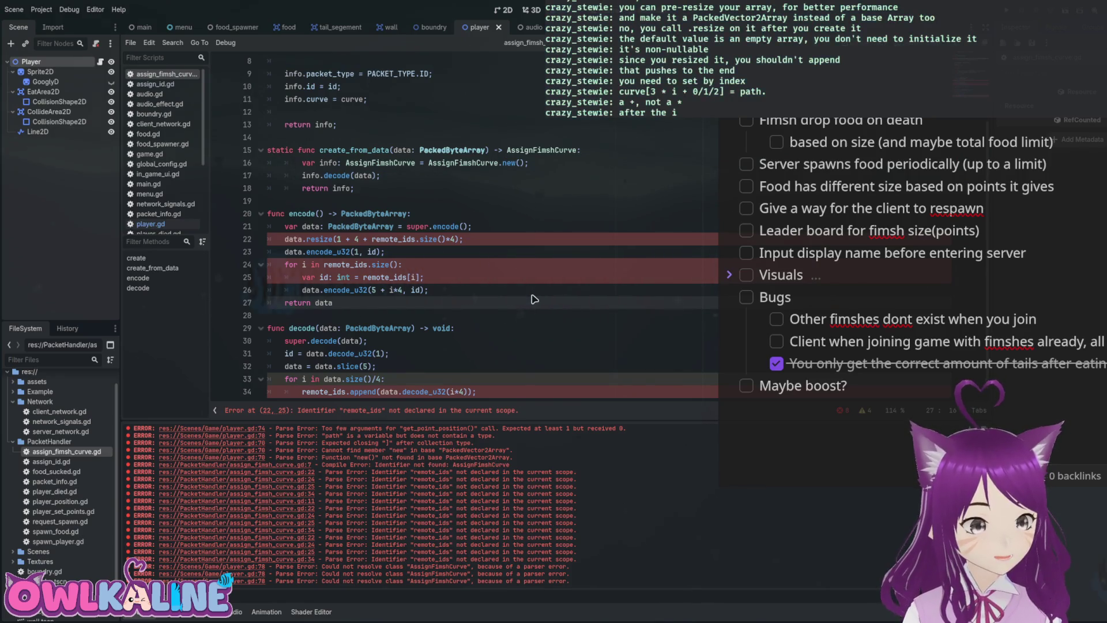
key(Up)
key(Up)
key(Up)
key(End)
key(Left)
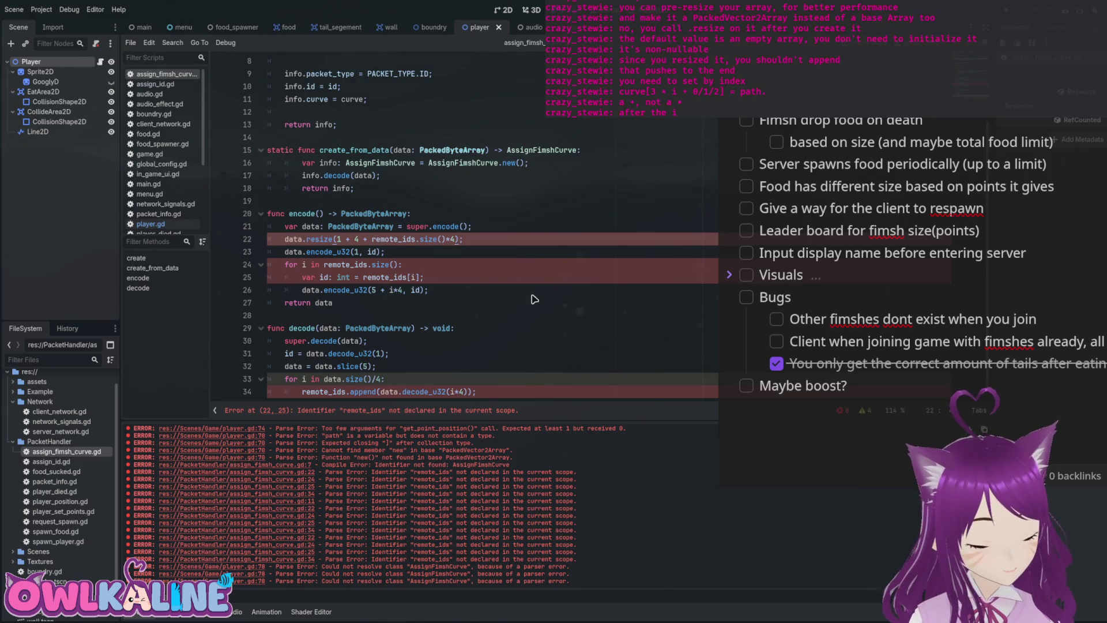
key(ctrl+d)
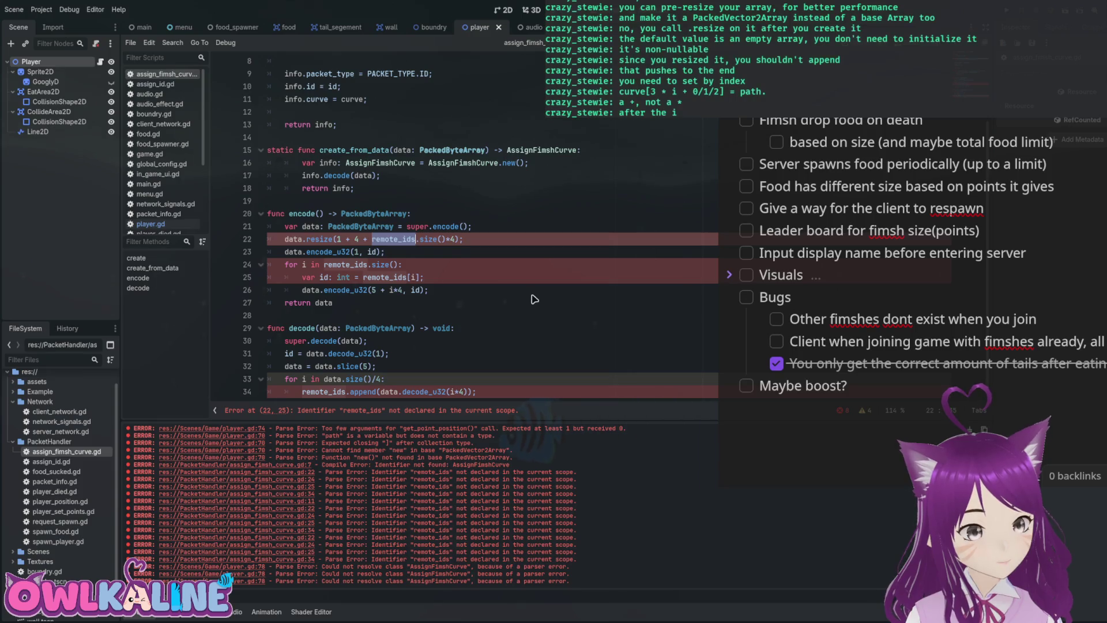
scroll(534, 298, up, 3)
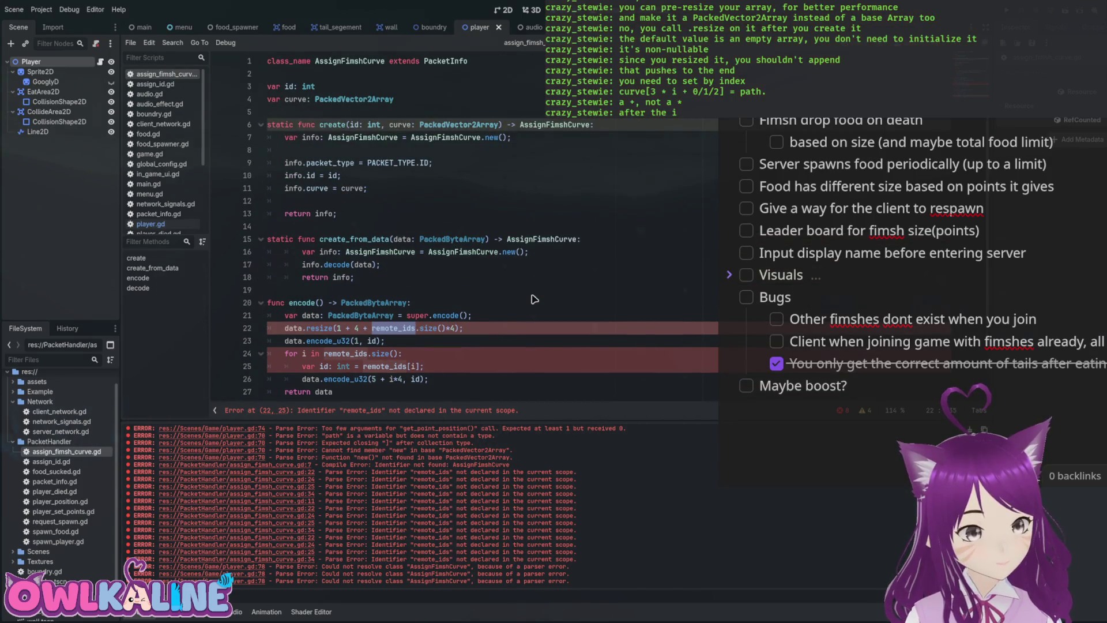
scroll(534, 298, down, 3)
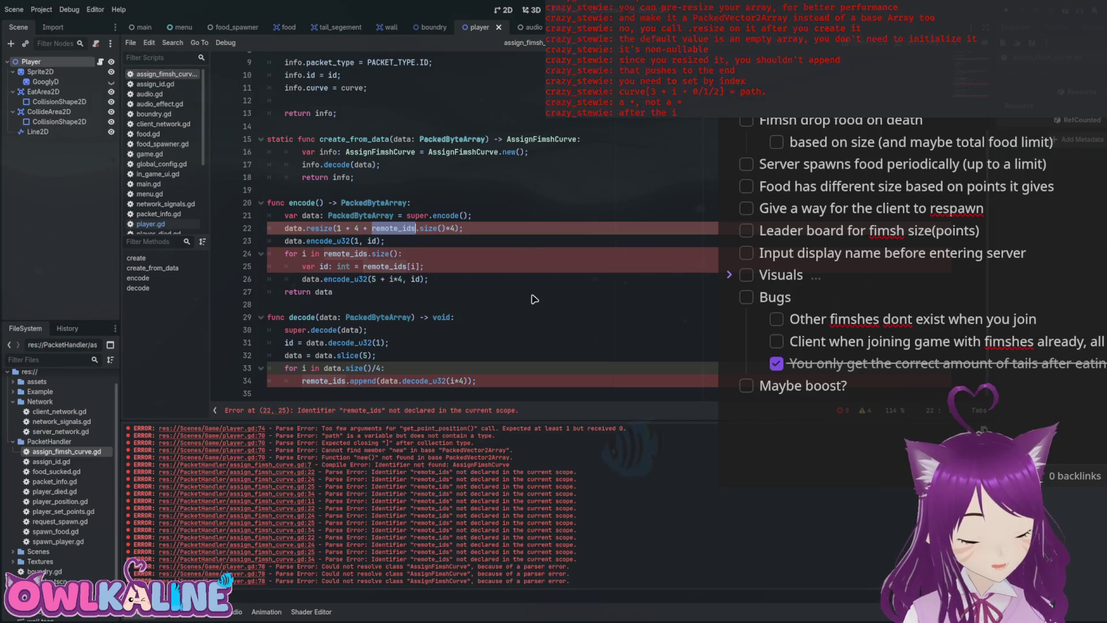
Complete the curve name and change the data resize multiplier from 4 to 8.
text(curve)
key(End)
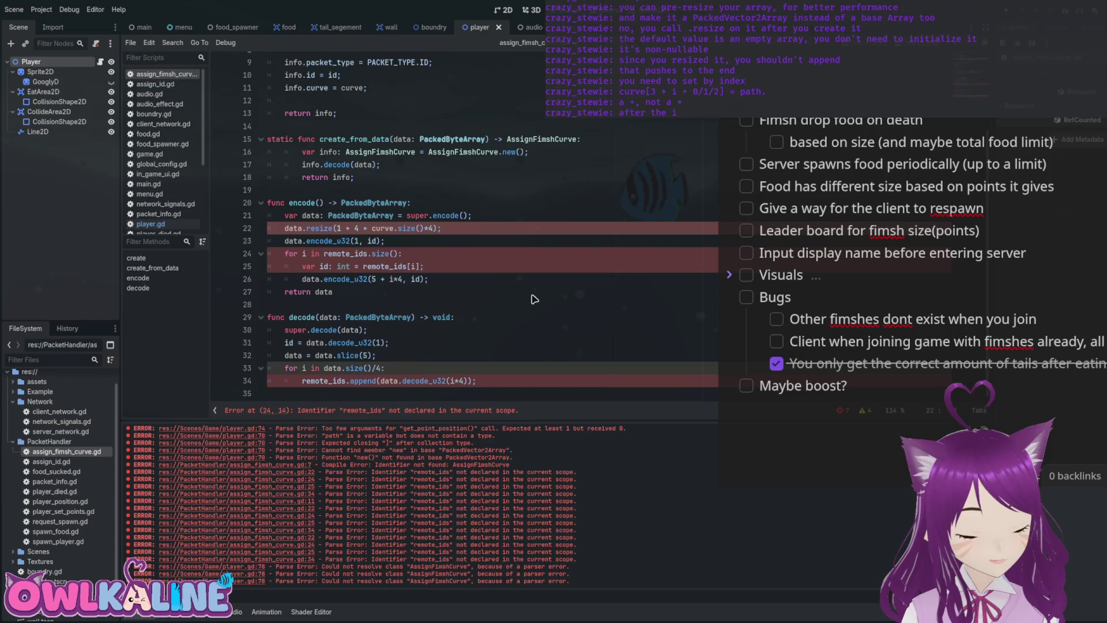
key(BackSpace)
text(8)
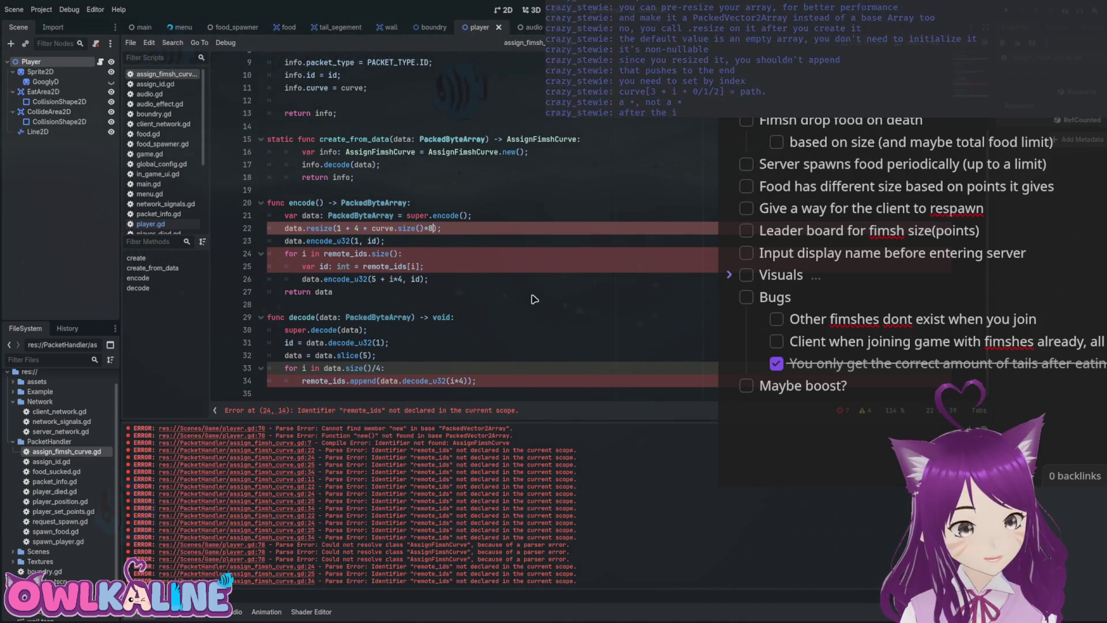
Duplicate the encode_u32 line inside the remote_ids loop.
key(Down)
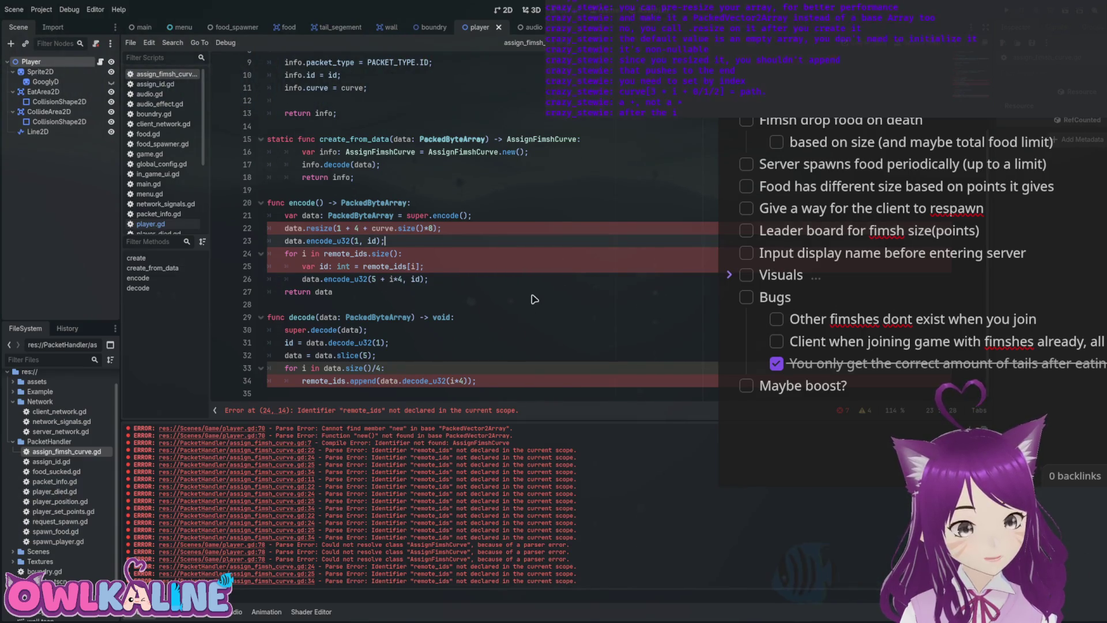
key(Down)
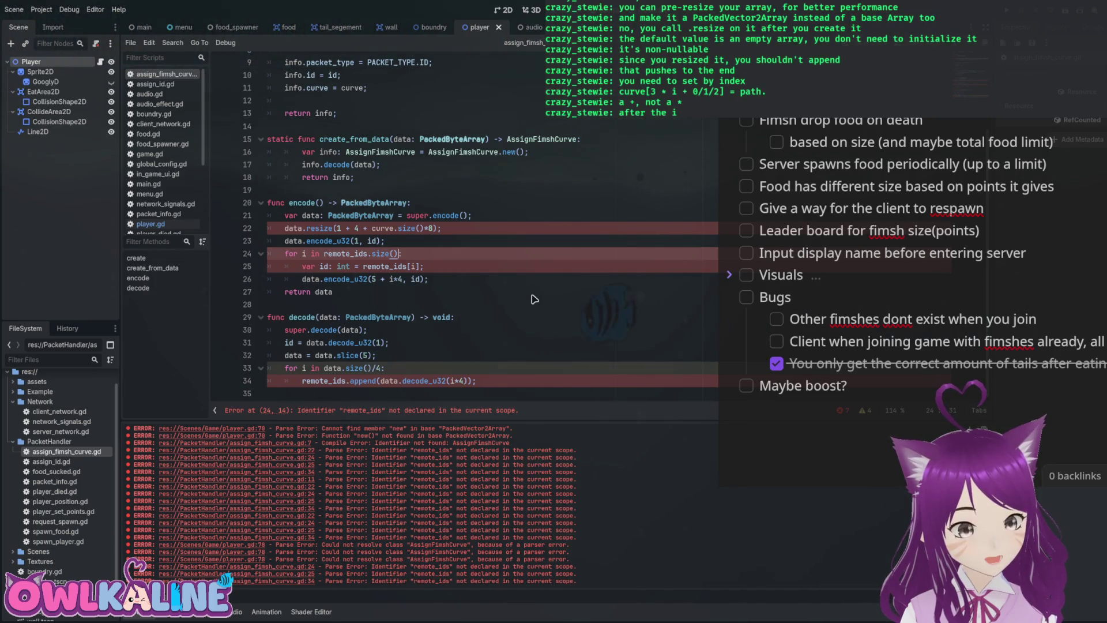
key(Down)
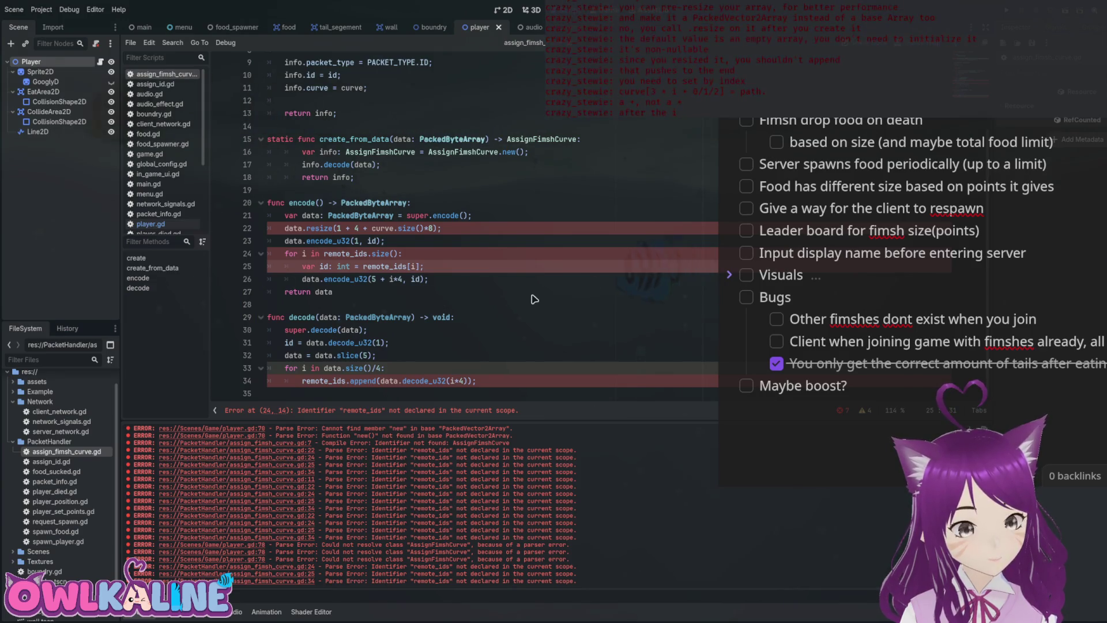
key(Down)
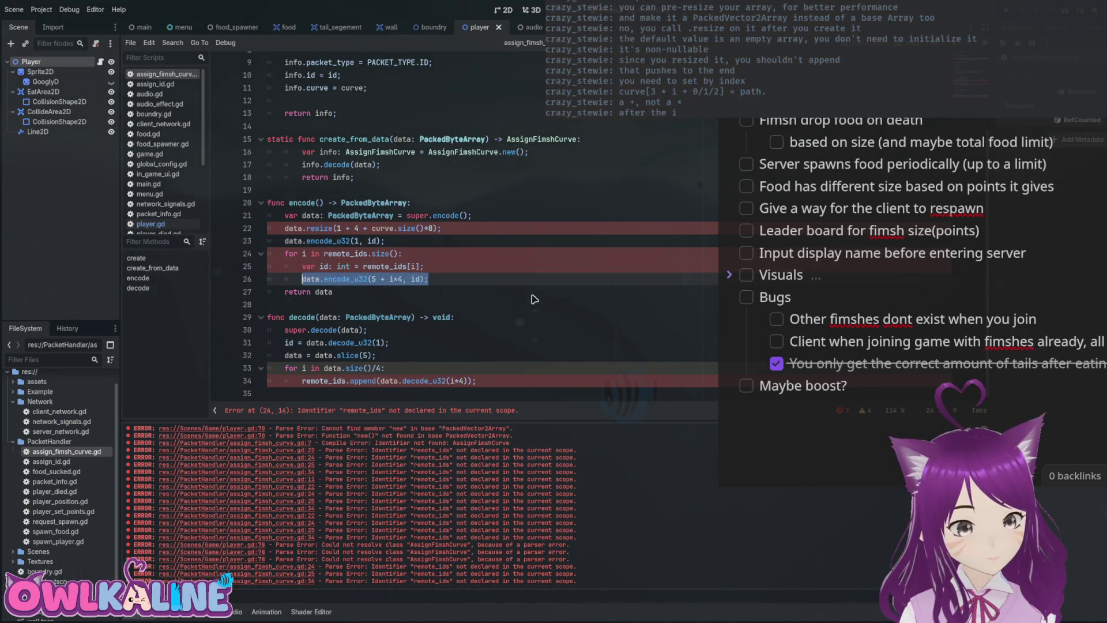
key(End)
key(Return)
key(ctrl+v)
key(ctrl+v)
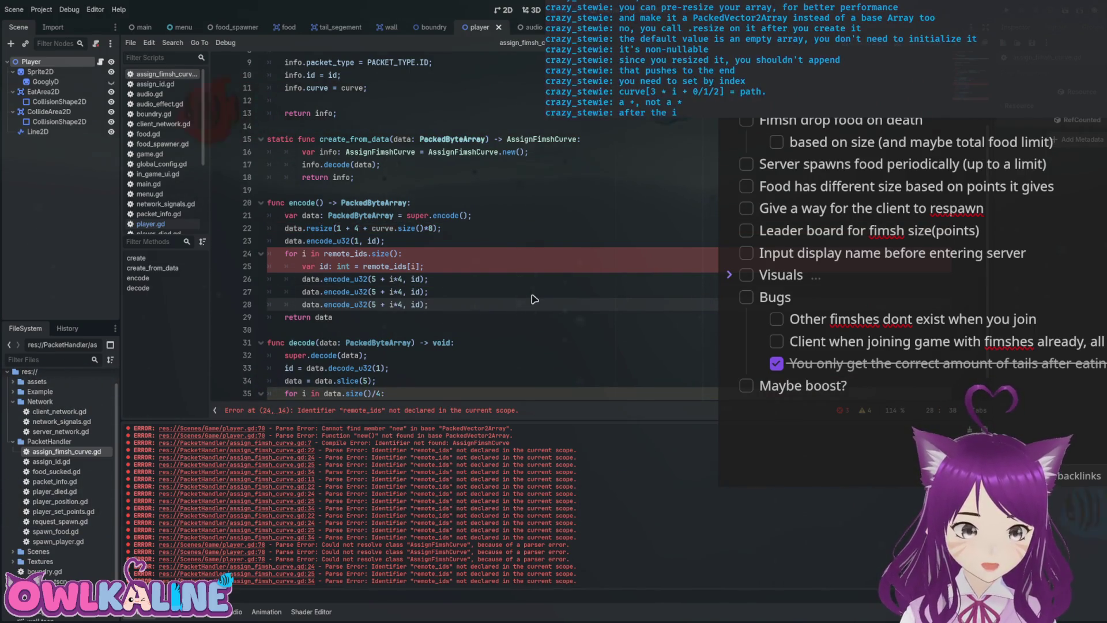
Try an encode call above the loop, then delete the unfinished line.
key(Up)
key(Up)
key(Up)
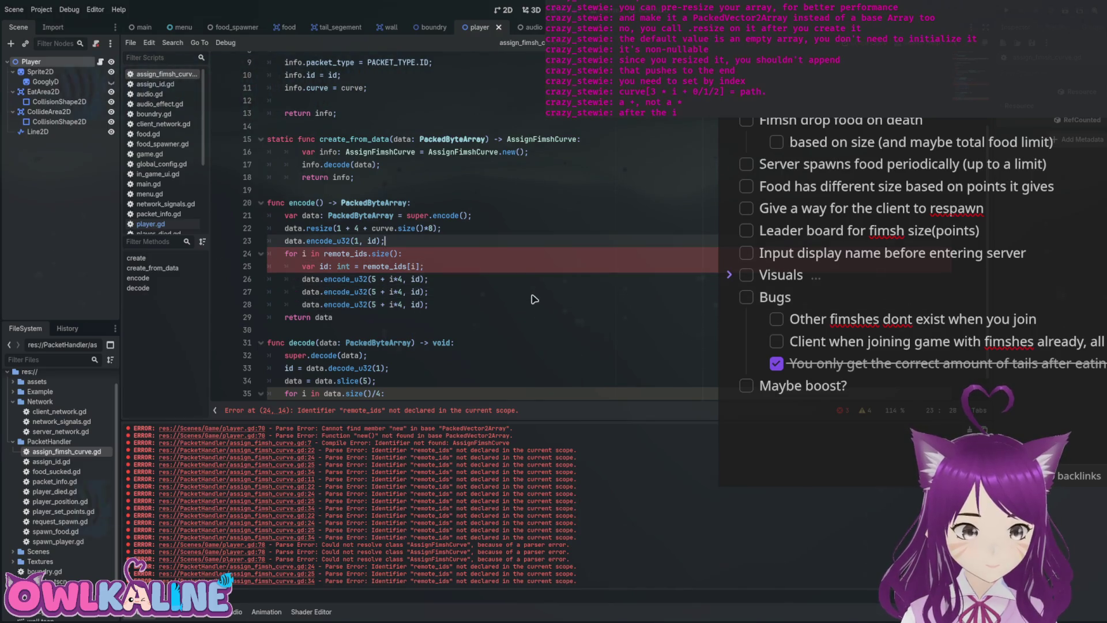
key(End)
key(Return)
text(encode)
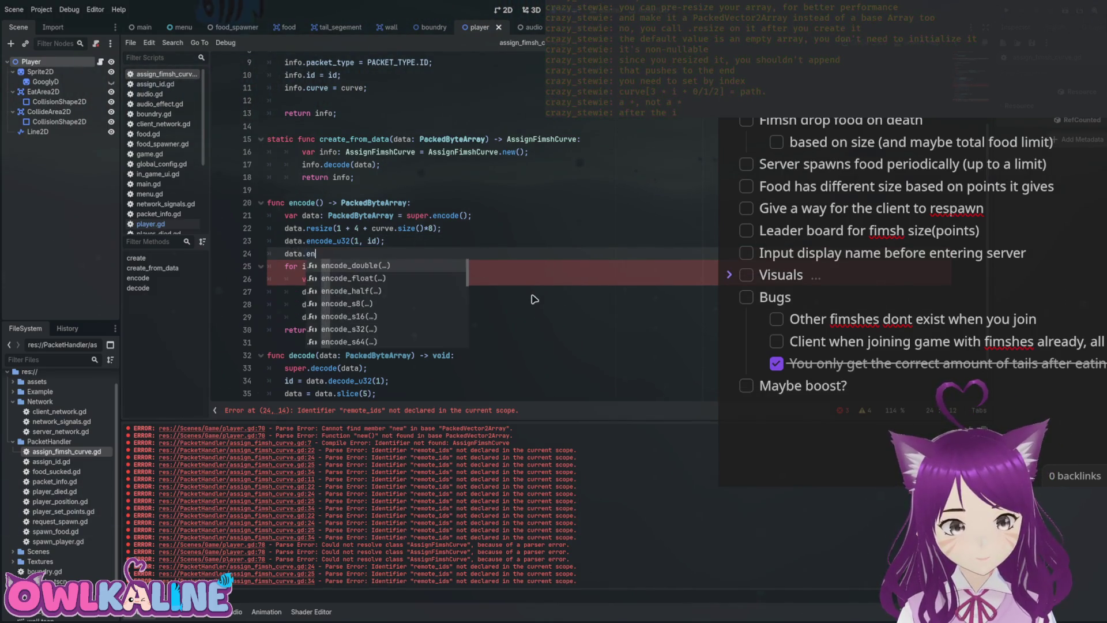
key(Down)
key(Down)
key(Down)
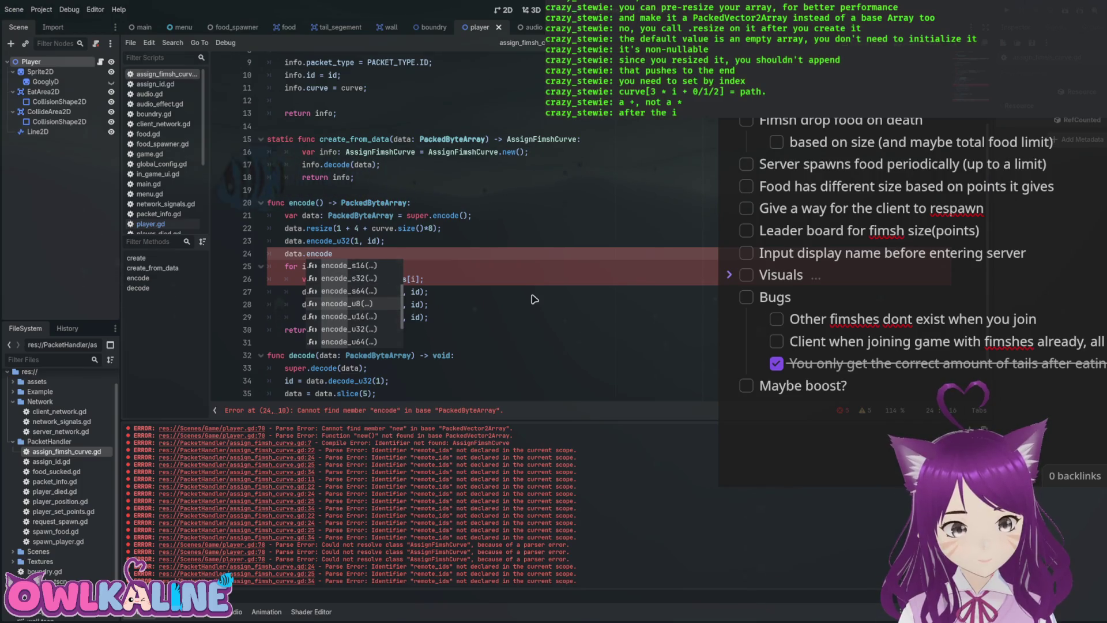
key(Up)
key(Up)
key(Up)
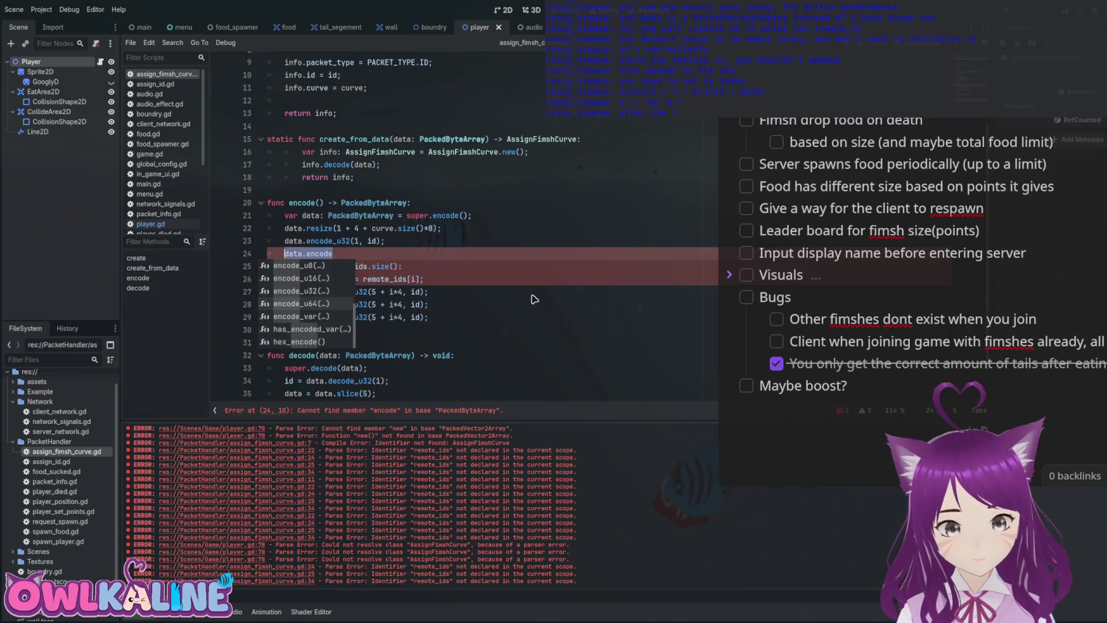
key(Escape)
key(ctrl+shift+k)
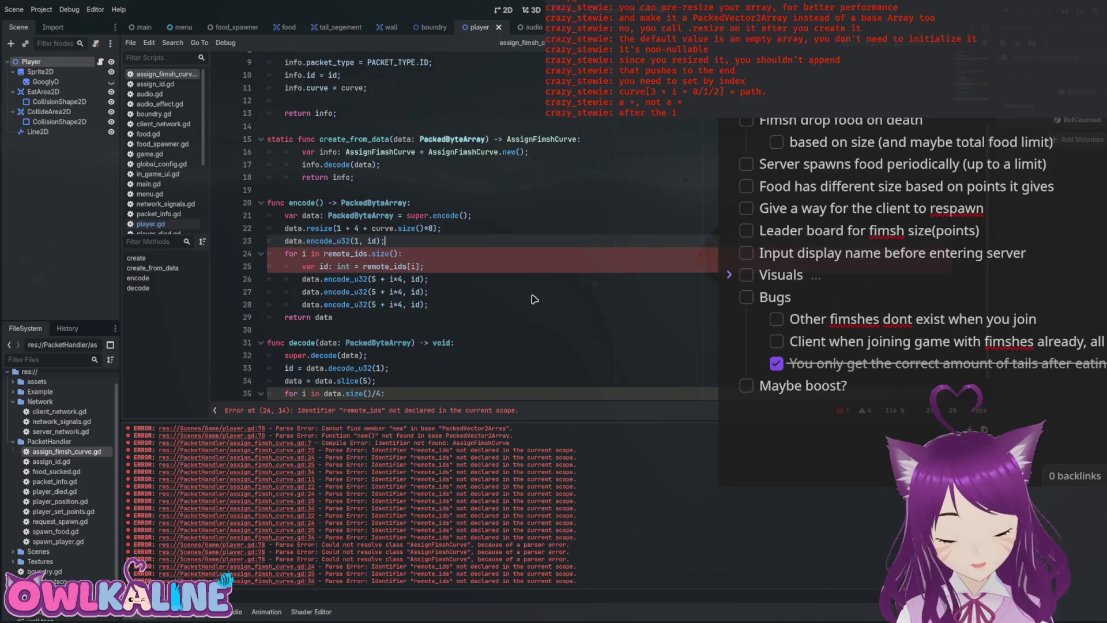
Comment out all five lines of the remote_ids for loop.
key(Down)
key(Down)
key(Down)
key(Home)
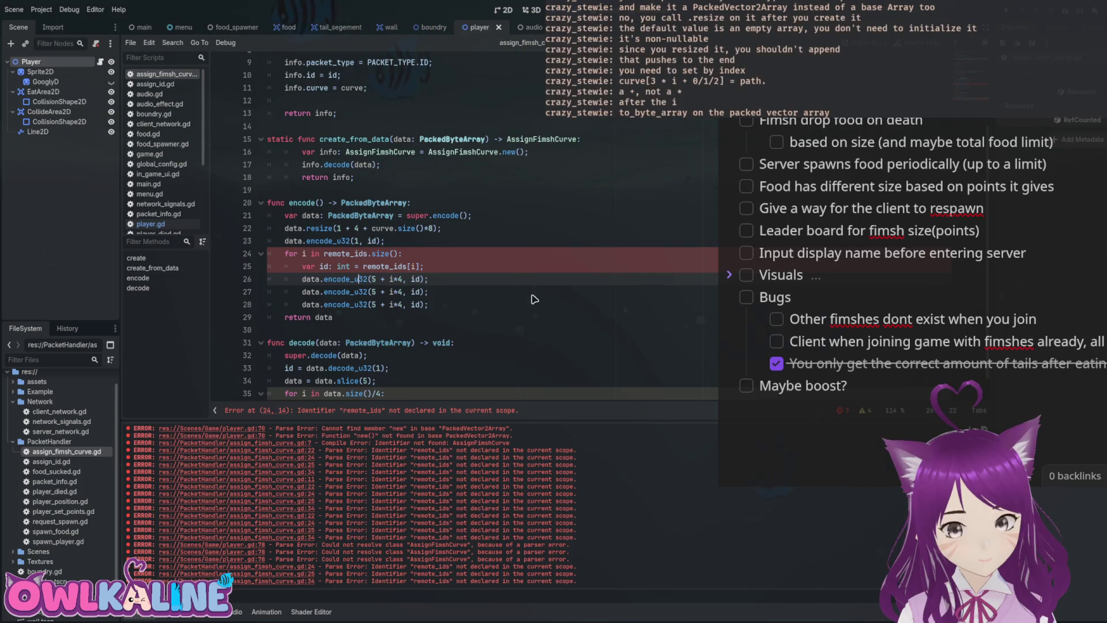
key(Up)
key(Up)
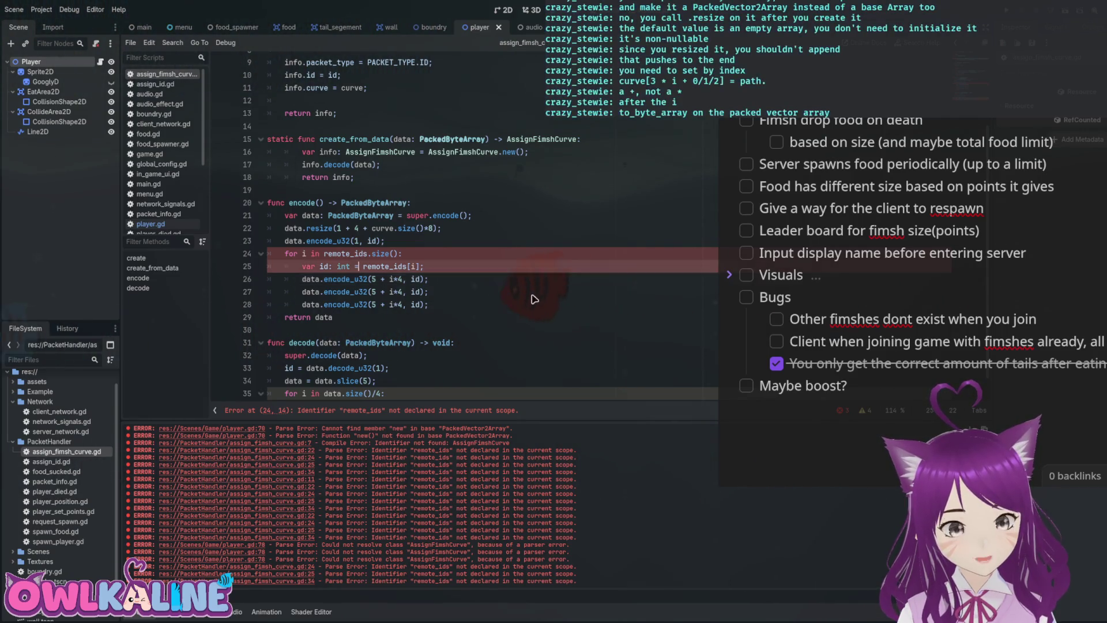
key(ctrl+k)
key(Down)
key(ctrl+k)
key(Down)
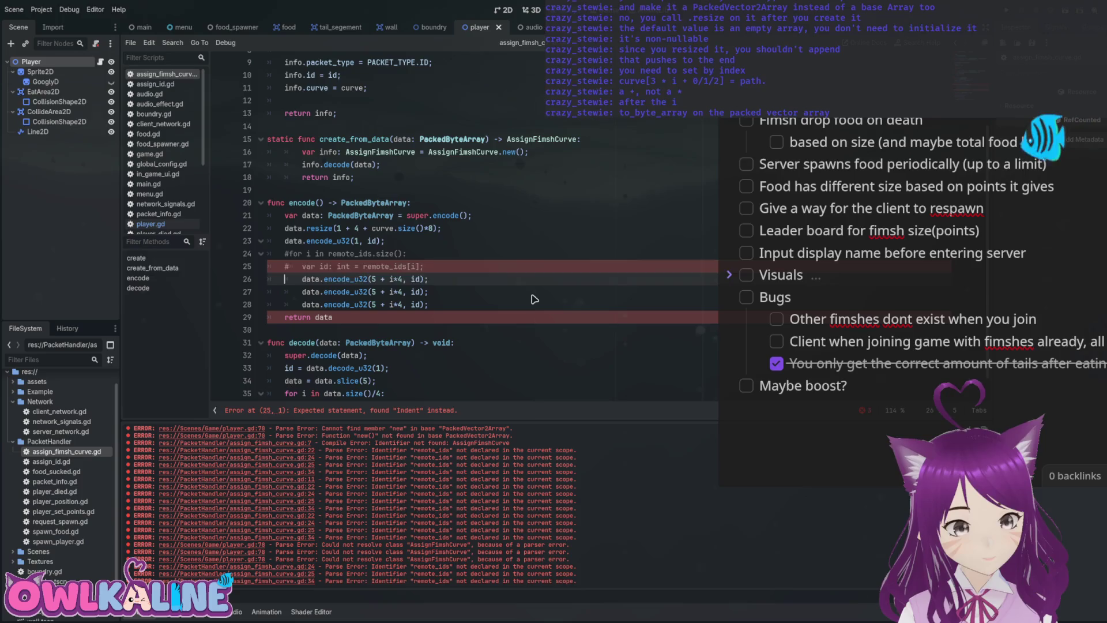
key(ctrl+k)
key(Down)
key(ctrl+k)
key(Down)
key(ctrl+k)
Add a curve.to_byte_array() line after the id encoding and save the script.
key(Up)
key(Up)
key(Up)
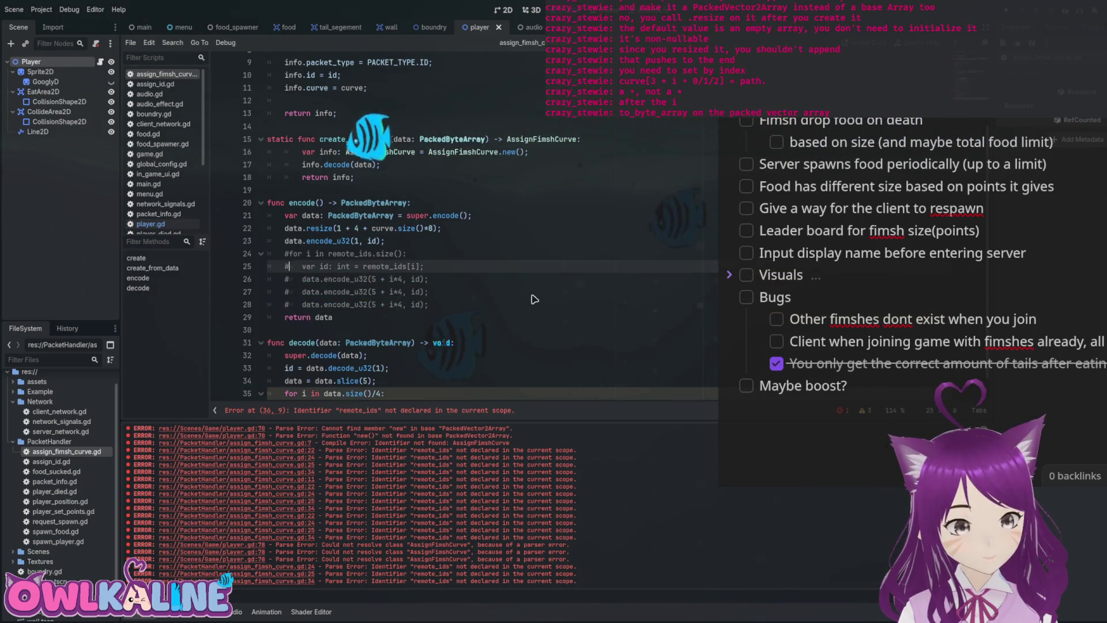
key(End)
key(Return)
key(Return)
key(Return)
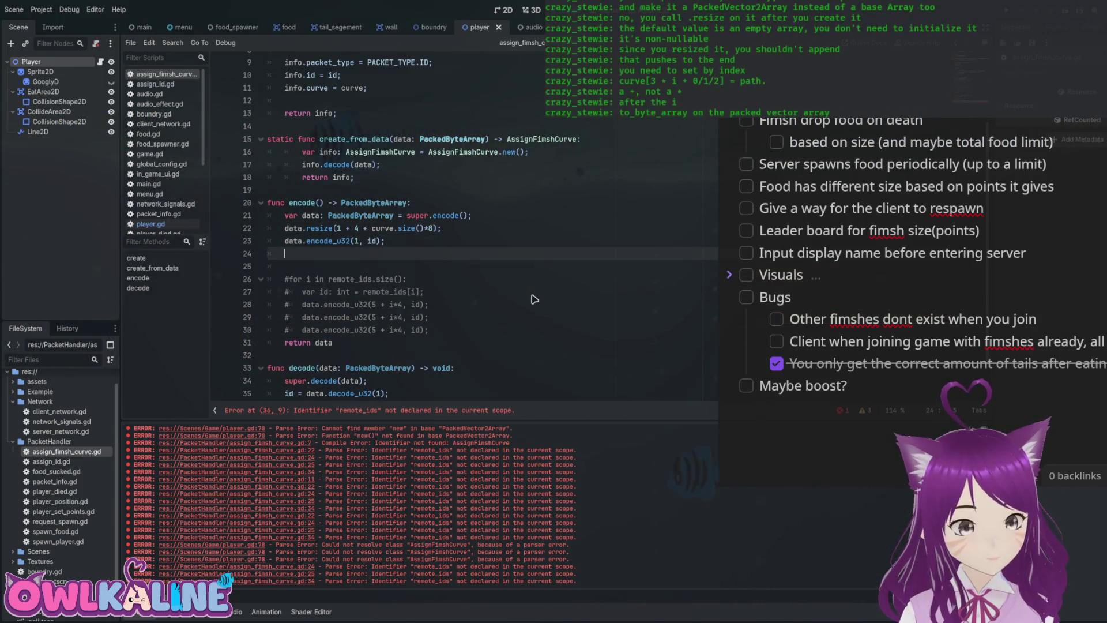
key(Up)
text(curve.to_)
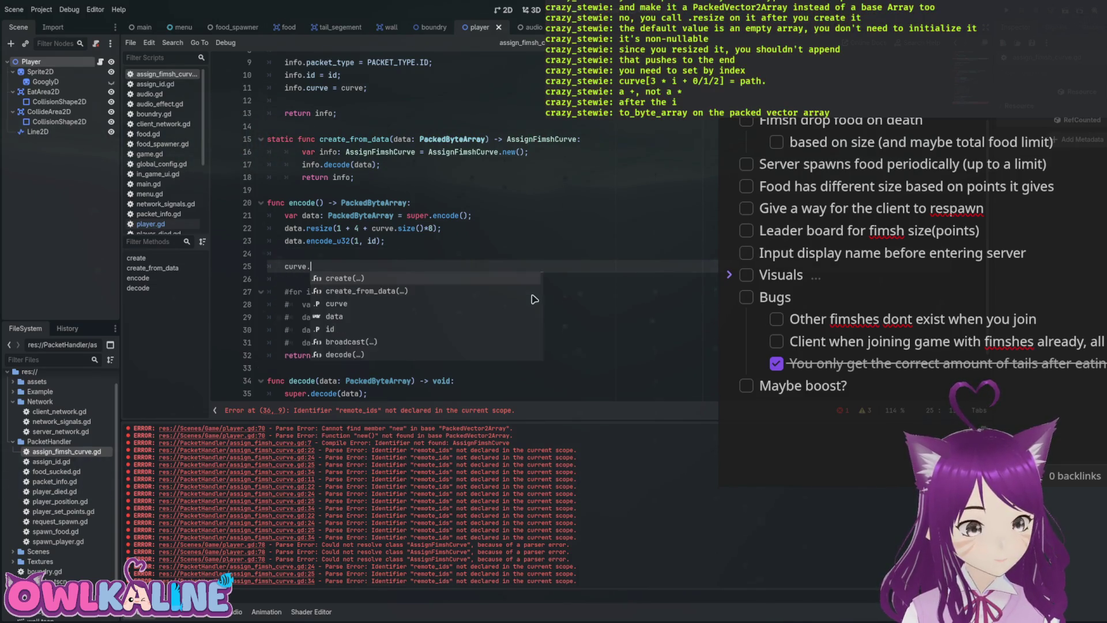
key(Return)
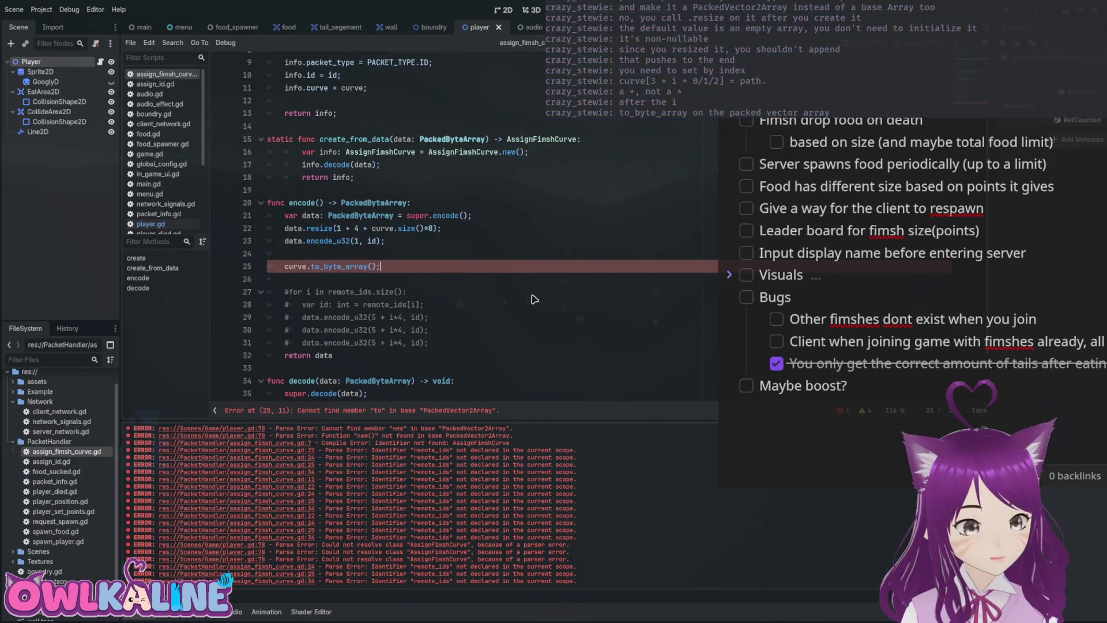
key(ctrl+s)
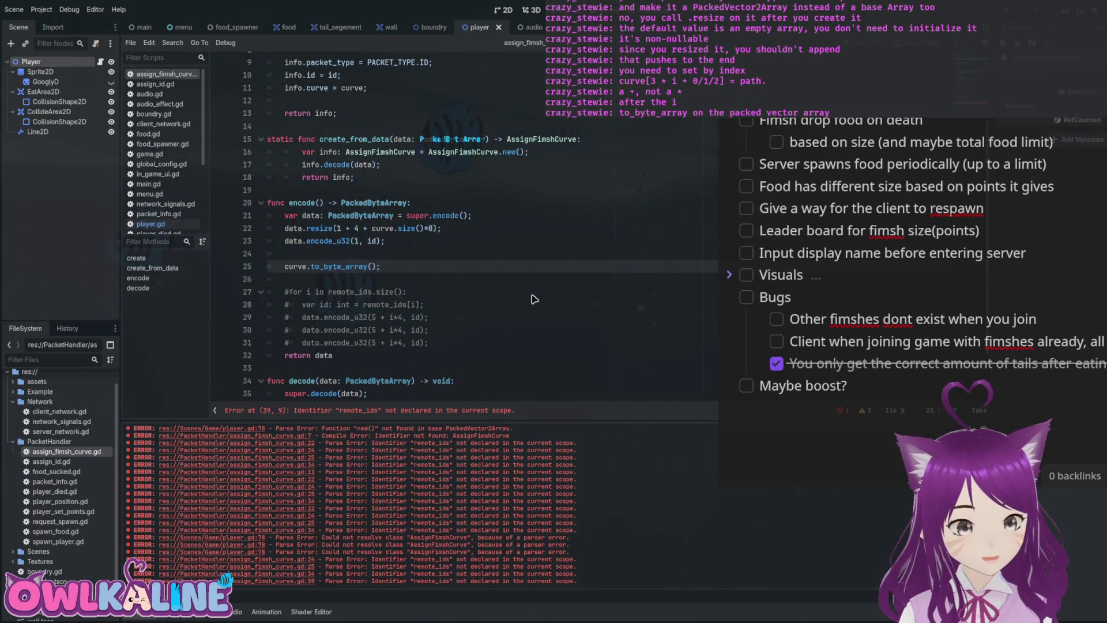
Wrap curve.to_byte_array() inside a new data.append_array() call.
key(ctrl+shift+Return)
text(data.)
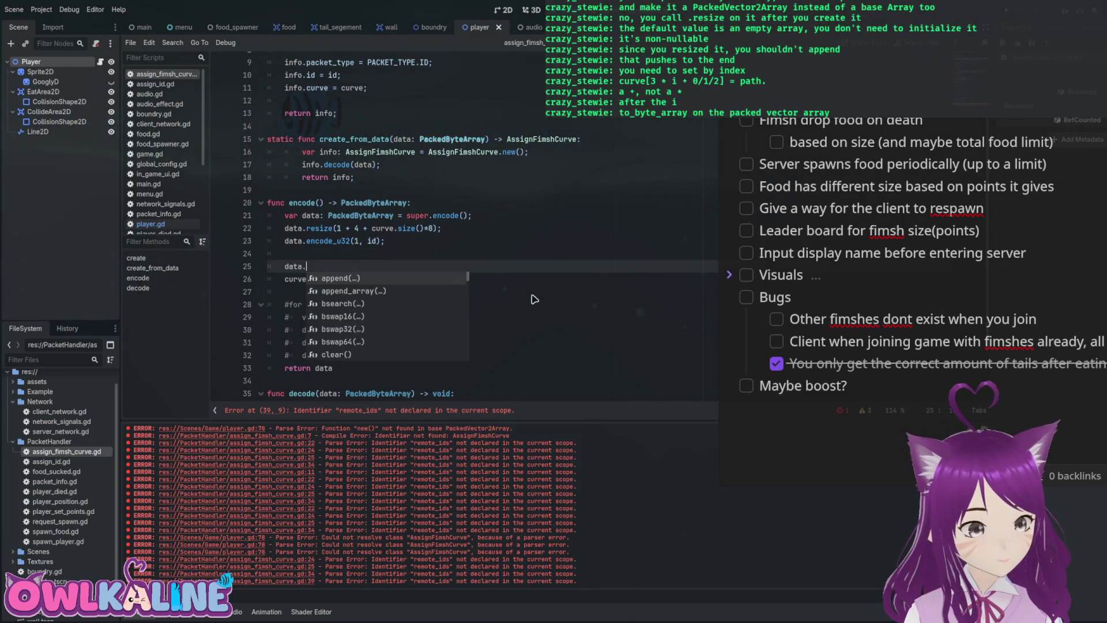
key(Down)
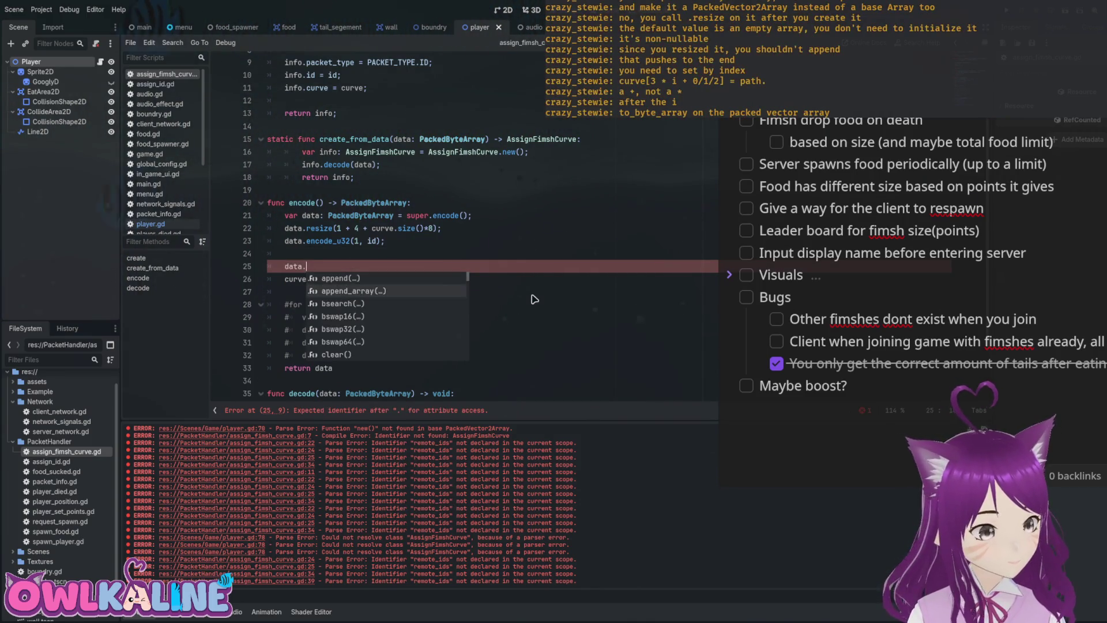
key(Return)
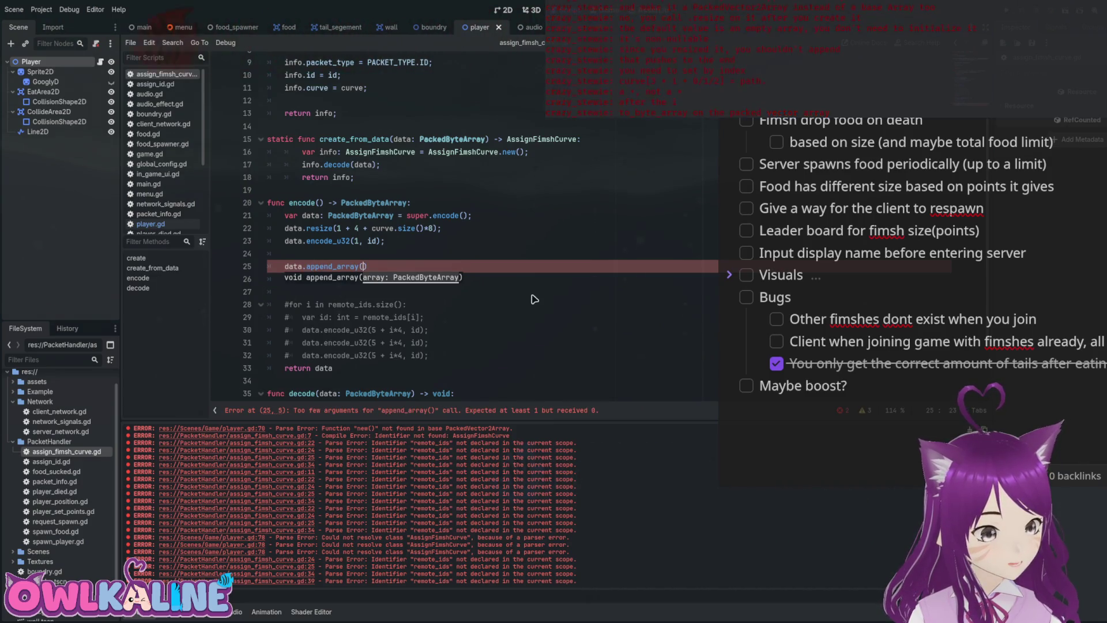
key(Down)
key(shift+Home)
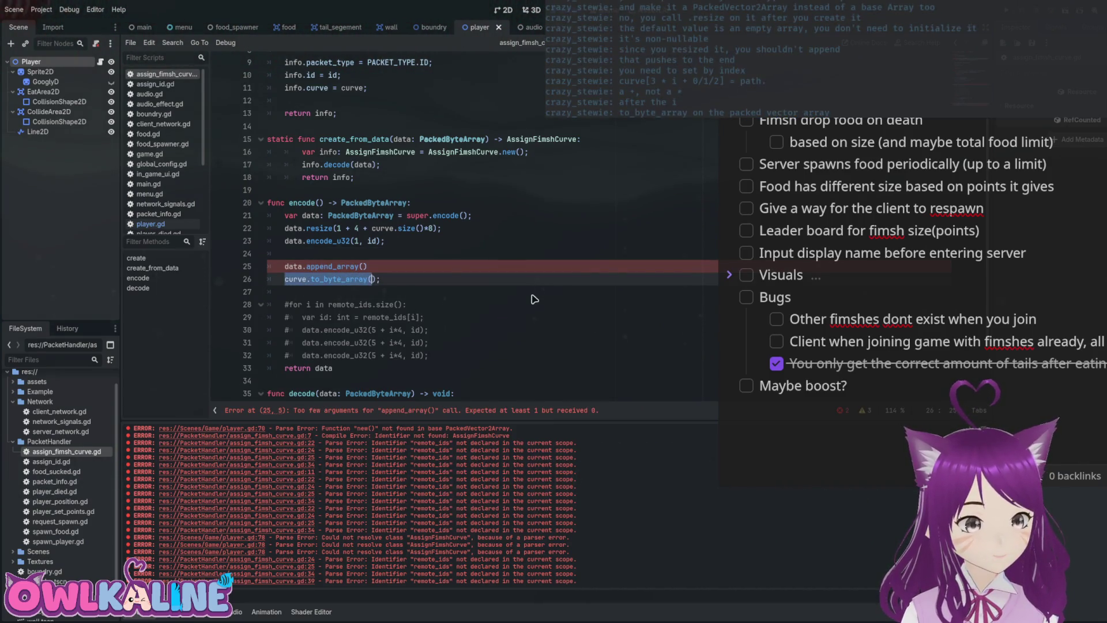
key(ctrl+x)
key(Up)
key(End)
key(Left)
key(ctrl+v)
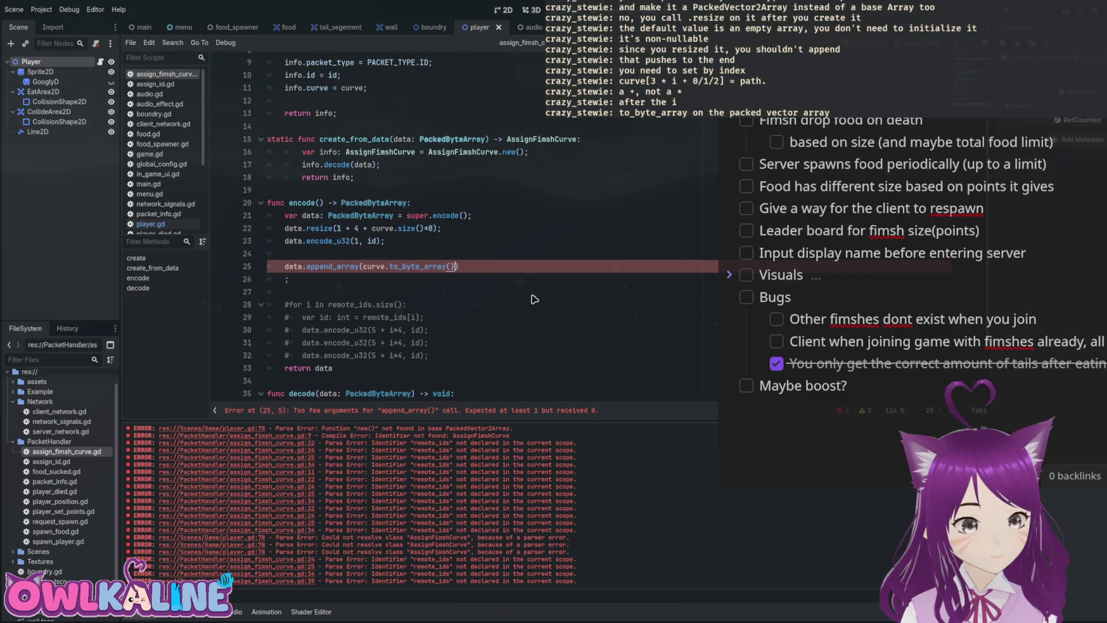
Delete the leftover semicolon and the commented-out loop lines.
key(End)
key(shift+Down)
key(shift+Down)
key(shift+Down)
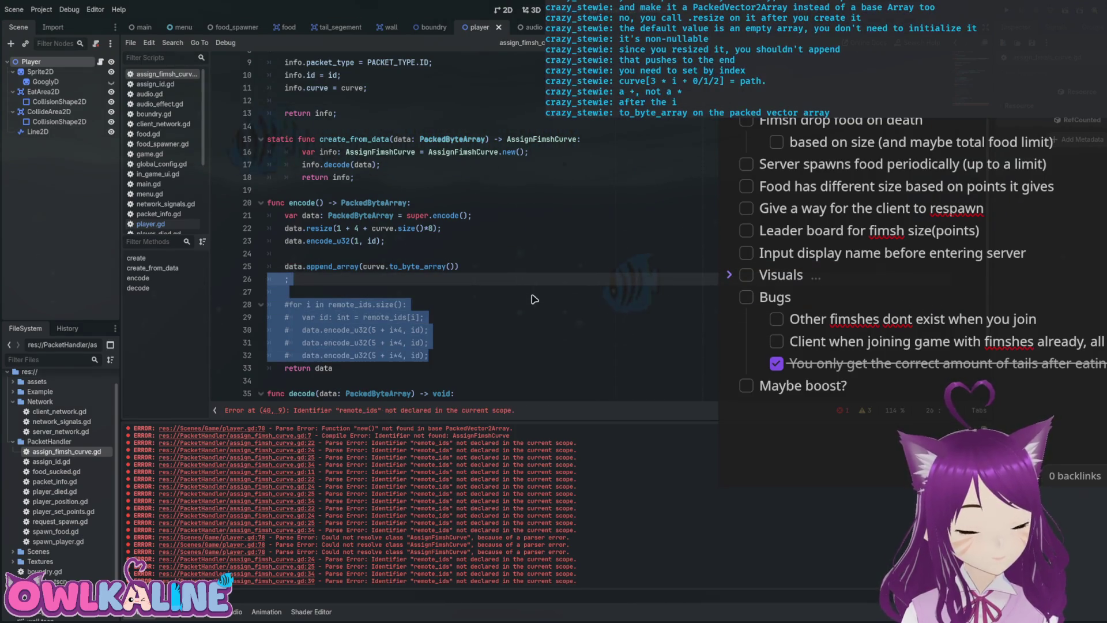
key(Delete)
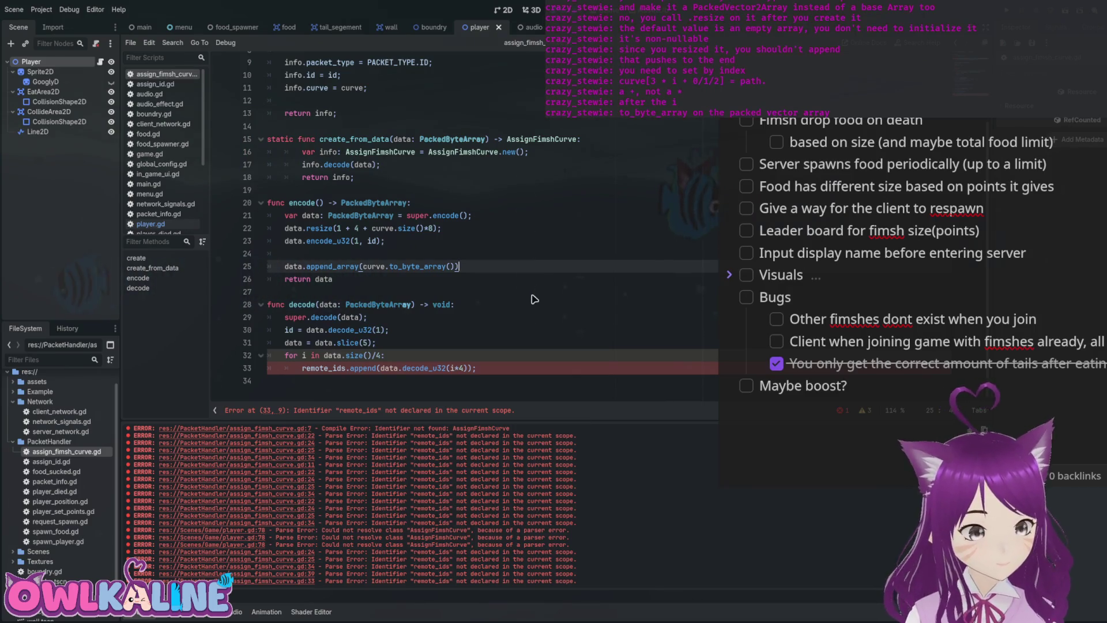
Move through decode() past the id decoding line and back to the data slice line.
key(Down)
key(Down)
key(Down)
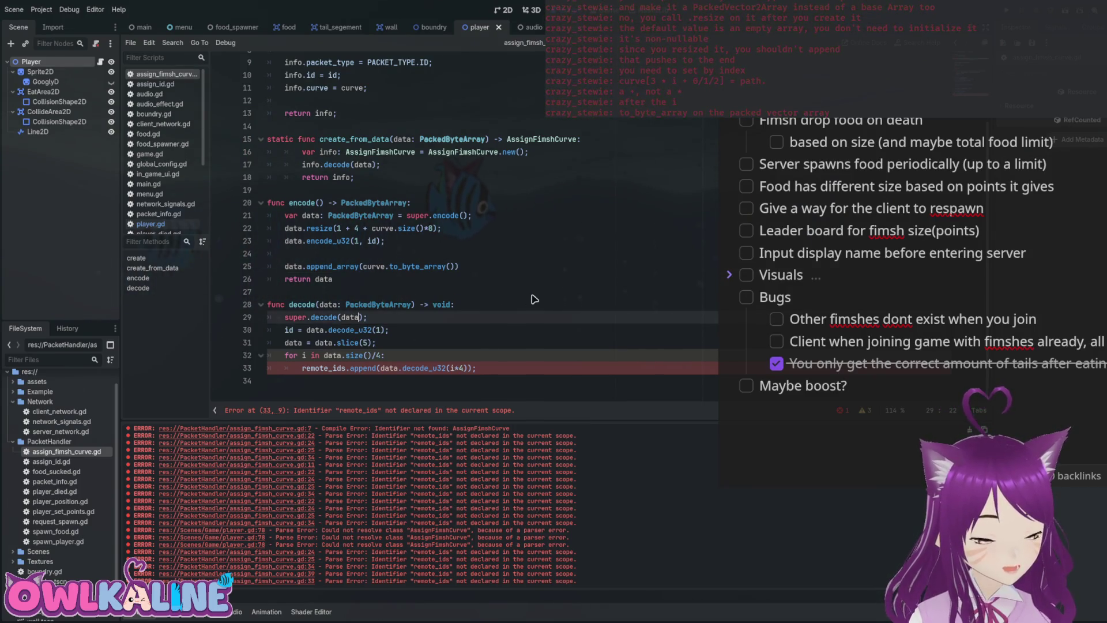
key(Down)
key(End)
key(shift+Home)
key(Right)
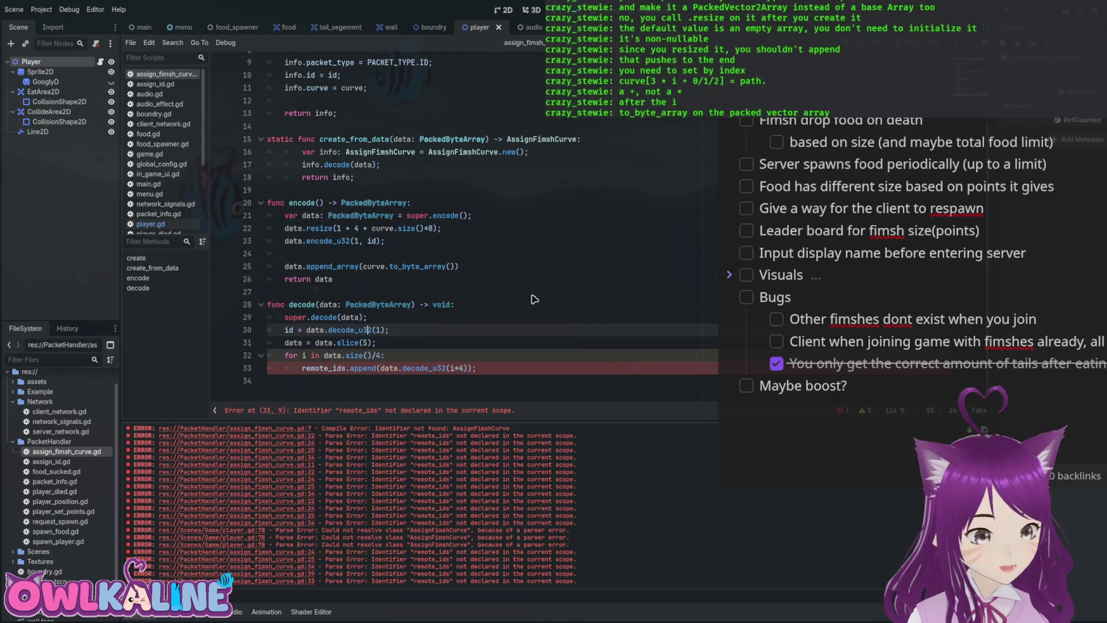
key(Down)
key(Down)
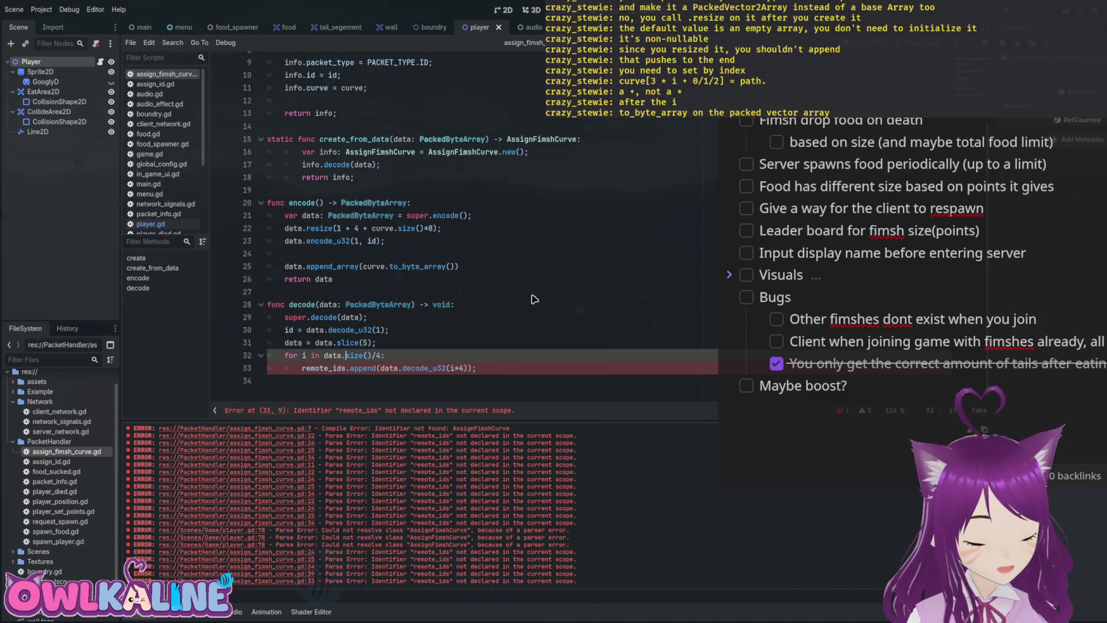
key(Up)
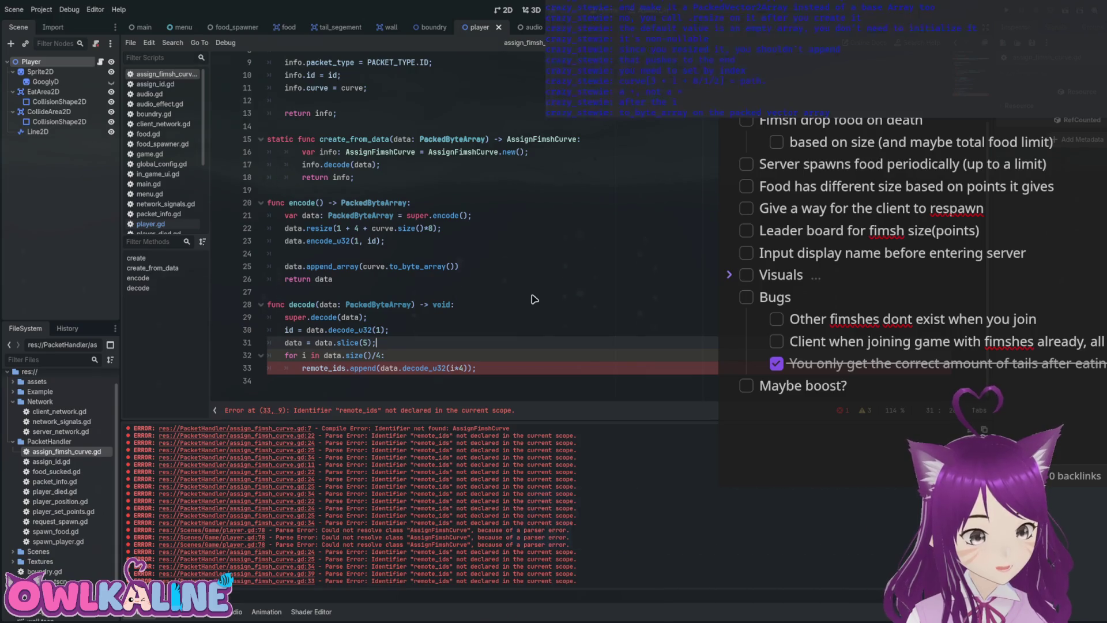
Add a PackedVector2Array.dec line after the data slice.
key(Return)
text(\)
key(Return)
key(BackSpace)
key(BackSpace)
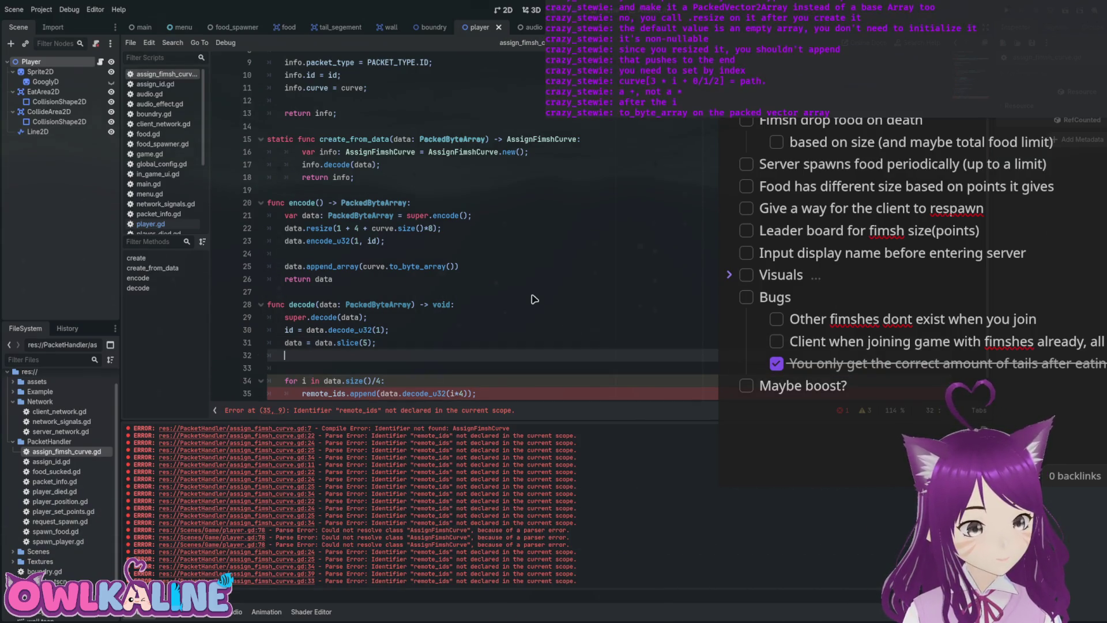
key(Return)
text(Pa)
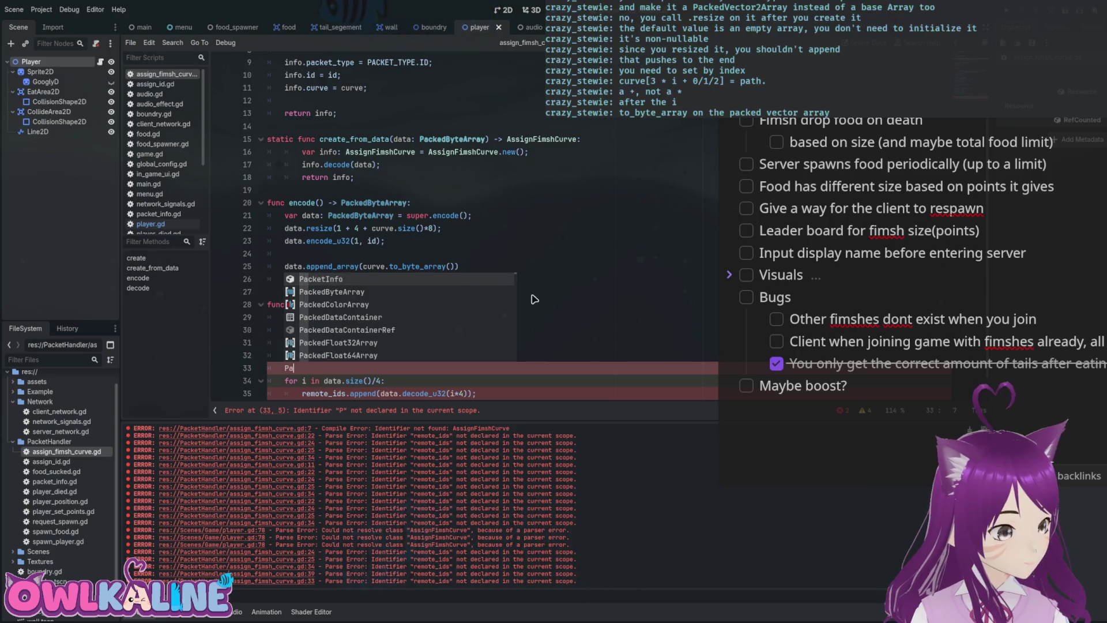
text(ckedV)
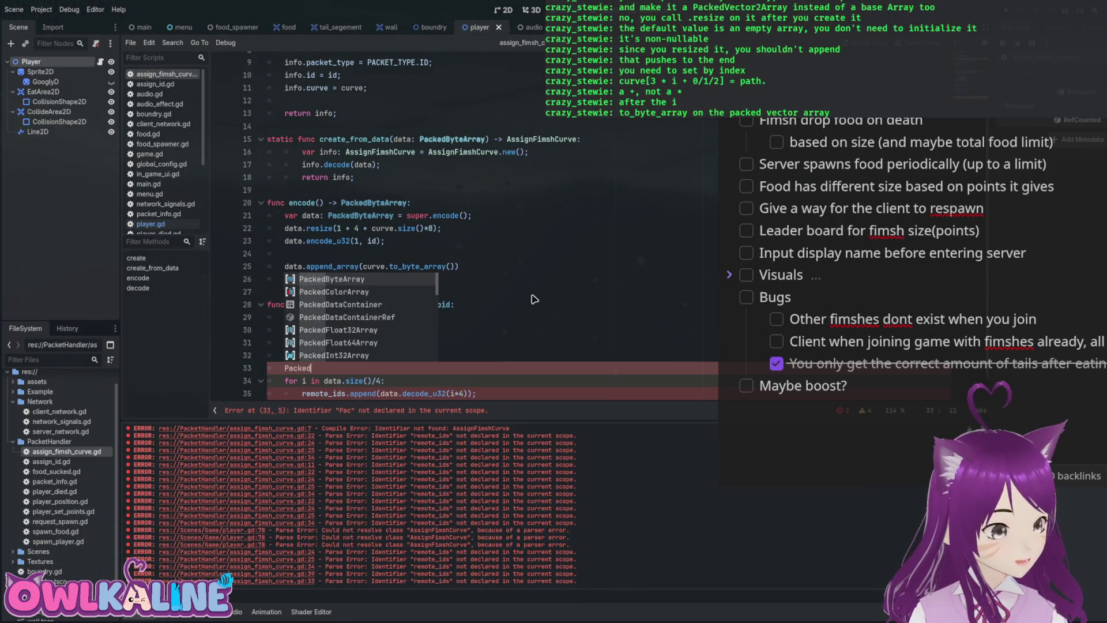
key(Return)
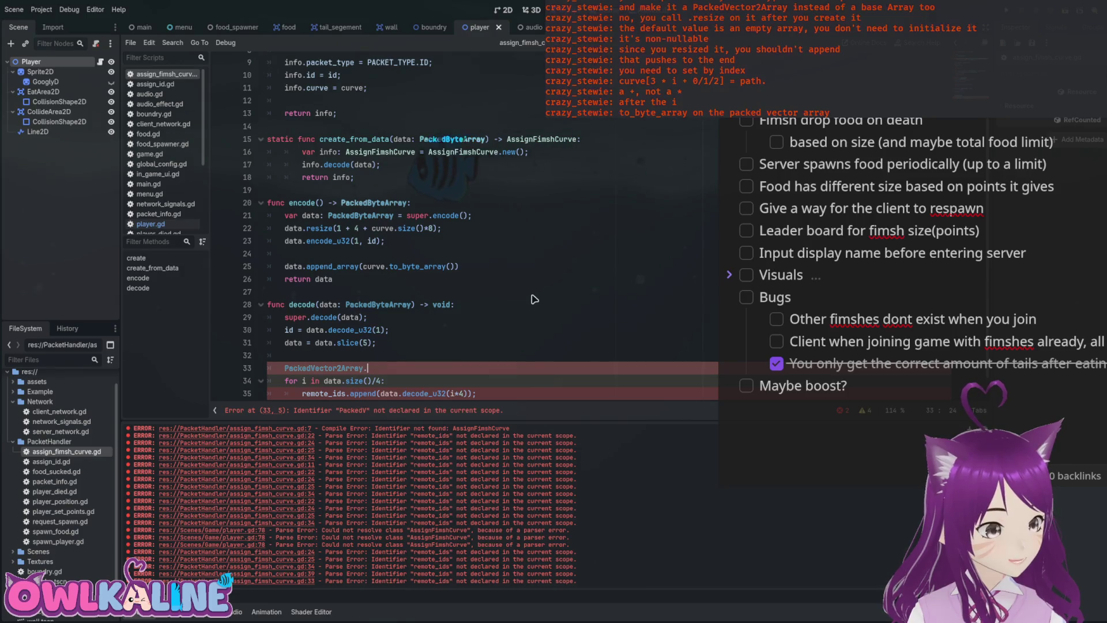
text(.a)
text(d)
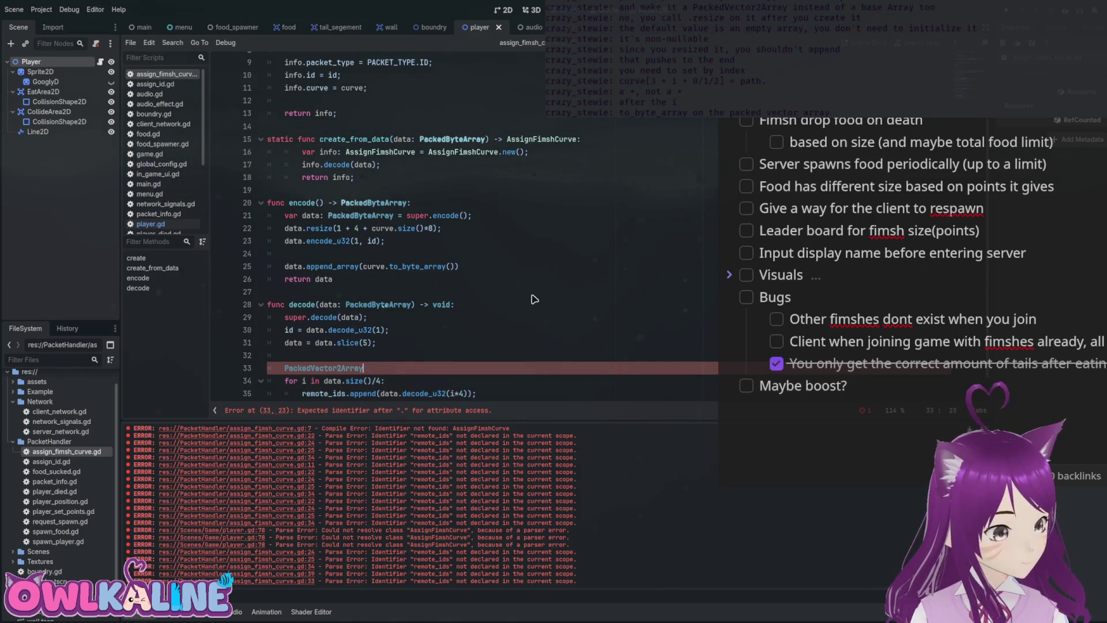
text(c)
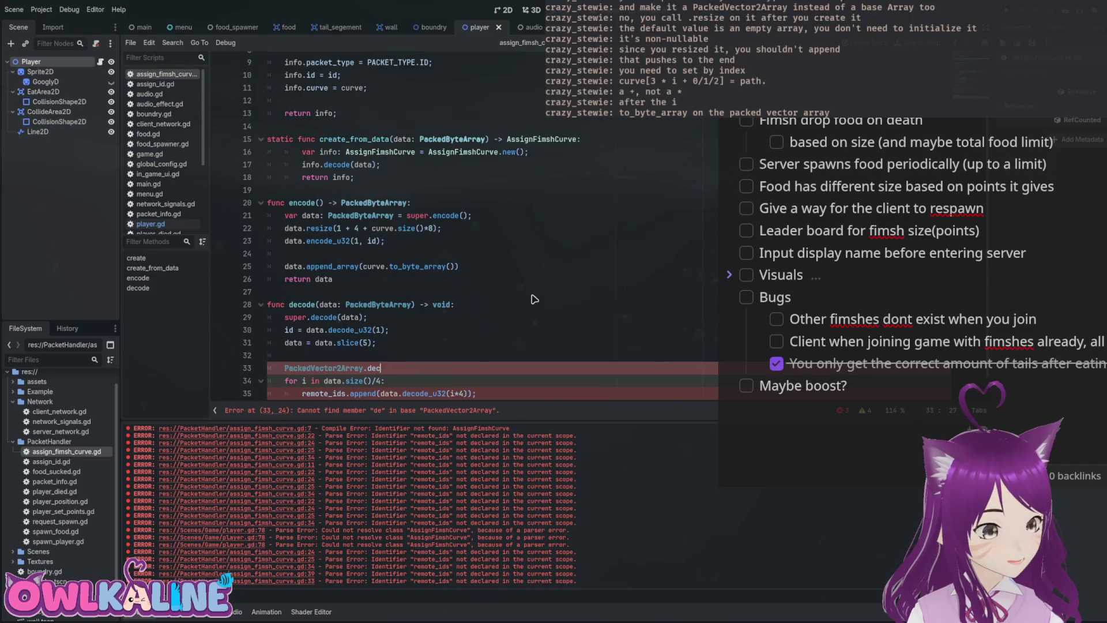
key(Up)
Try a data.dec decode call above it, then delete that unfinished text.
key(Return)
key(Return)
key(Up)
text(dat)
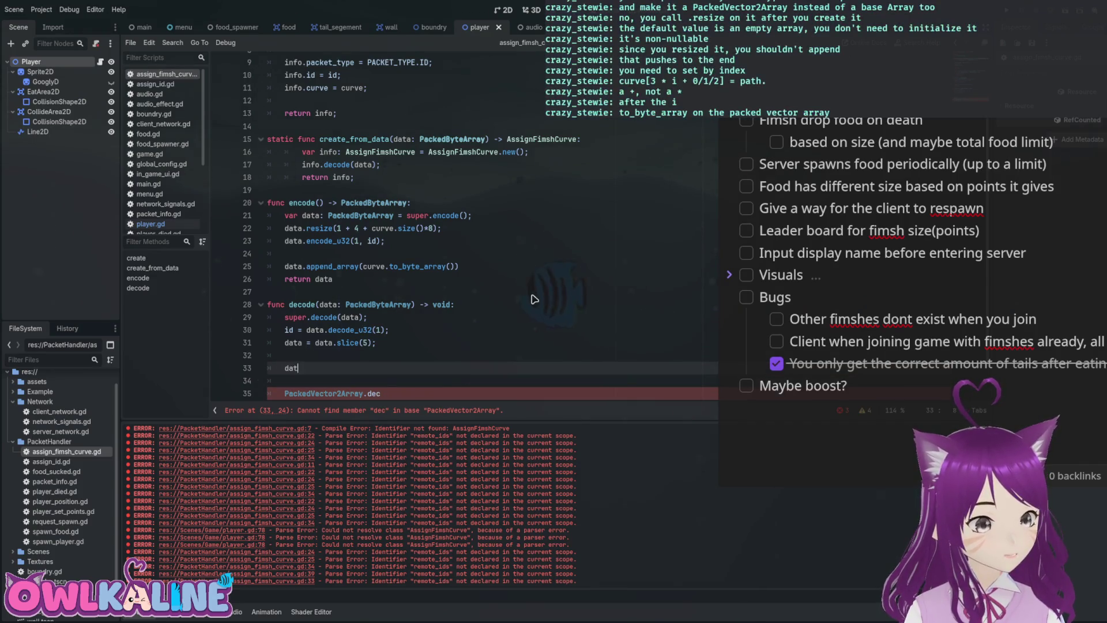
text(a.dec)
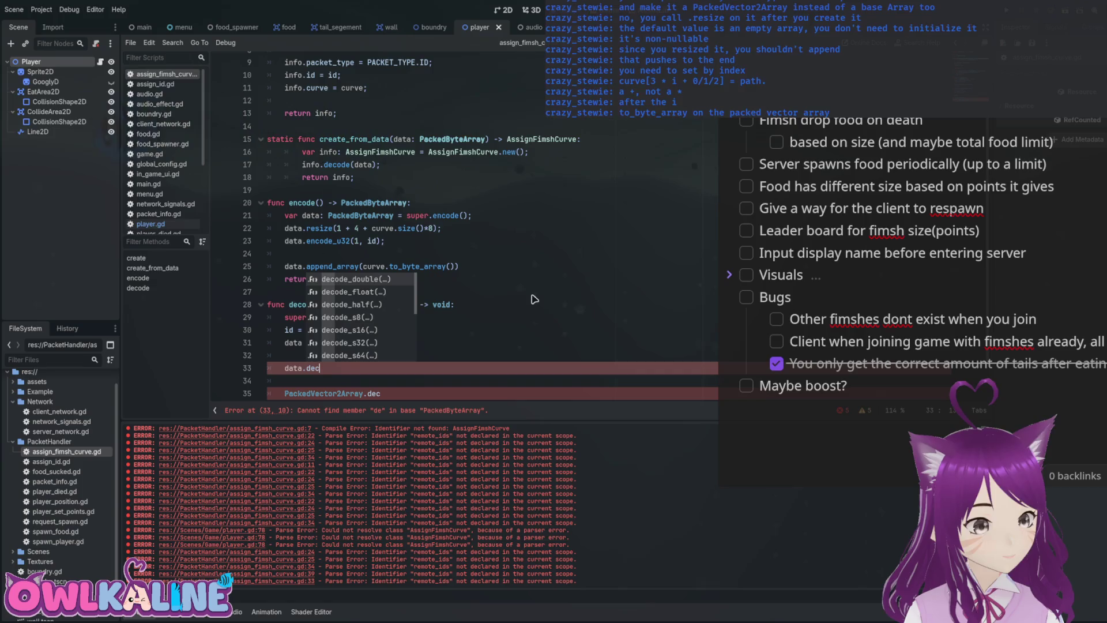
key(Down)
key(Down)
key(Down)
key(Down)
key(Down)
key(Down)
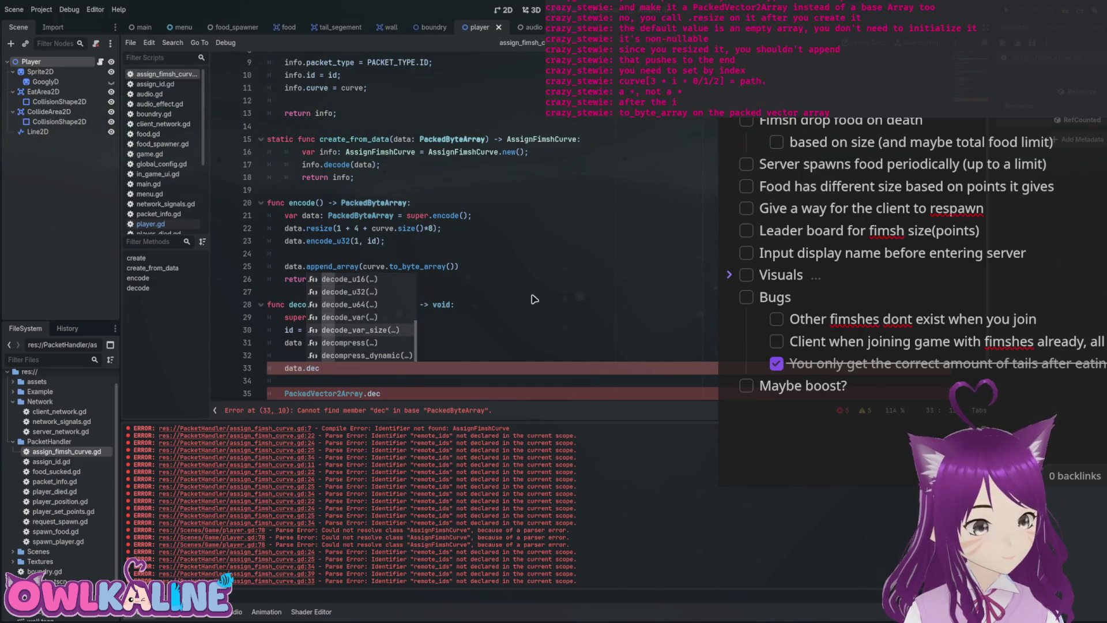
key(BackSpace)
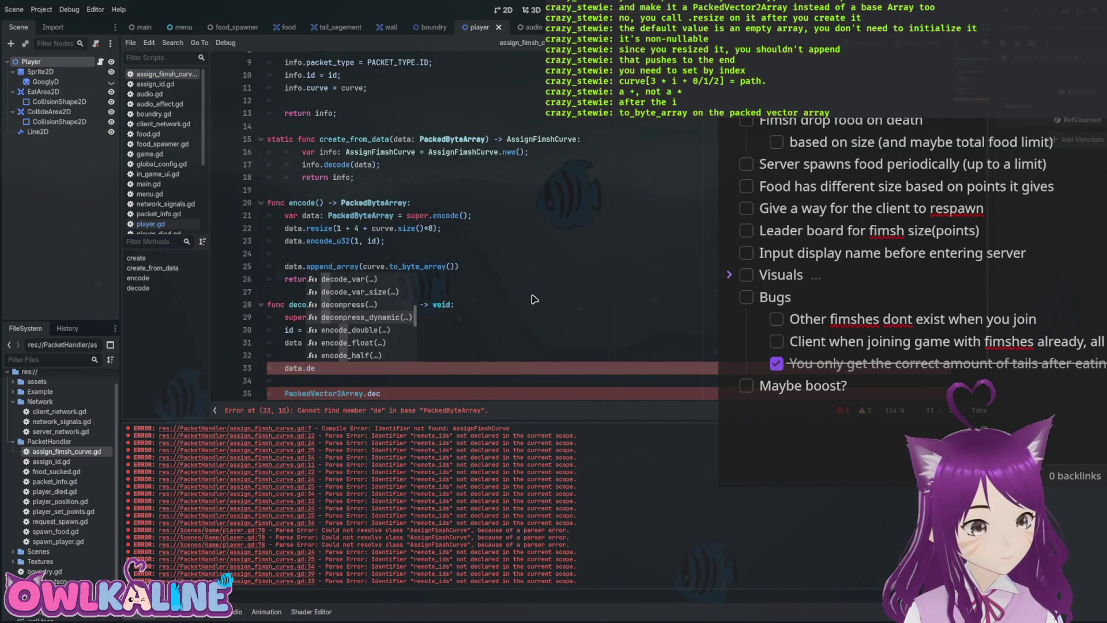
key(shift+Home)
key(BackSpace)
key(BackSpace)
key(BackSpace)
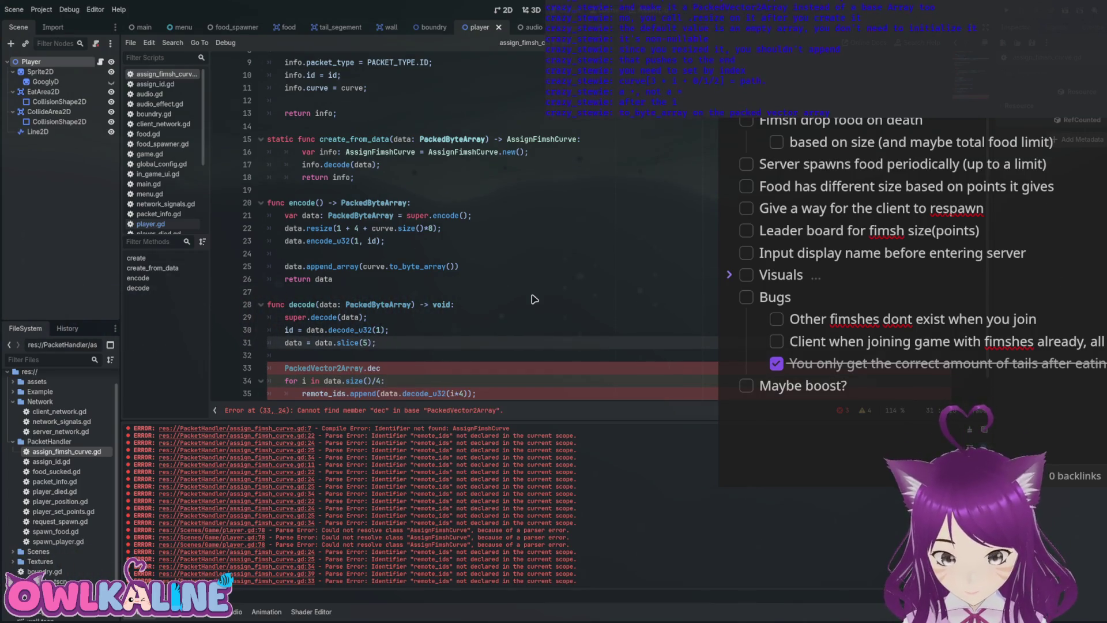
Remove the abandoned from_b text and the stray PackedVector2Array.dec line.
key(Down)
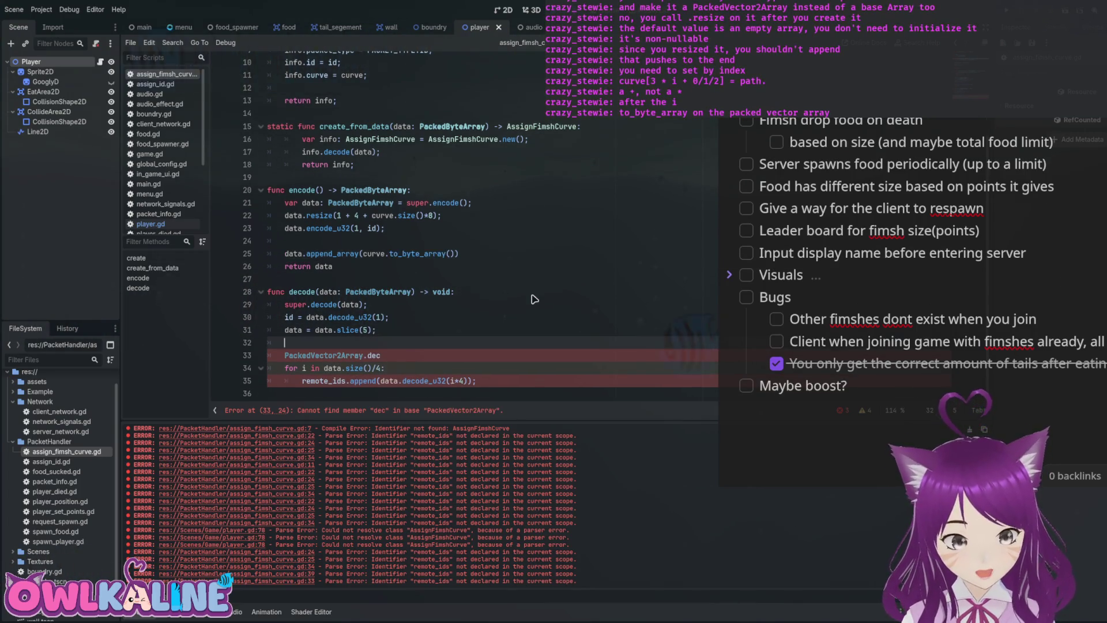
key(Return)
key(Return)
key(Up)
text(fr)
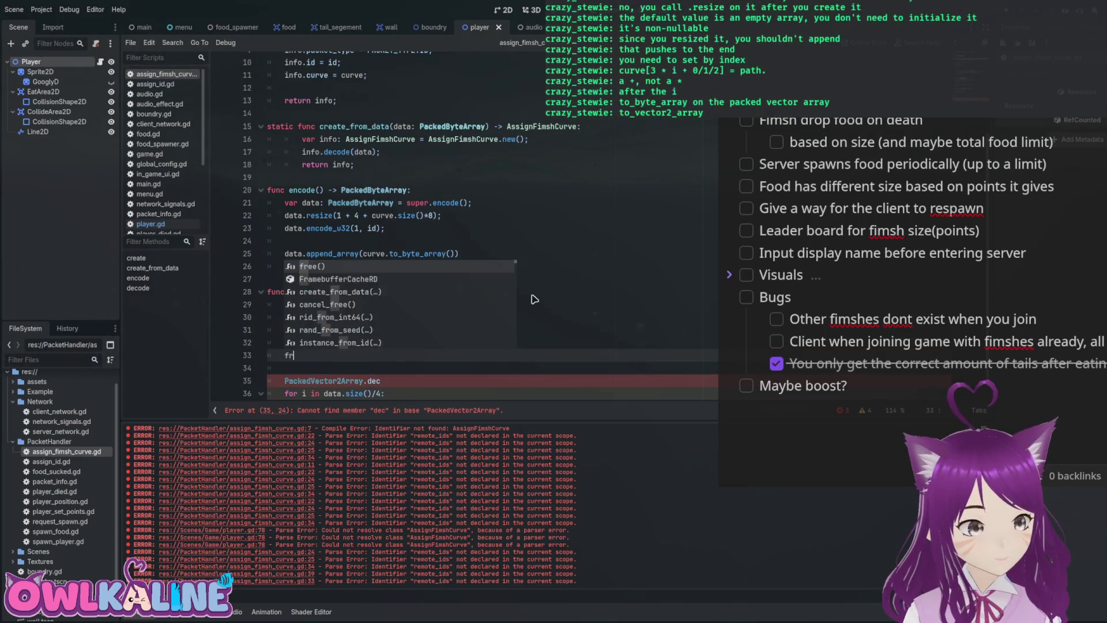
text(om_b)
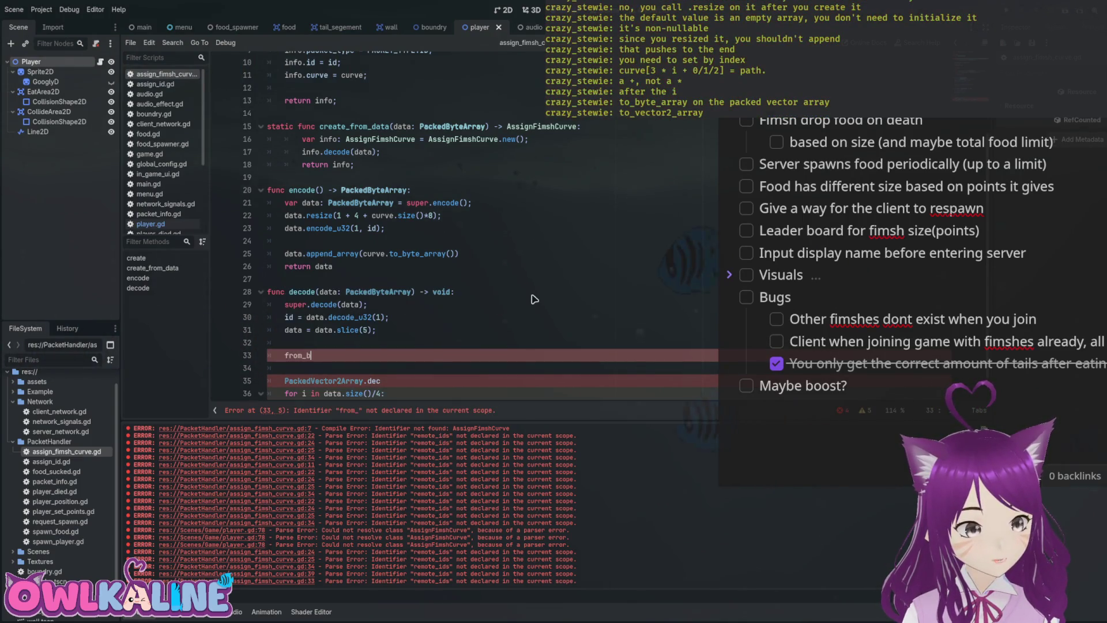
key(shift+Home)
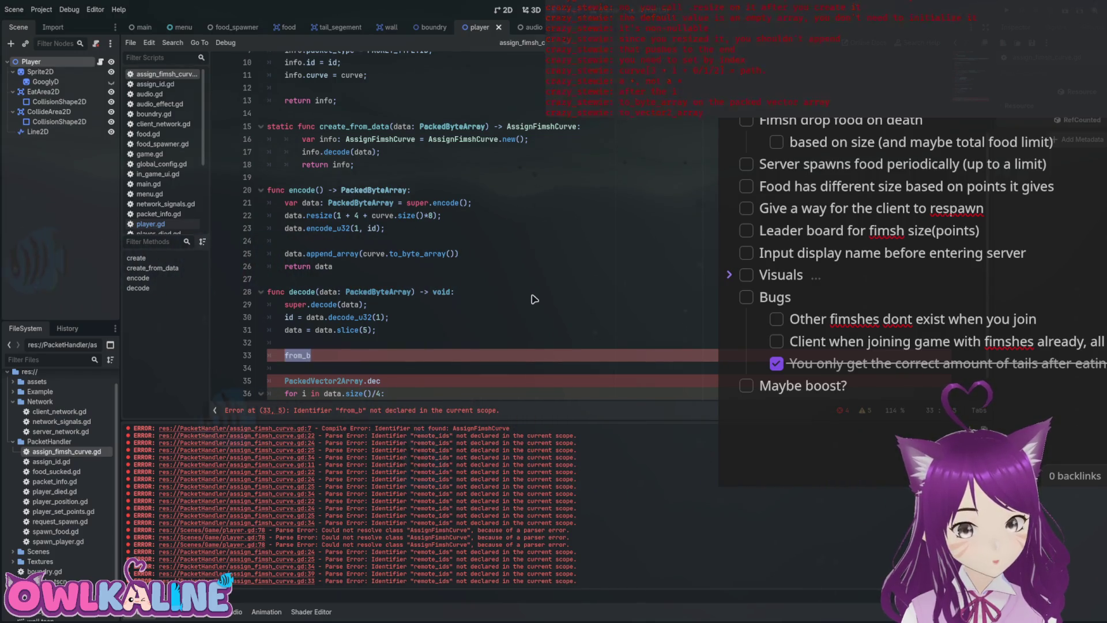
key(BackSpace)
key(Delete)
key(Down)
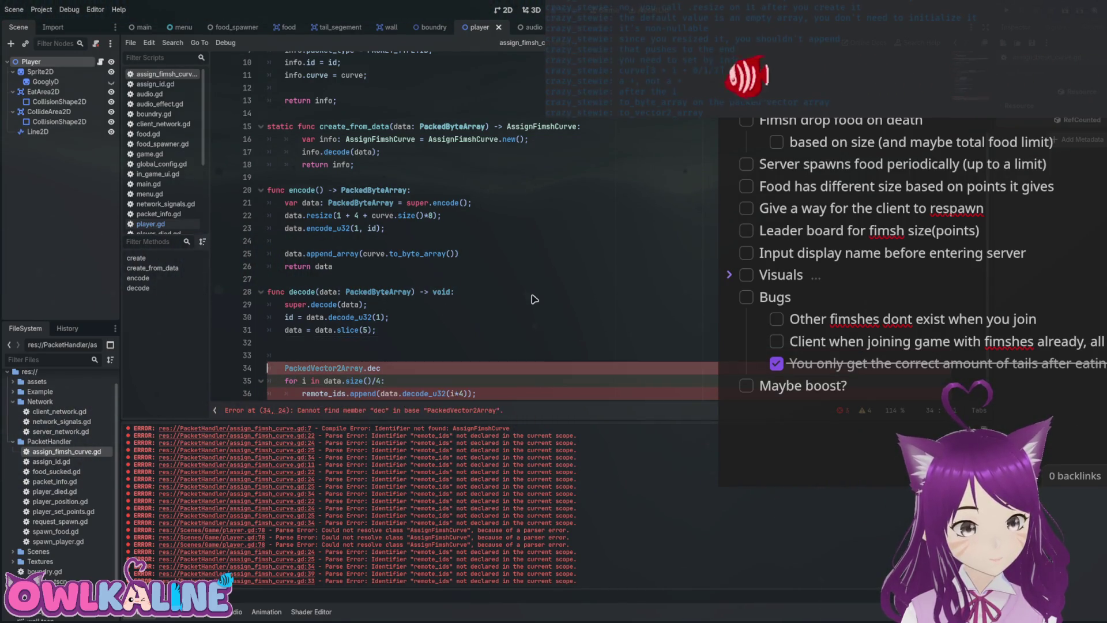
key(shift+End)
key(BackSpace)
key(Up)
key(Up)
Assign curve = data.to_vector2_array() on the line after the slice.
text(dat)
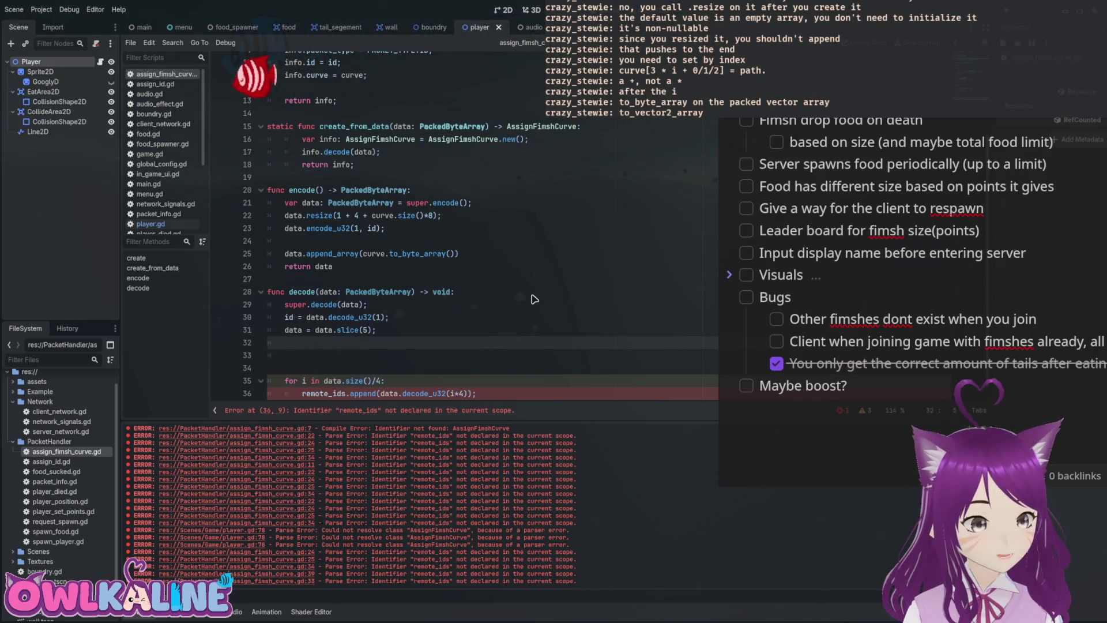
text(a.to_ve)
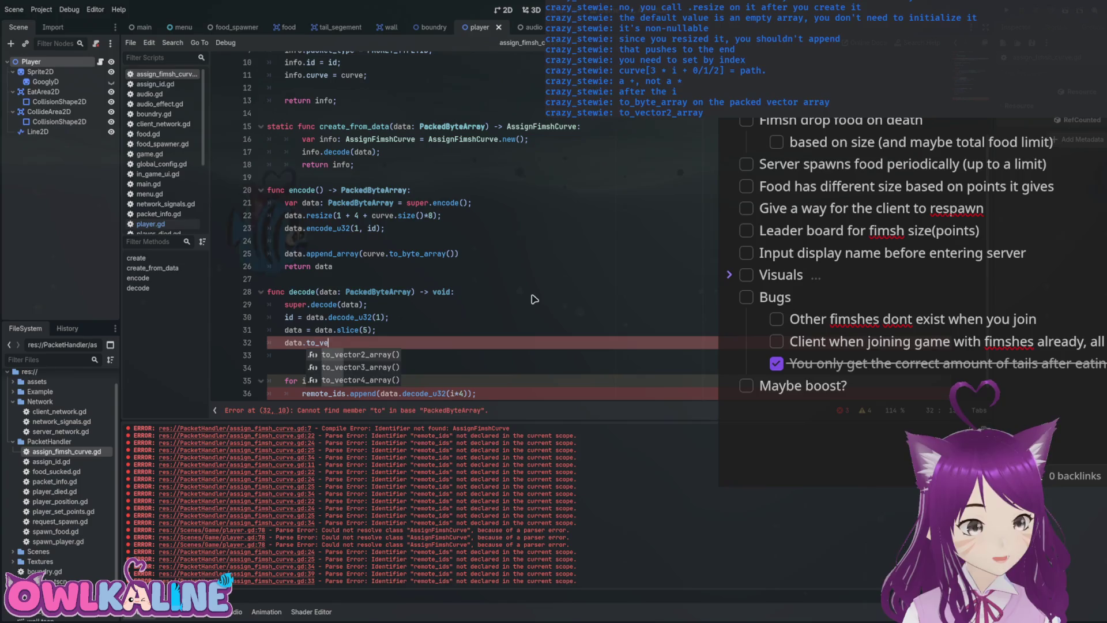
key(Return)
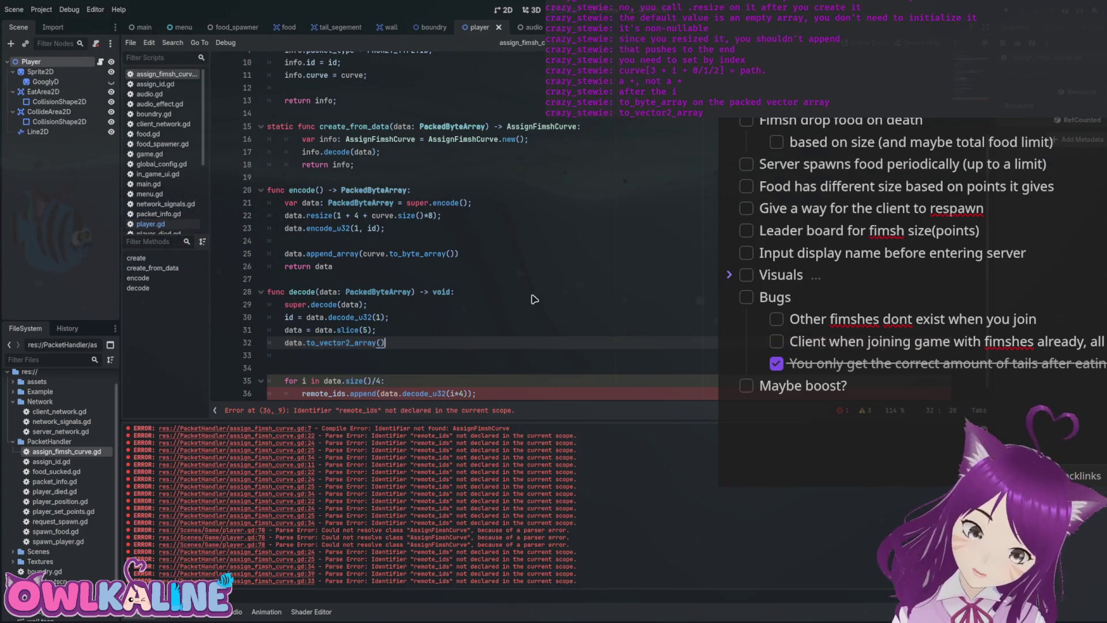
key(Home)
text(curve )
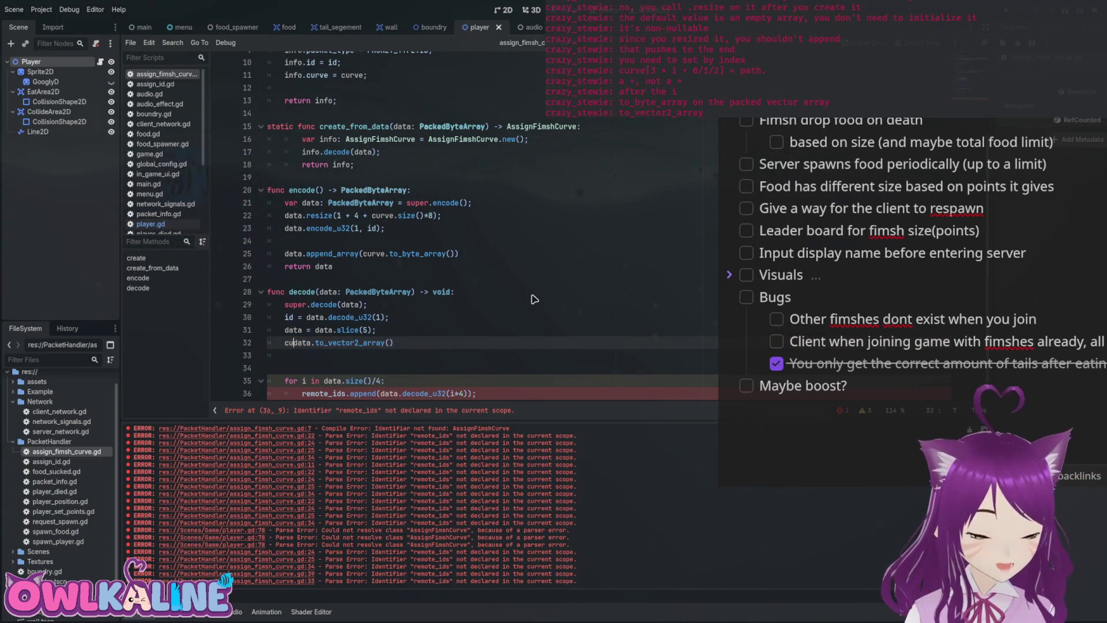
text(=)
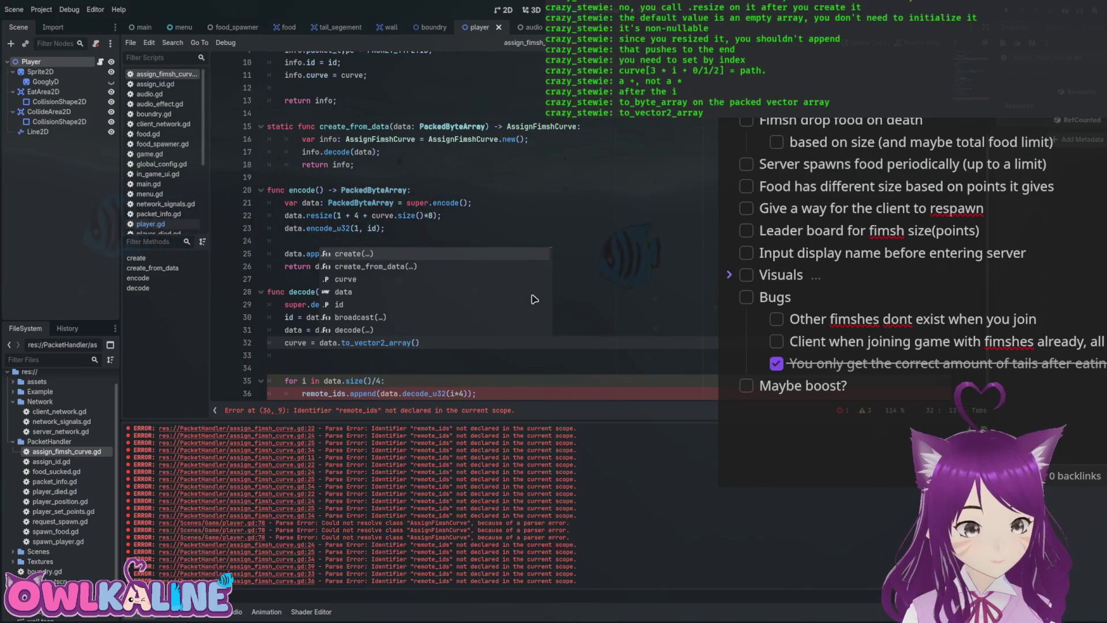
Delete the old remote_ids loop and add the closing ');'.
scroll(534, 298, down, 1)
key(Down)
key(Down)
key(Down)
key(End)
key(shift+Up)
key(shift+Up)
key(shift+Up)
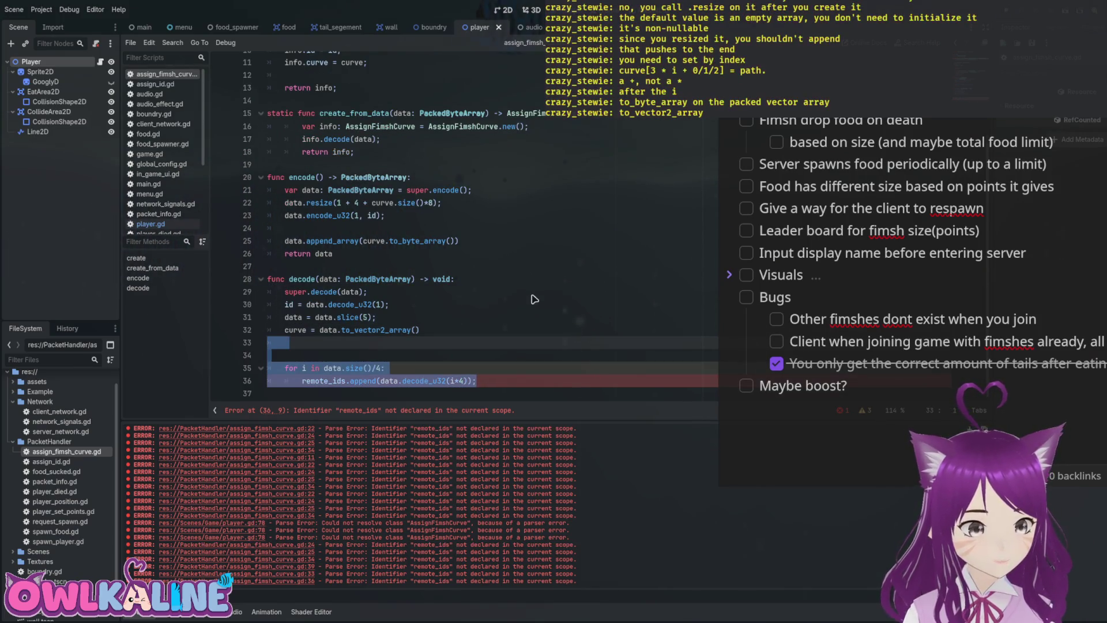
key(BackSpace)
key(BackSpace)
key(BackSpace)
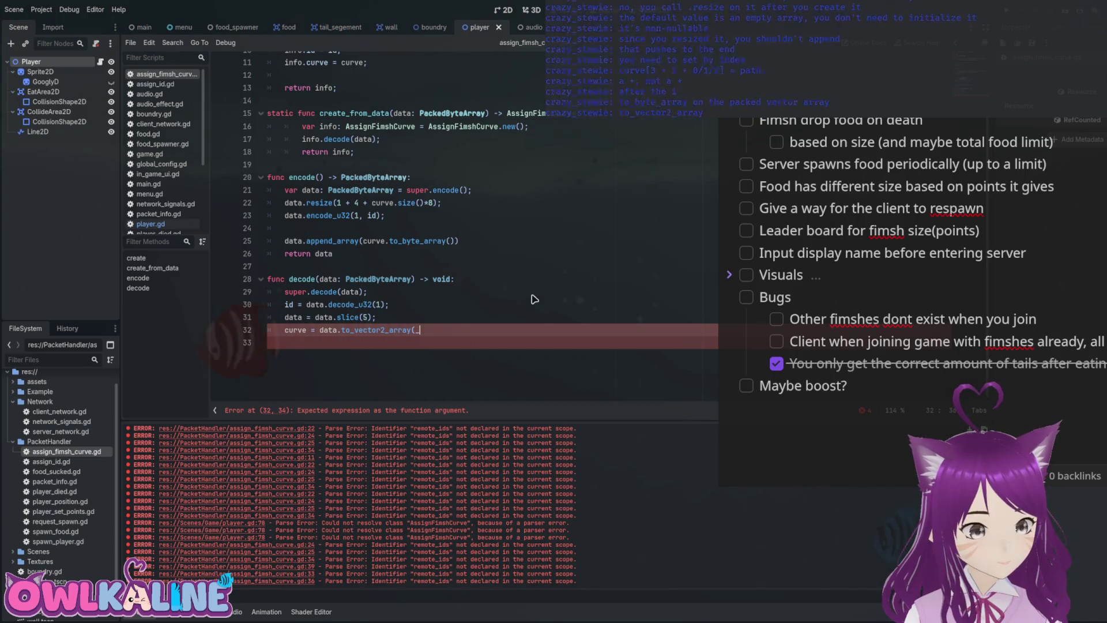
text();)
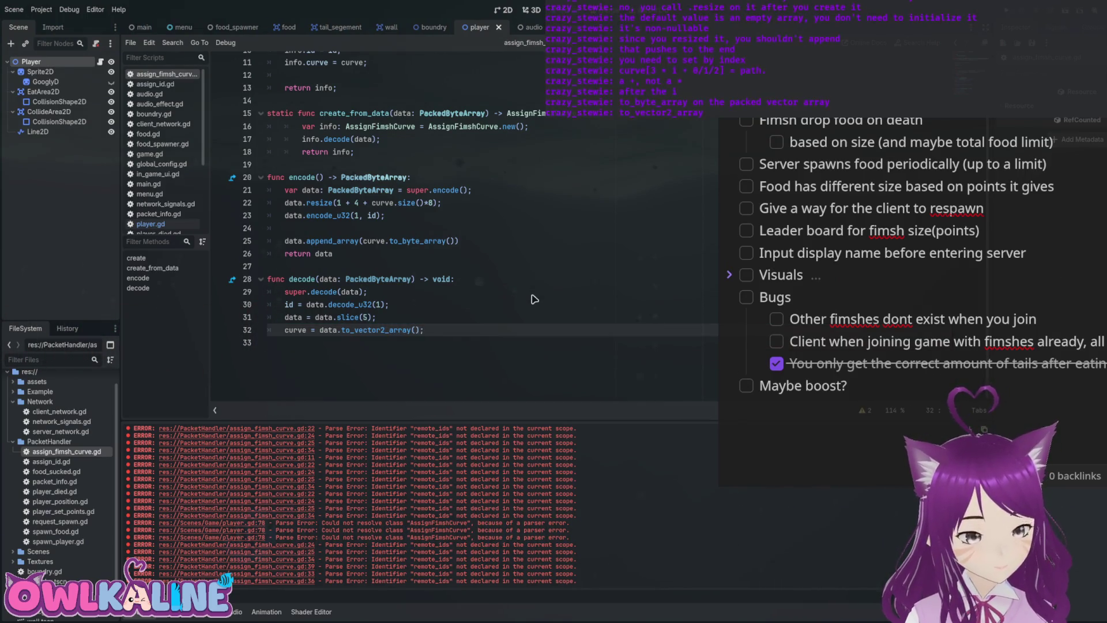
Review the create and decode functions, then jump to the player.gd error.
scroll(533, 299, up, 3)
key(Page_Up)
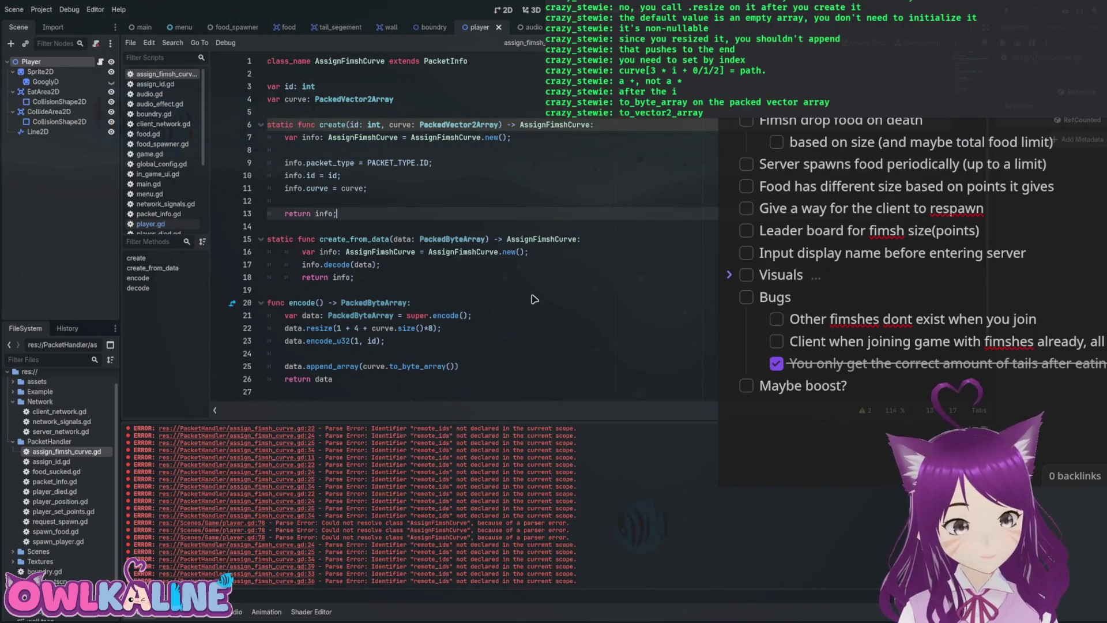
scroll(534, 299, down, 2)
key(Page_Down)
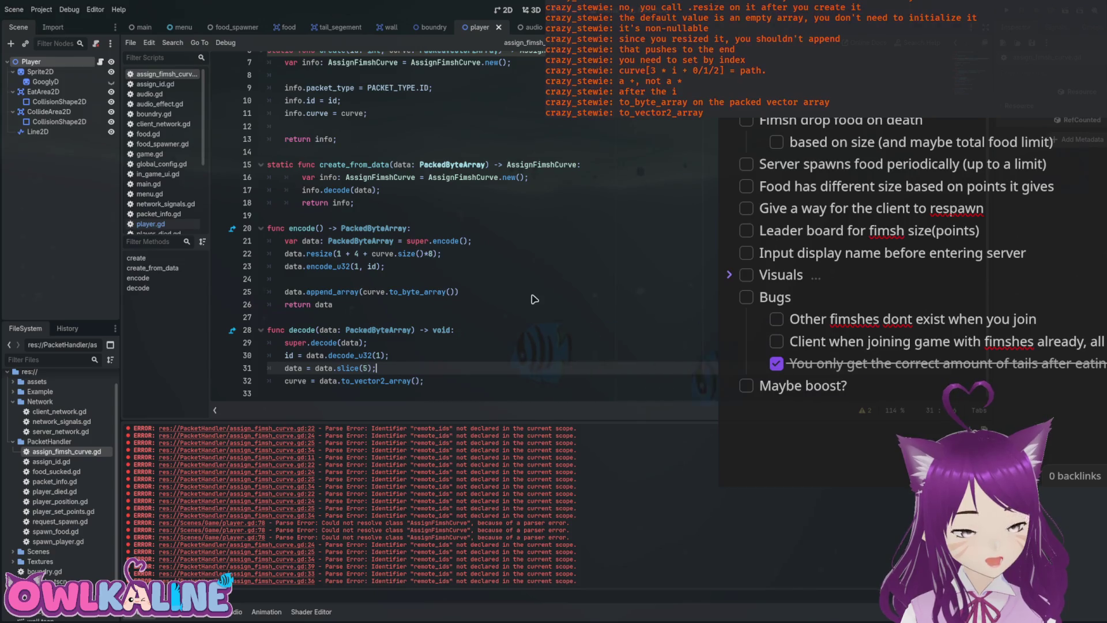
key(F5)
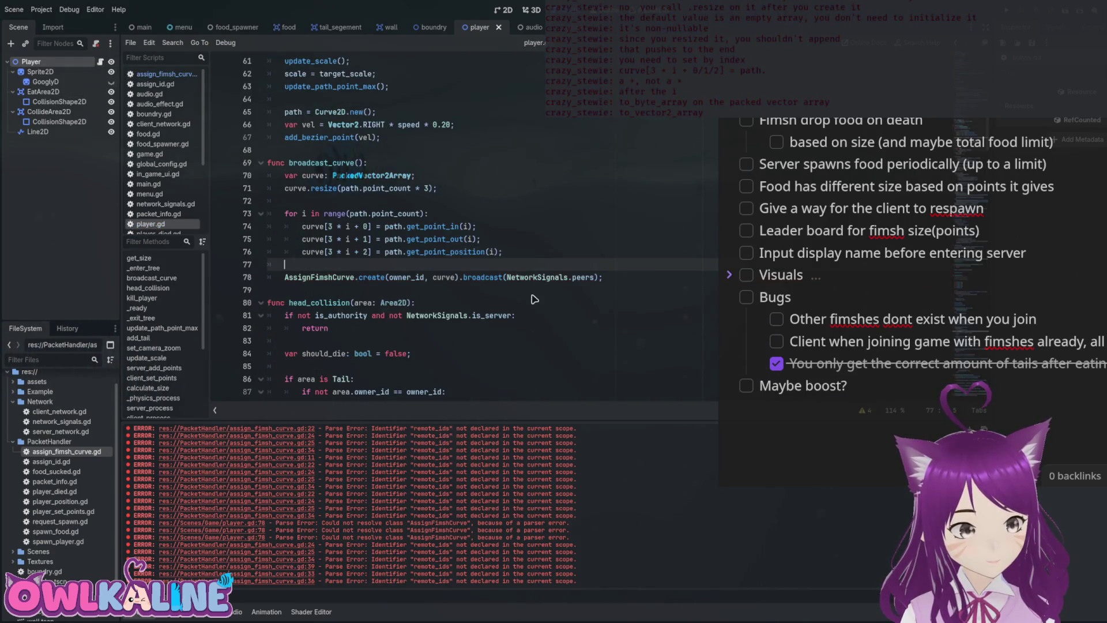
Select and inspect broadcast_curve in player.gd, then open client_network.gd from FileSystem.
click(532, 295)
key(shift+Up)
key(shift+Up)
key(shift+Up)
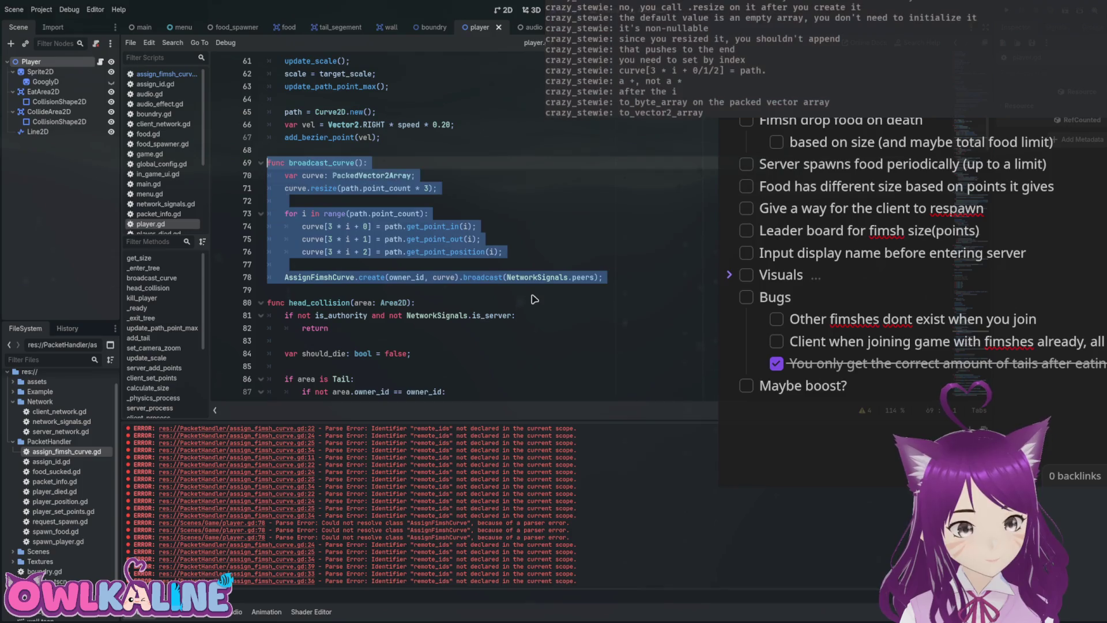
key(Down)
key(Down)
key(Down)
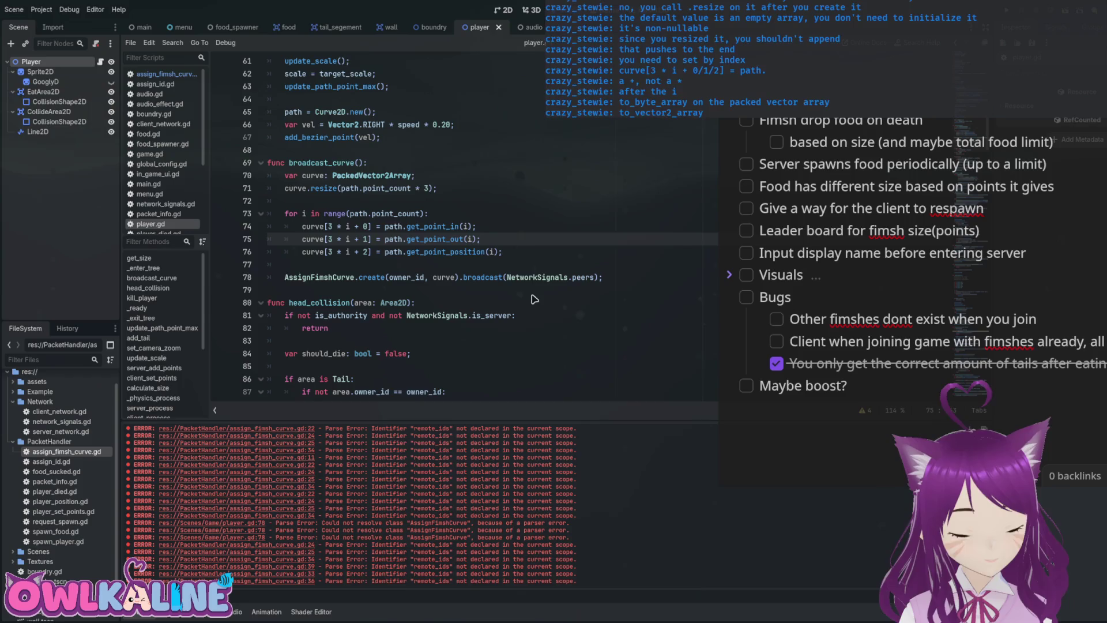
double_click(59, 411)
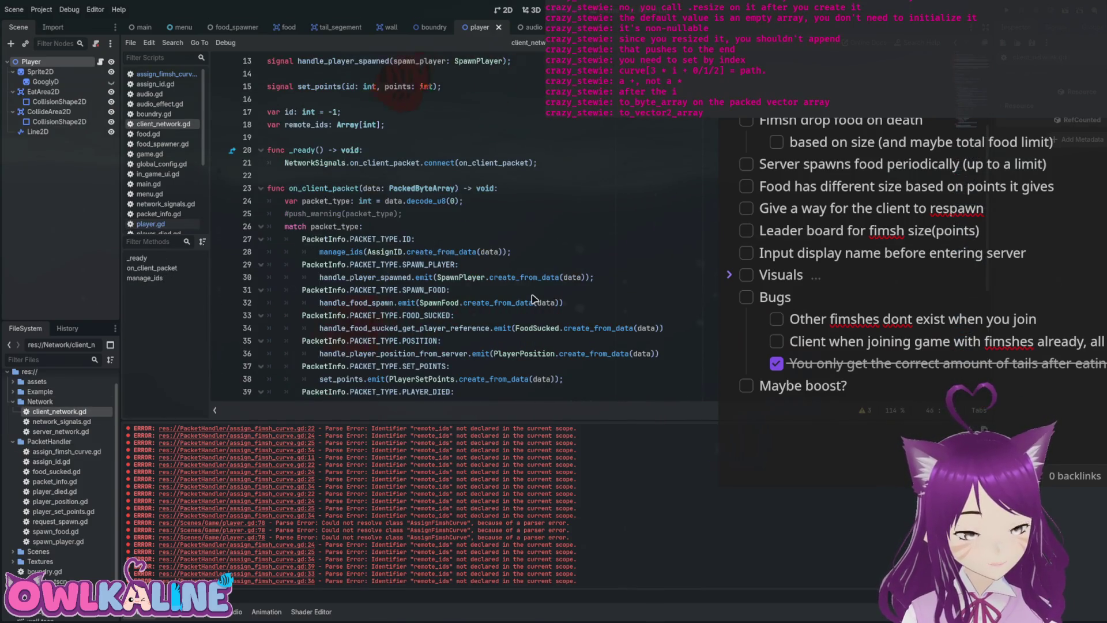
Add a player_exists_with_curve signal taking an AssignFimshCurve parameter and save.
scroll(531, 298, down, 3)
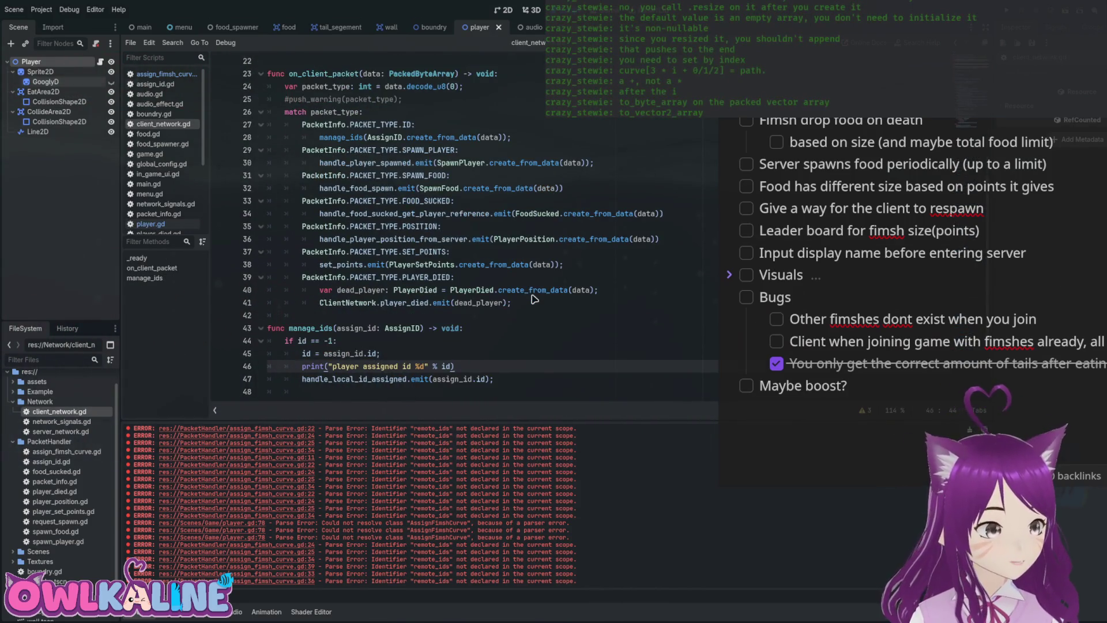
scroll(534, 298, up, 7)
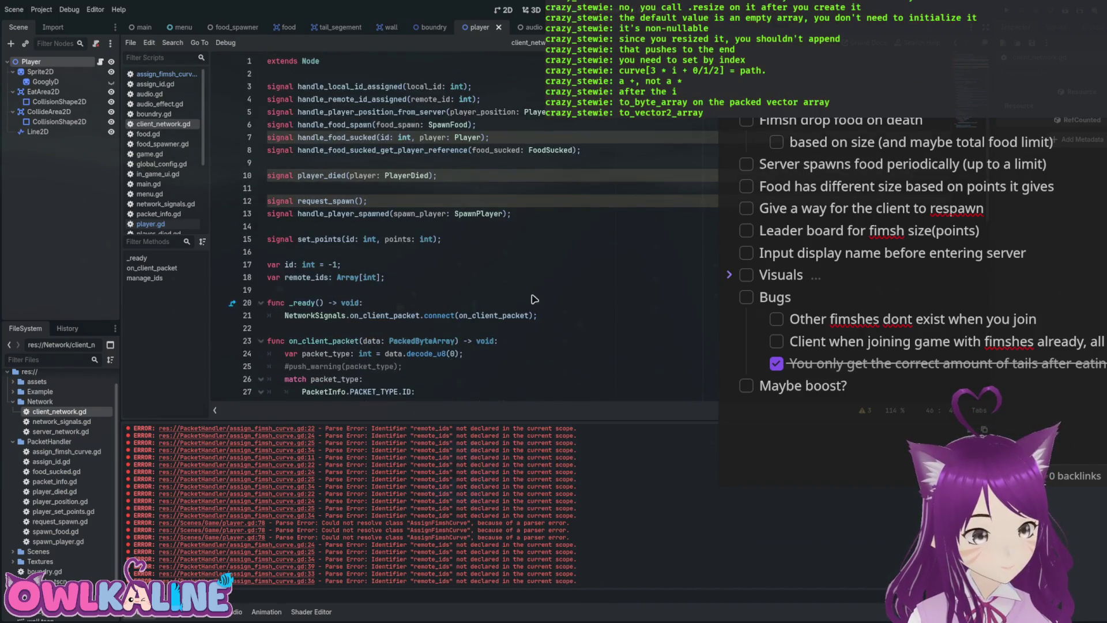
key(Return)
key(Return)
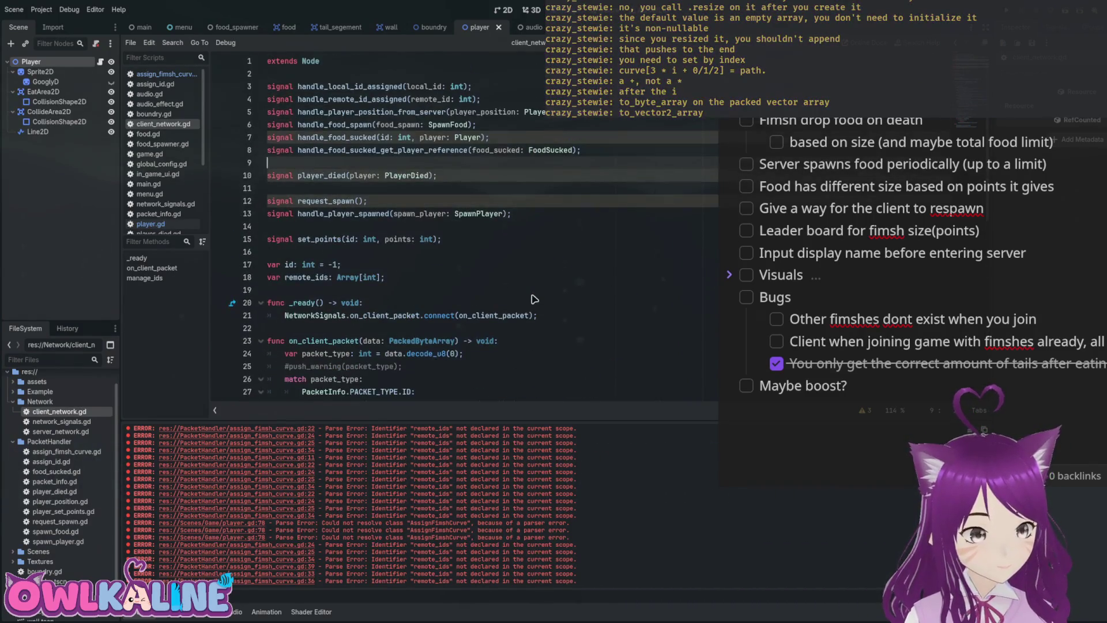
key(Up)
text(signal )
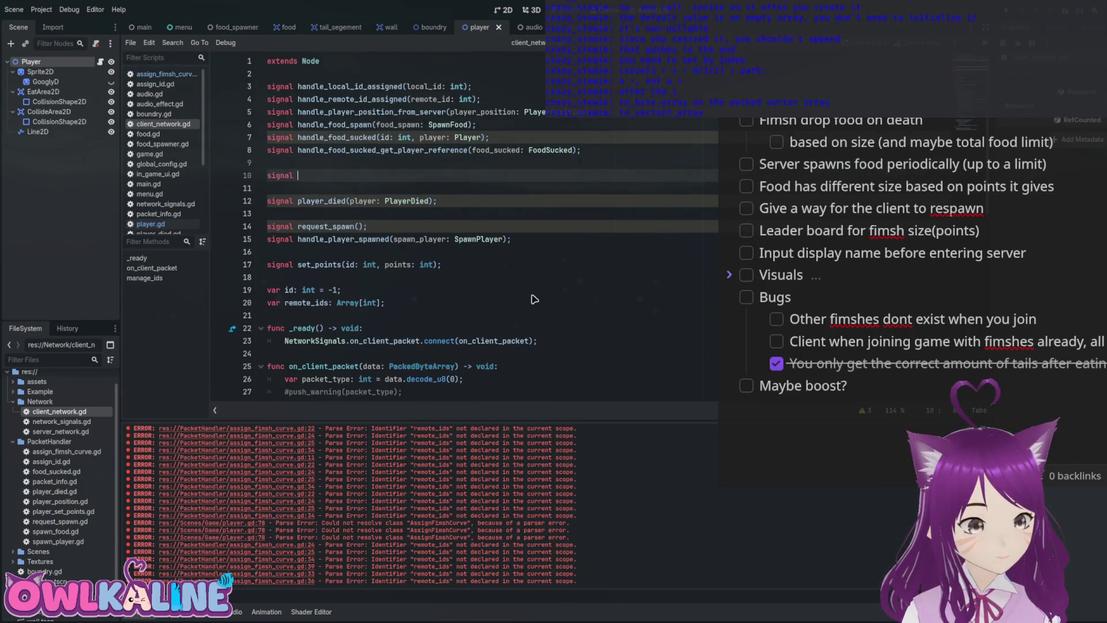
text(player_exists)
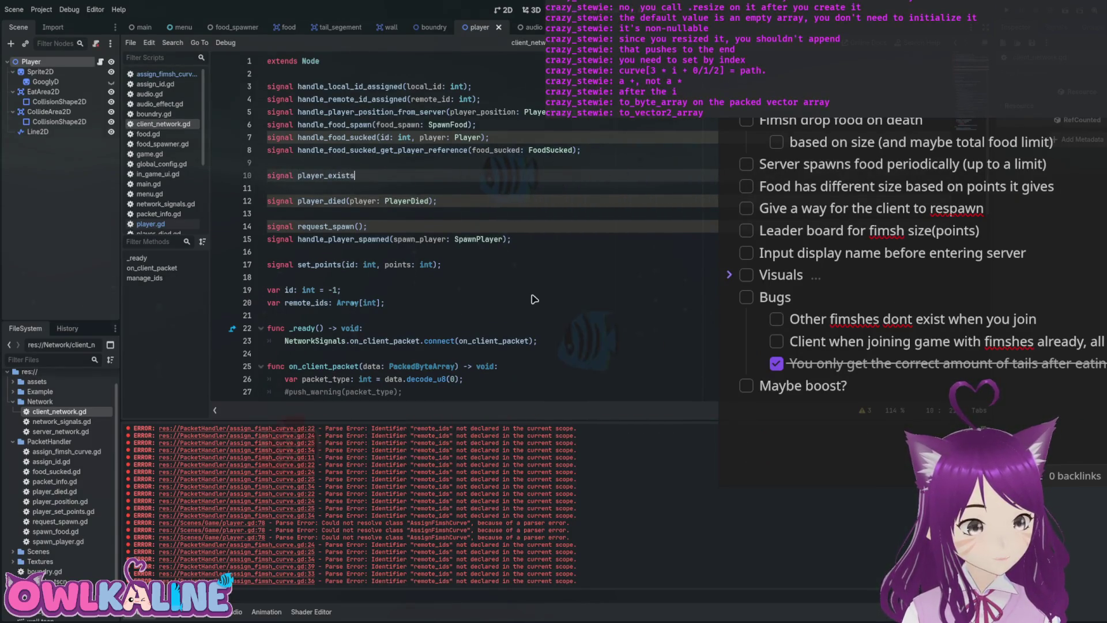
text(_with_curve();)
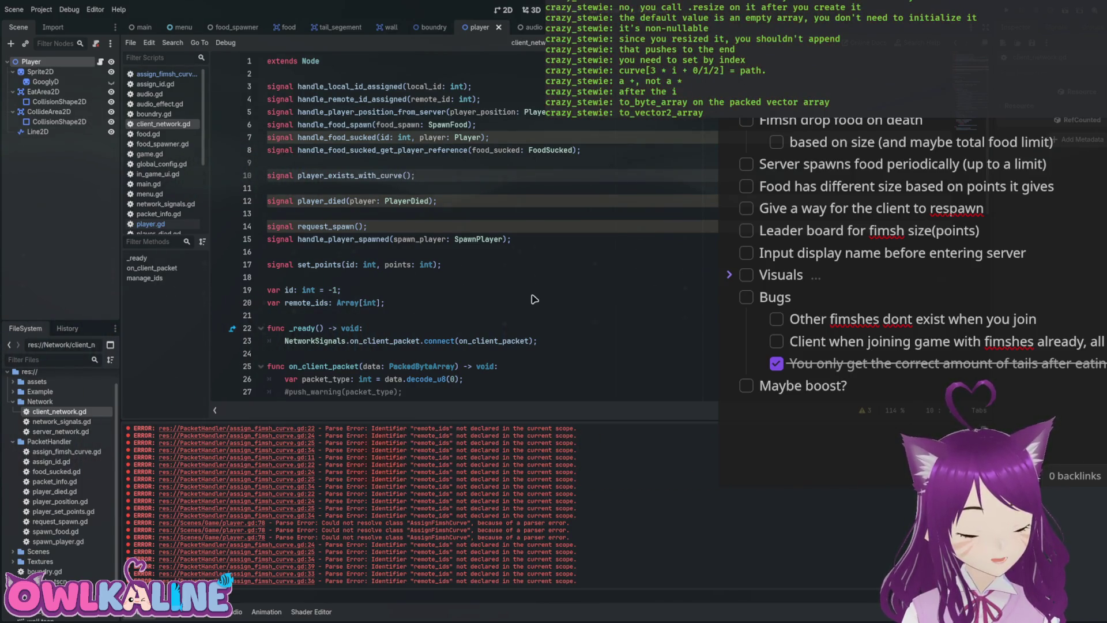
key(Left)
key(Left)
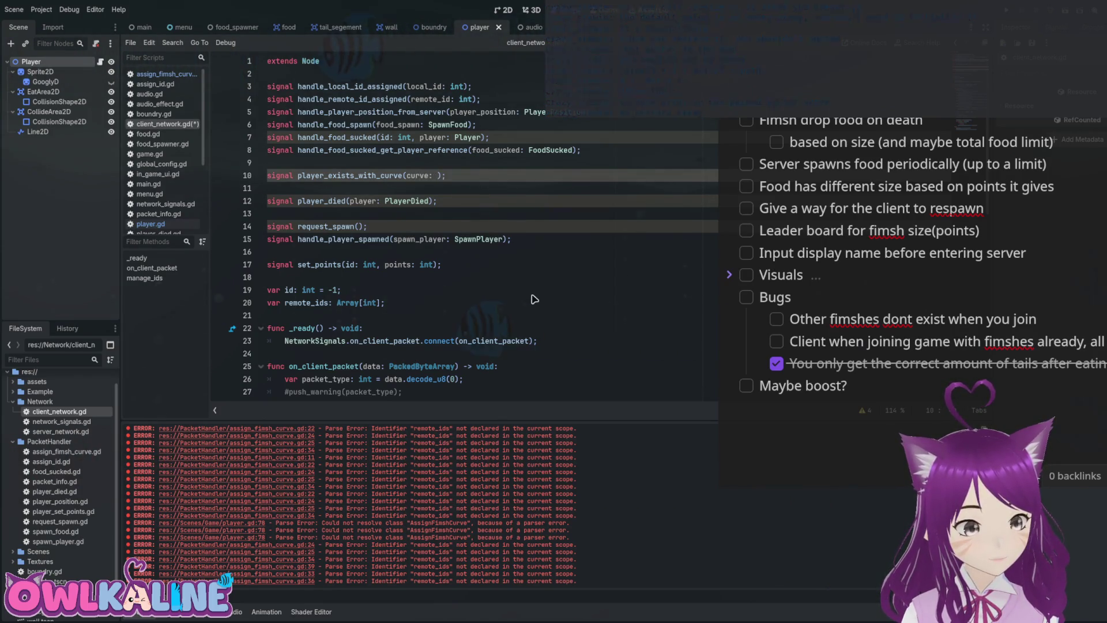
text(Assig)
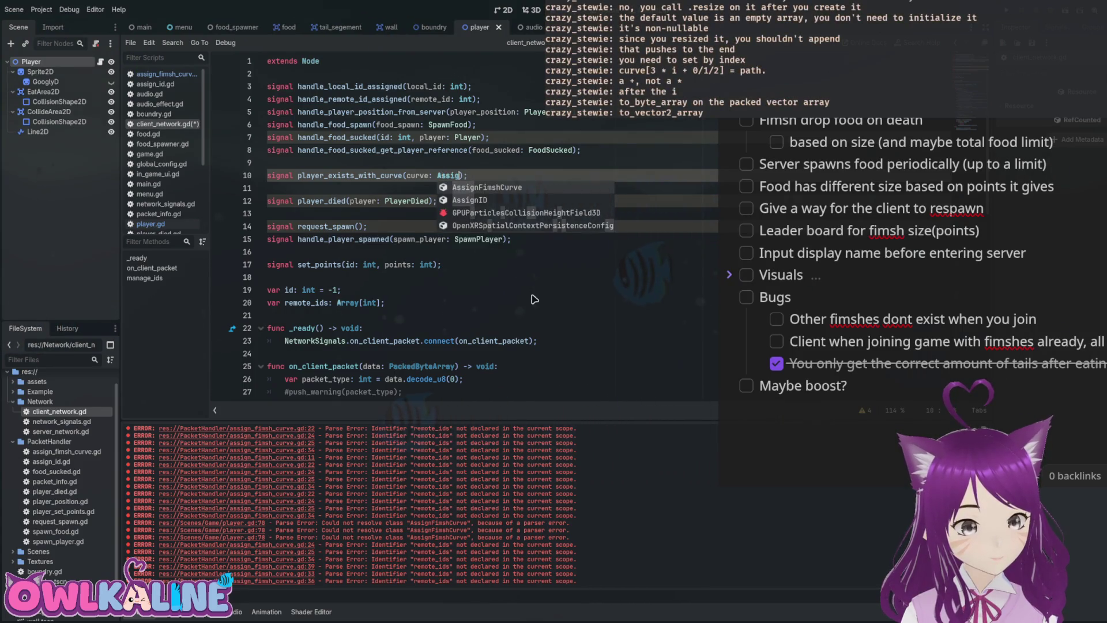
key(Return)
key(ctrl+s)
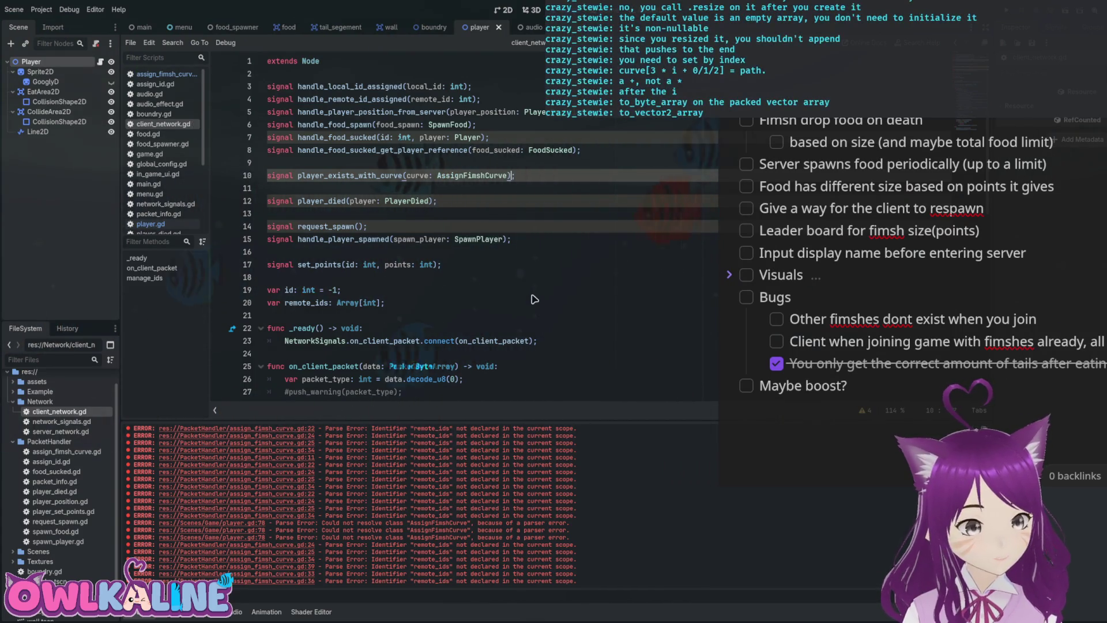
Rename the signal's player prefix to fimsh, making it fimsh_exists_with_curve.
key(Down)
key(Down)
key(Down)
scroll(533, 298, down, 1)
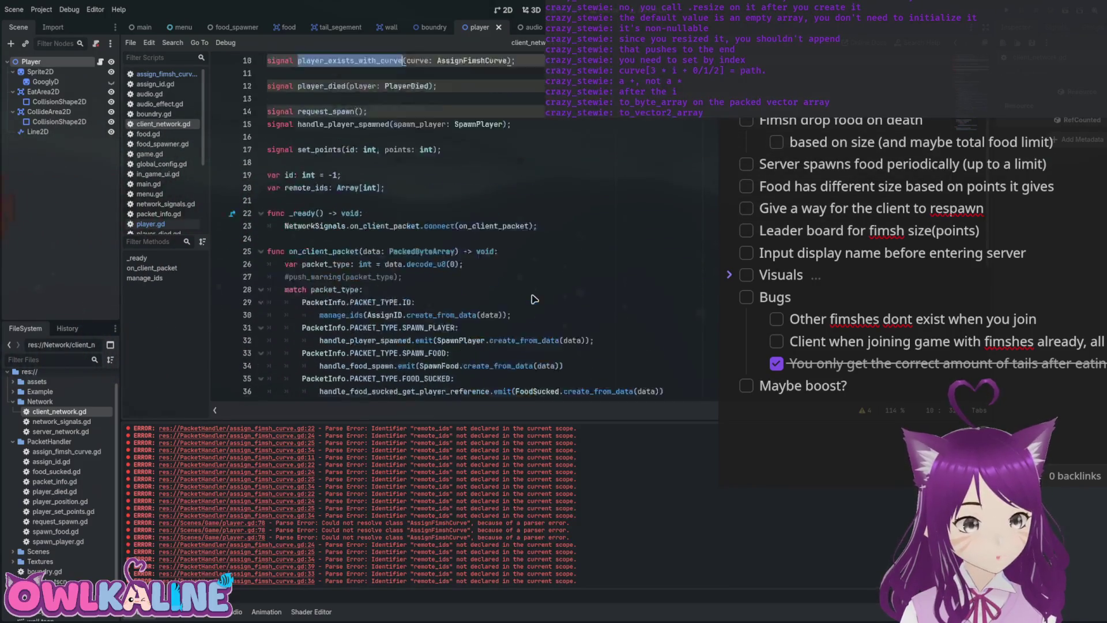
key(Up)
key(Up)
key(Up)
key(ctrl+Right)
key(ctrl+shift+Right)
text(fimsh)
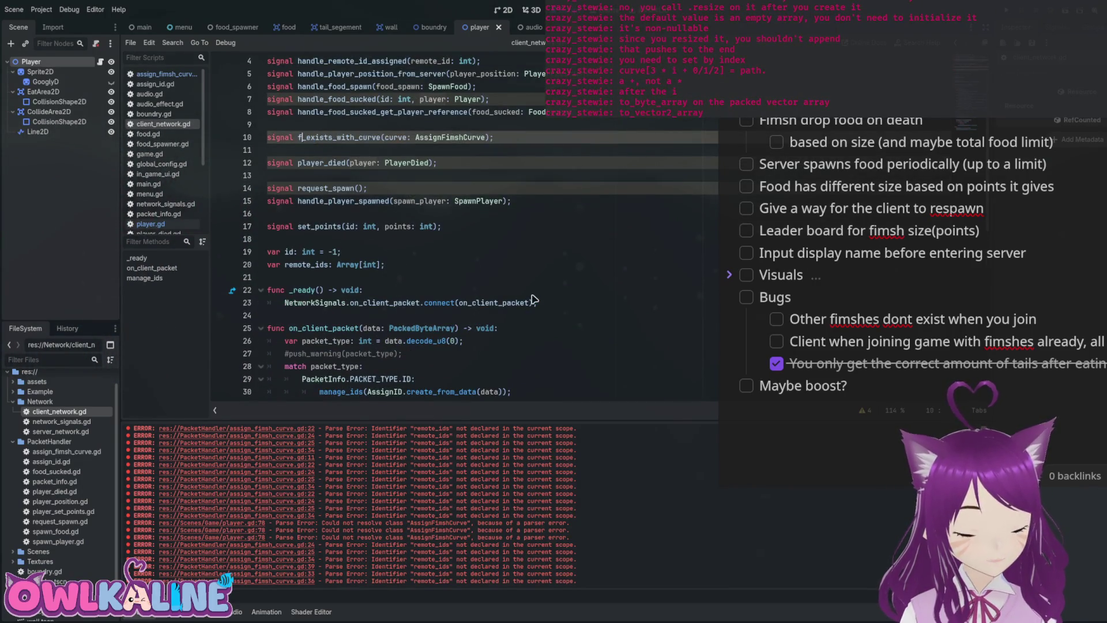
scroll(533, 298, down, 6)
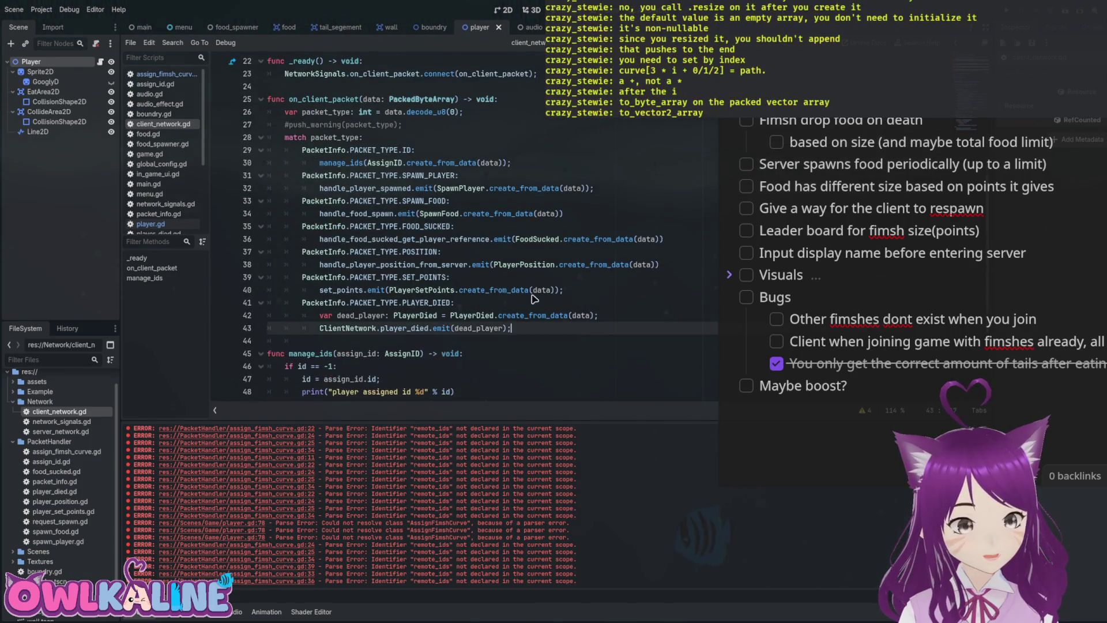
Add a .PACKET_TYPE.ASSIGN_FIMSH_CURVE match branch after PLAYER_DIED.
key(Return)
text(PacketInfo)
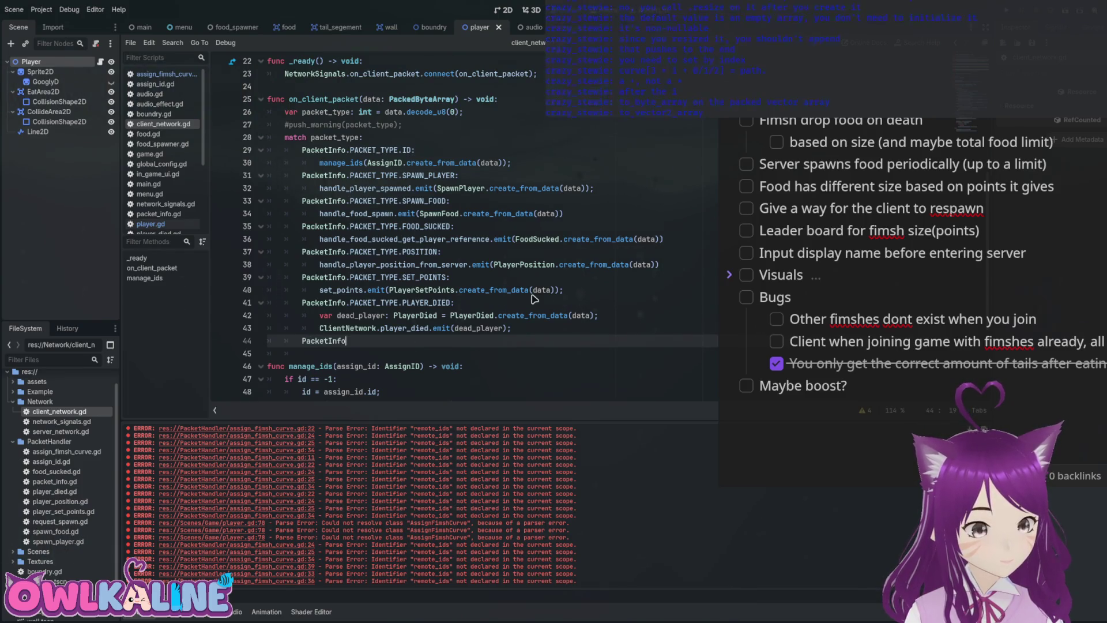
text(.PACKET_TYPE.)
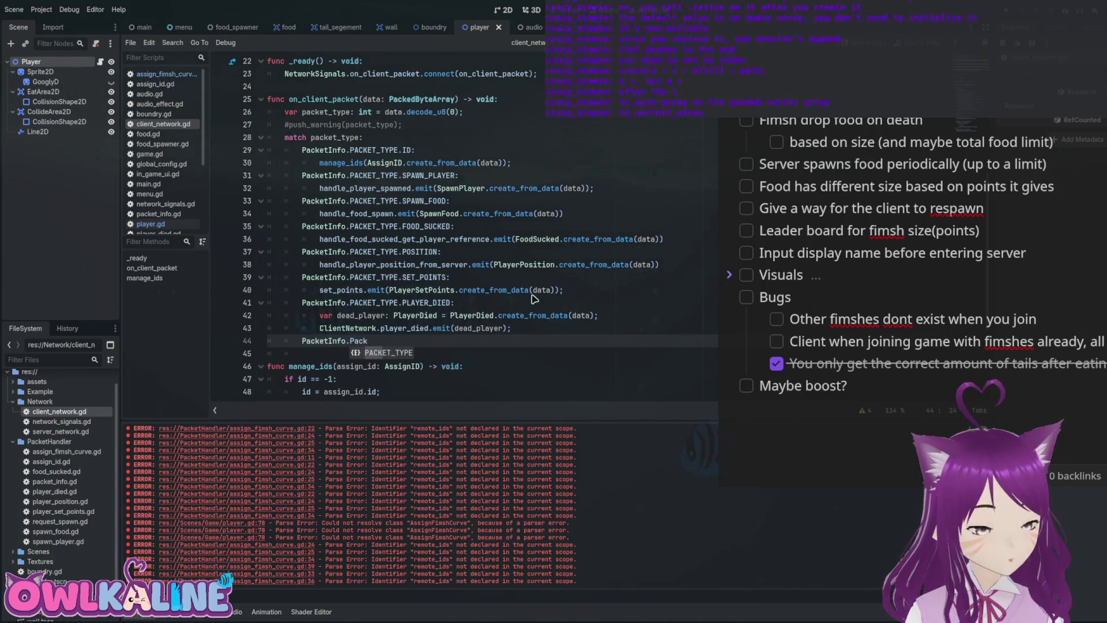
text(IM)
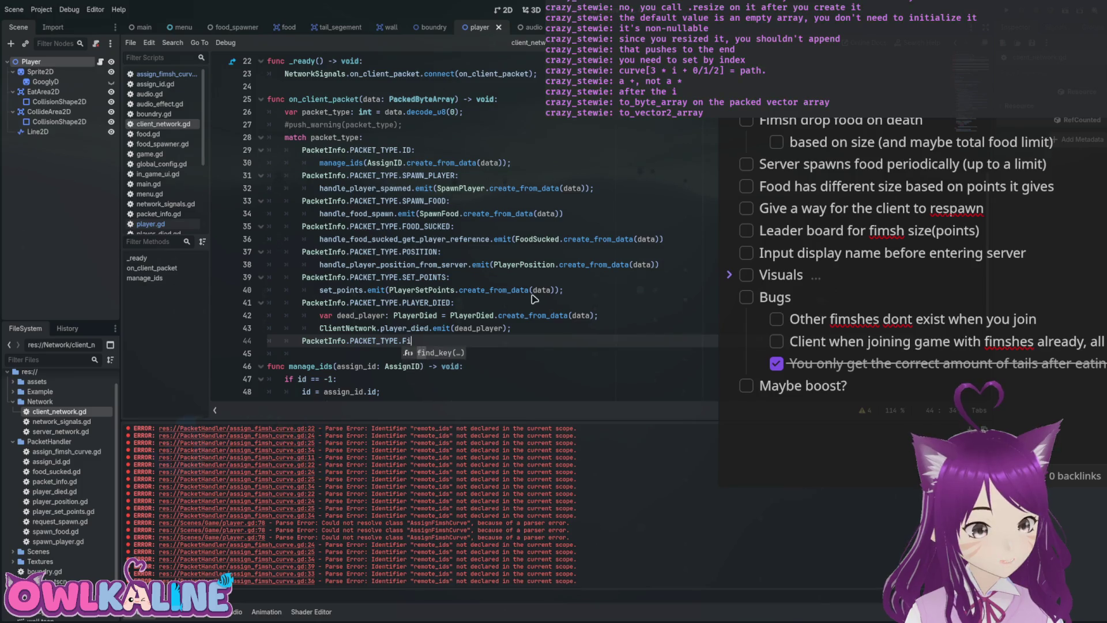
text(SH_)
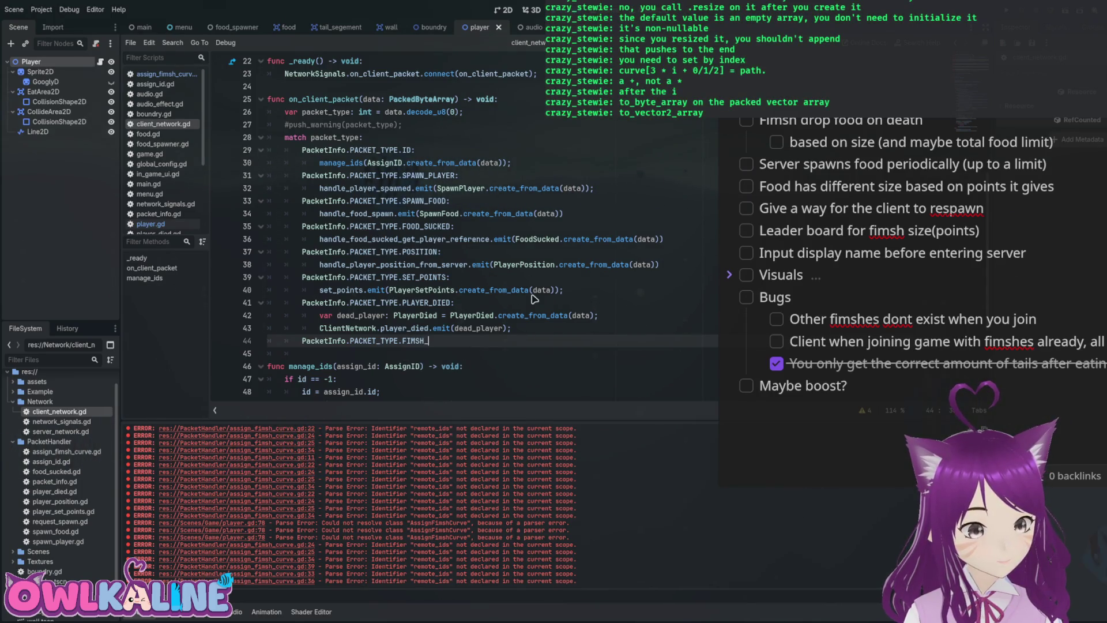
key(BackSpace)
key(BackSpace)
key(BackSpace)
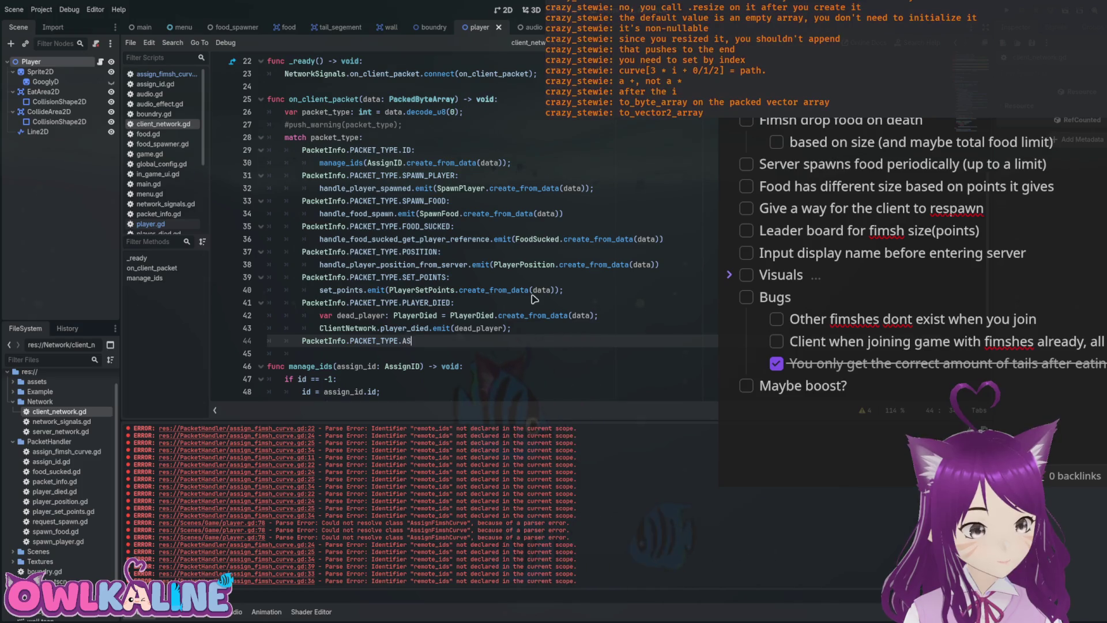
text(ASSIGN_FIMSH_CURVE:)
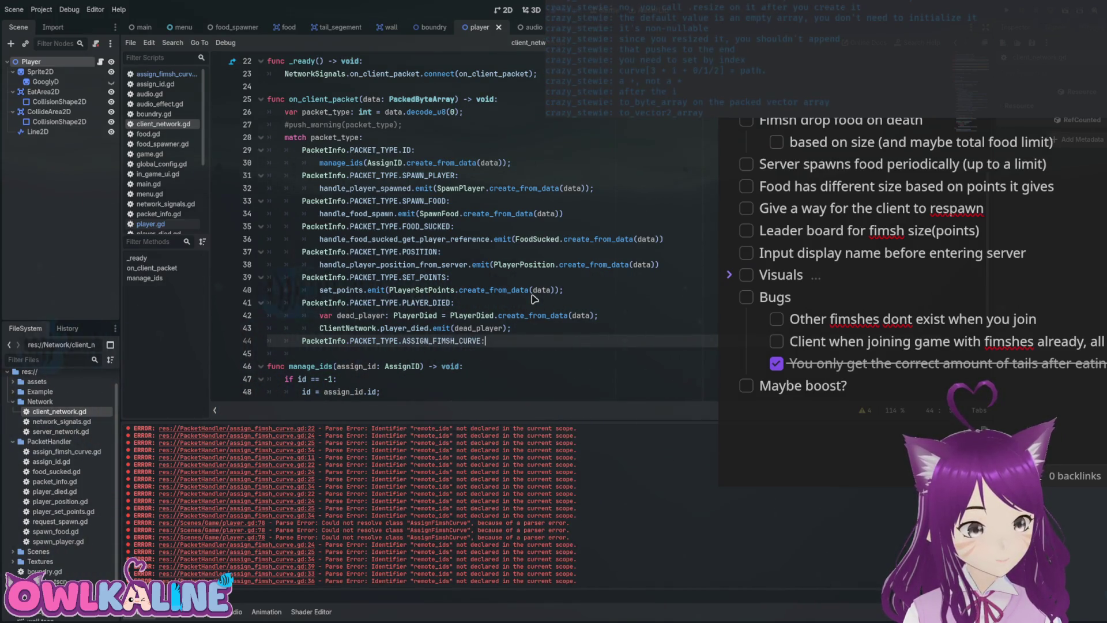
key(Return)
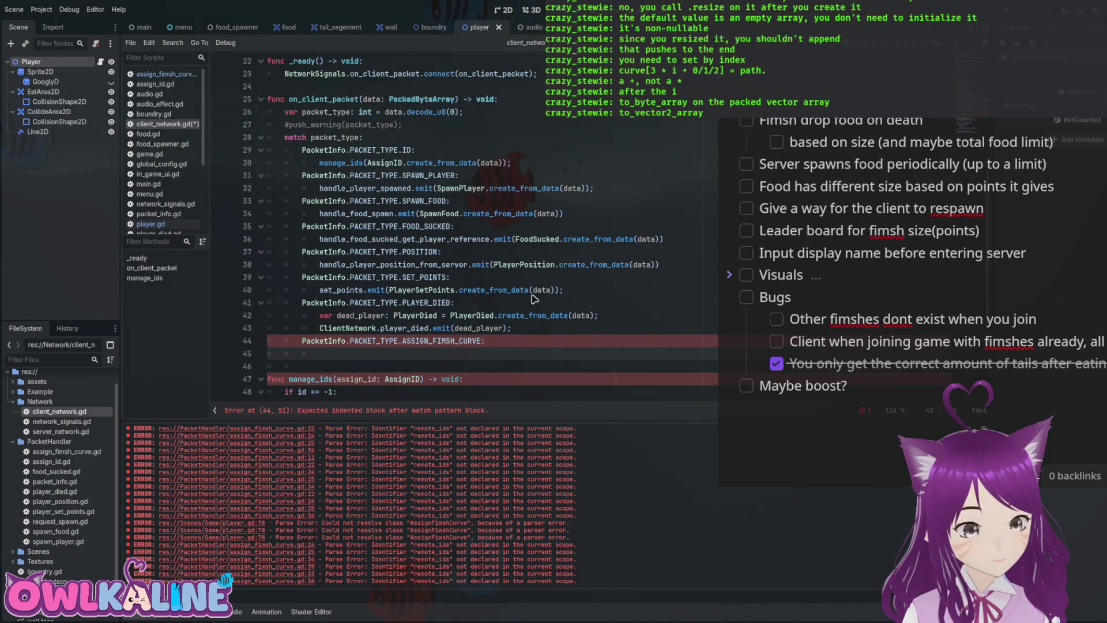
Write AssignFimshCurve.create_from_data(data); as the branch body.
text(Assign)
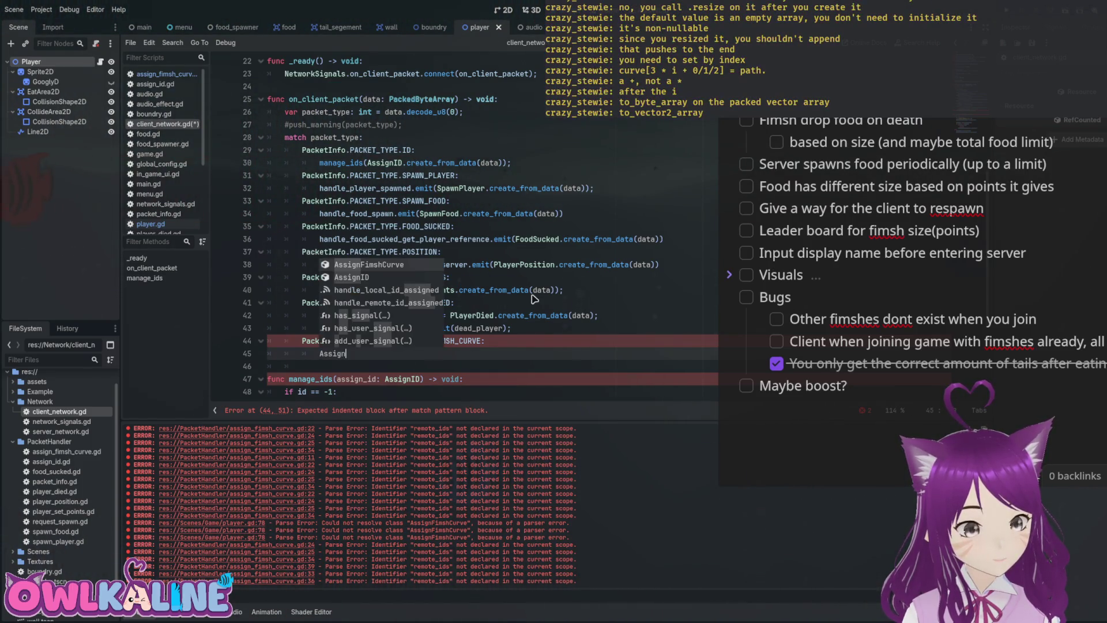
key(Return)
text(.)
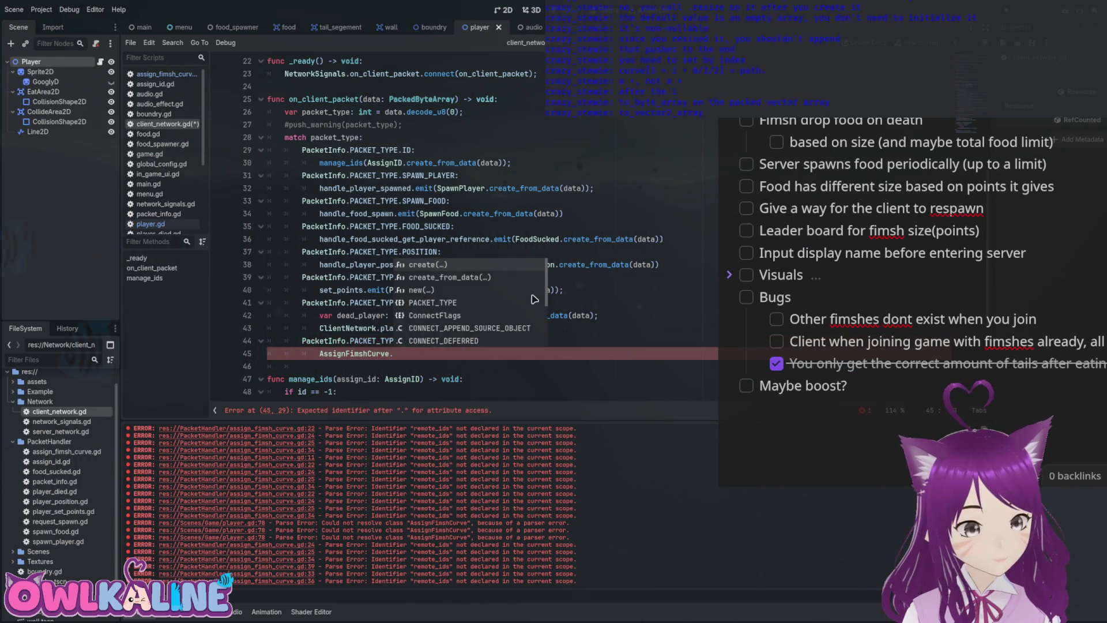
text(create_f)
key(Return)
text(data(data)
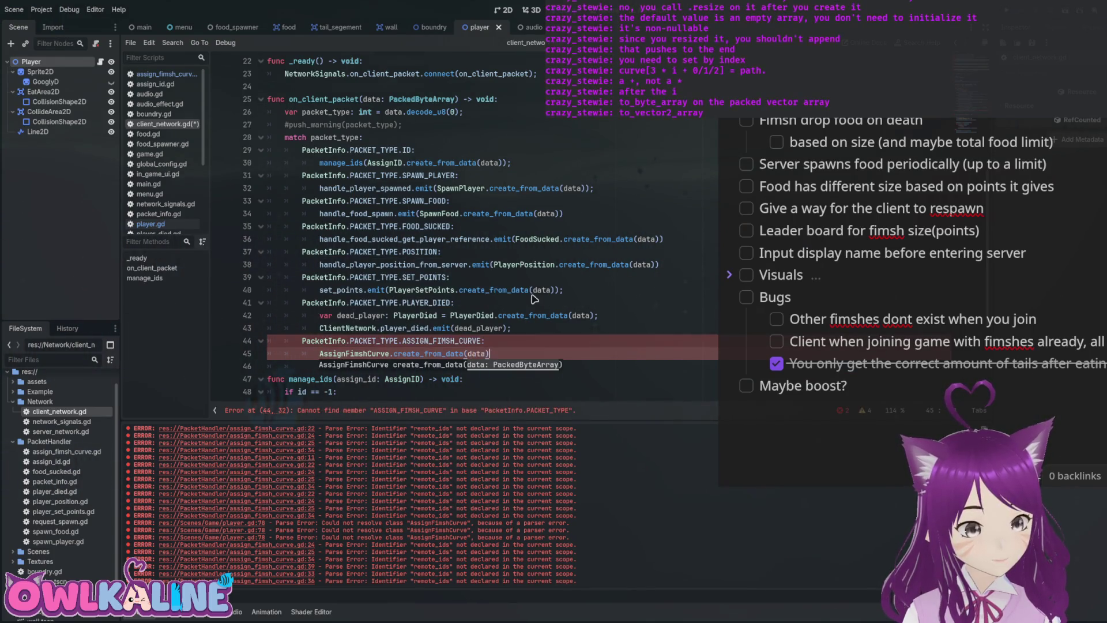
text();)
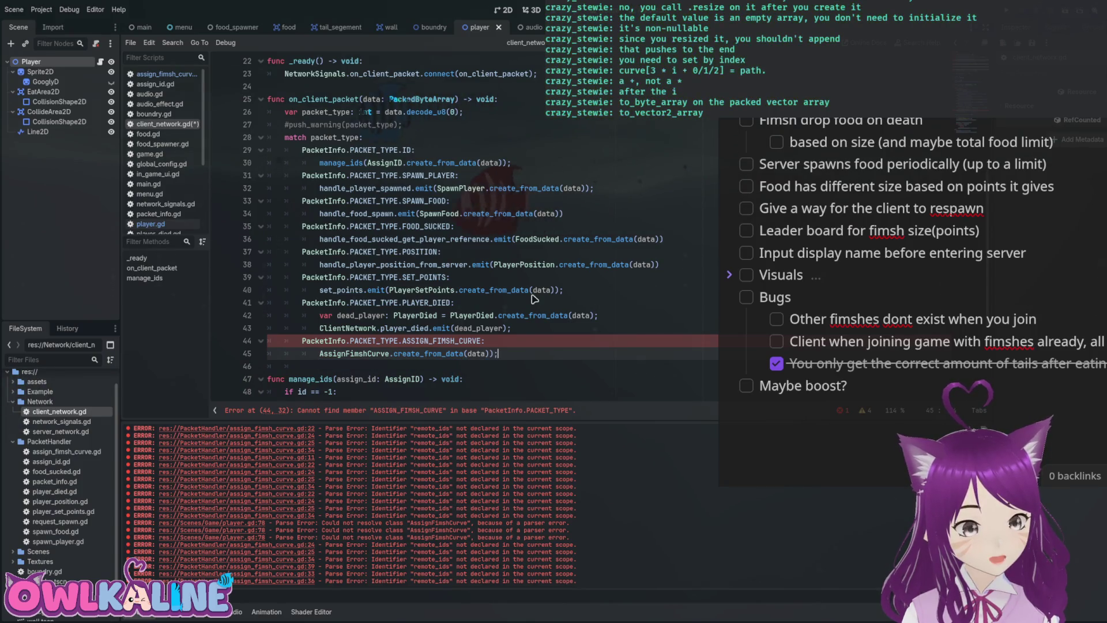
key(Home)
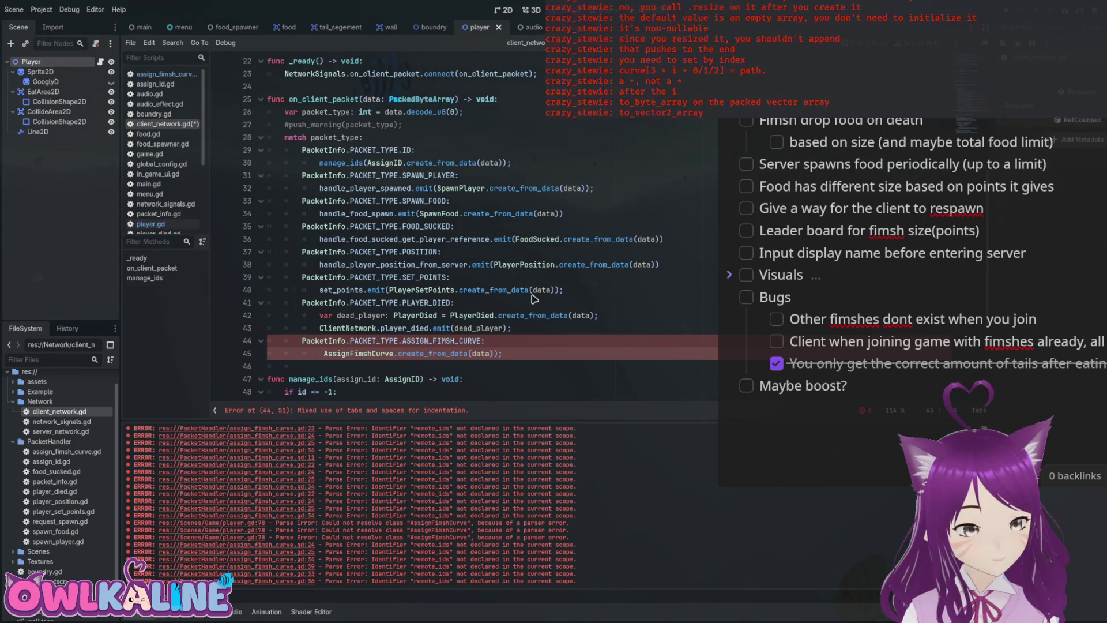
Wrap that call in fimsh_exists_with_curve.emit(...) and save client_network.gd.
scroll(531, 298, up, 7)
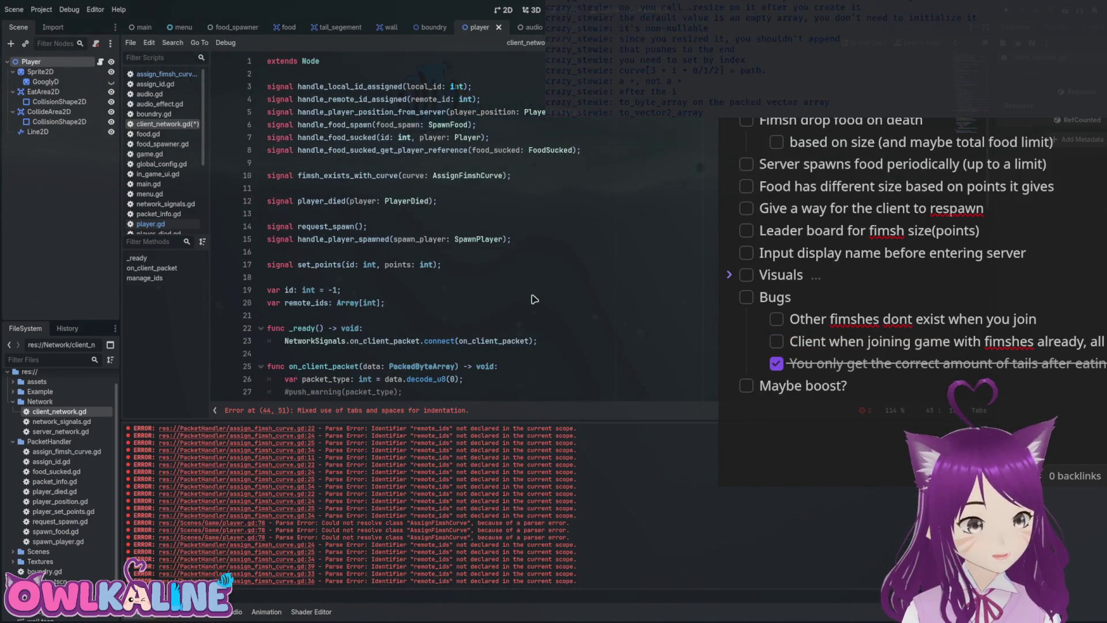
scroll(532, 298, down, 7)
text(fimsh_exists_with_curve.)
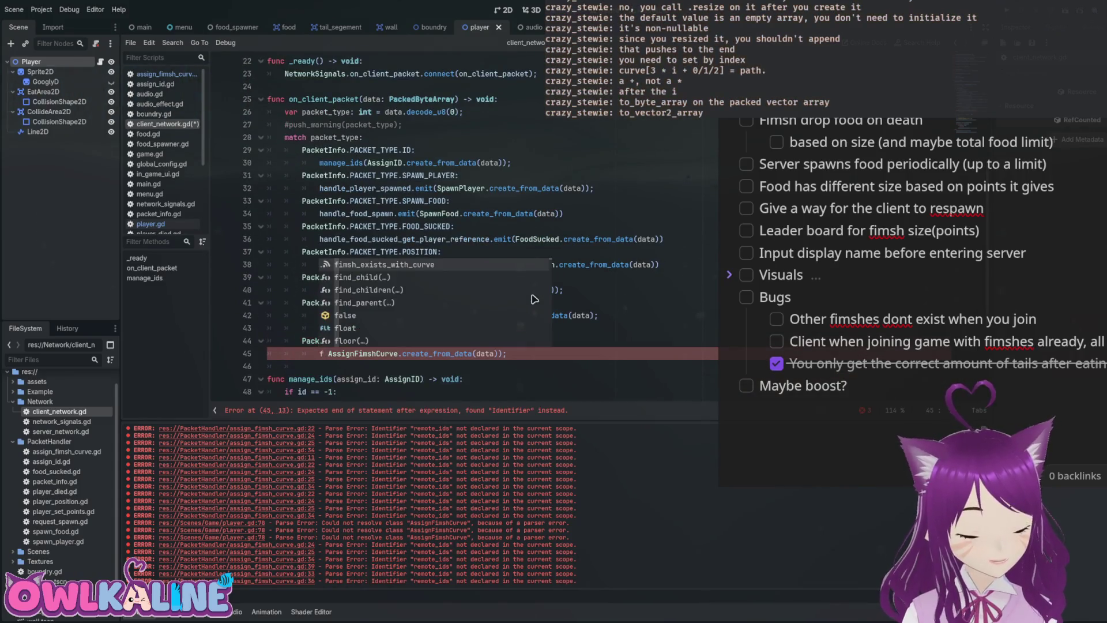
text(emit()
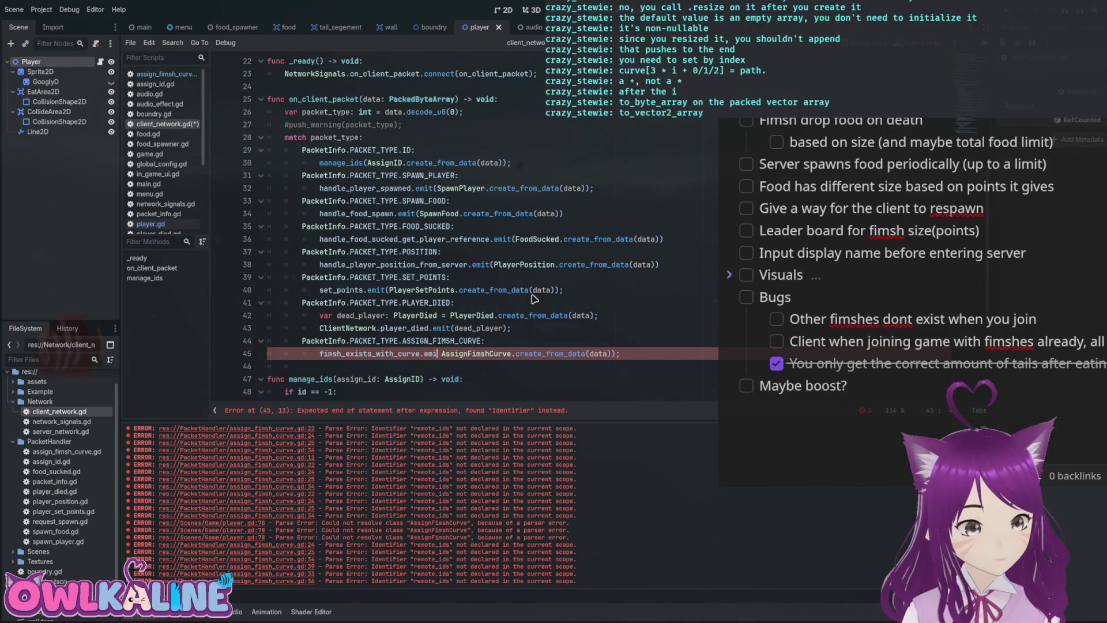
key(Delete)
key(Delete)
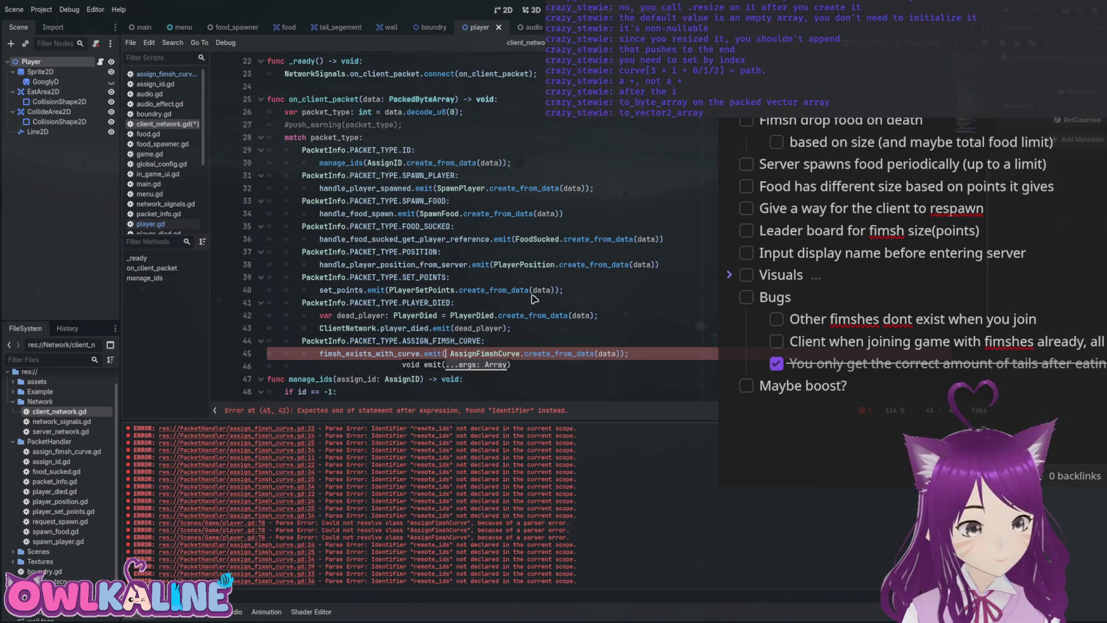
key(End)
text(;)
key(ctrl+s)
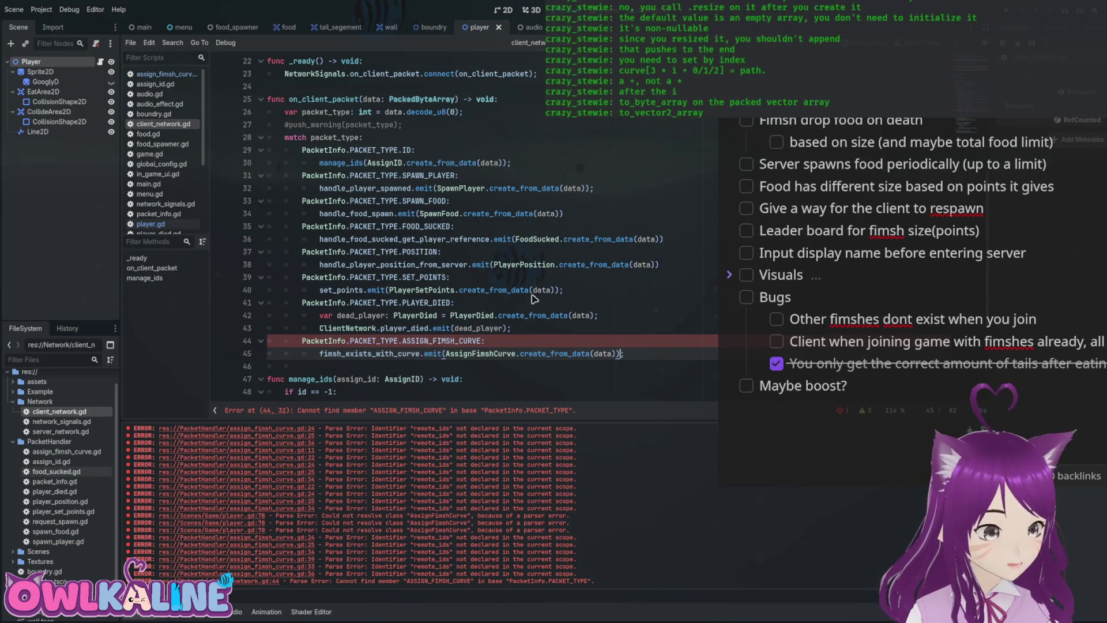
Copy the ASSIGN_FIMSH_CURVE name and jump to packet_info.gd's PACKET_TYPE enum.
key(Up)
key(Left)
key(ctrl+shift+Left)
key(ctrl+c)
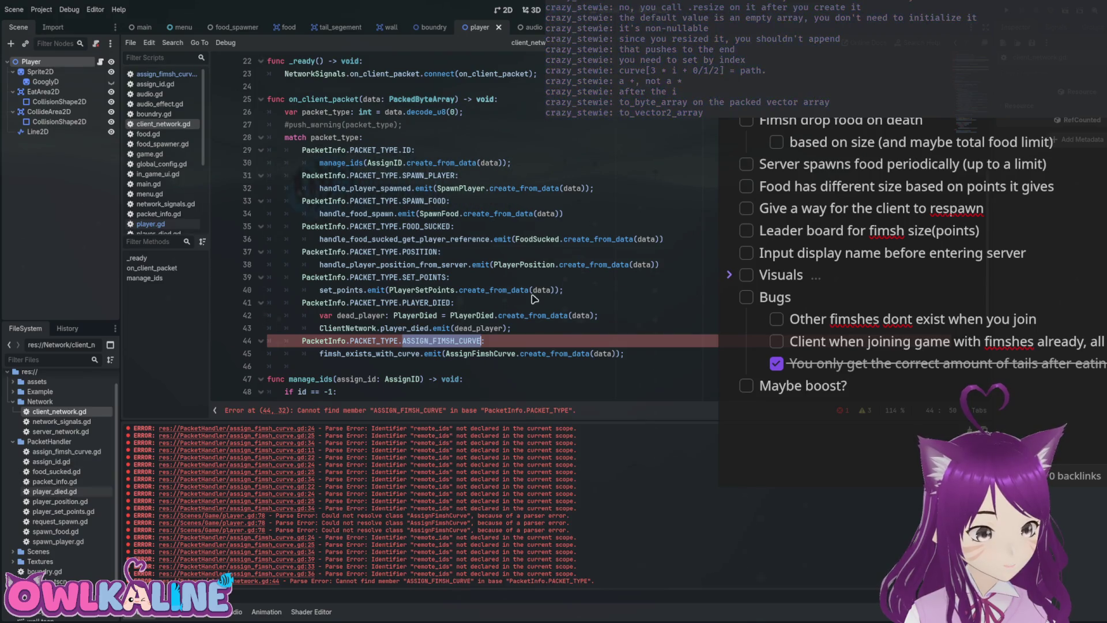
key(alt+Left)
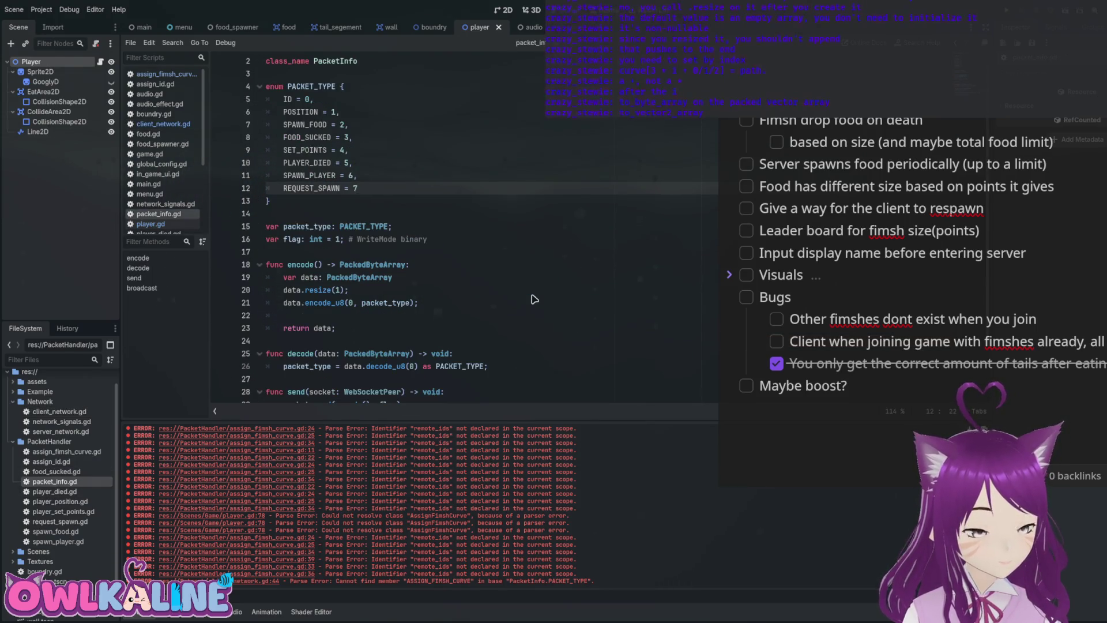
Add ASSIGN_FIMSH_CURVE as a new PACKET_TYPE enum entry after REQUEST_SPAWN = 7.
key(Return)
key(ctrl+v)
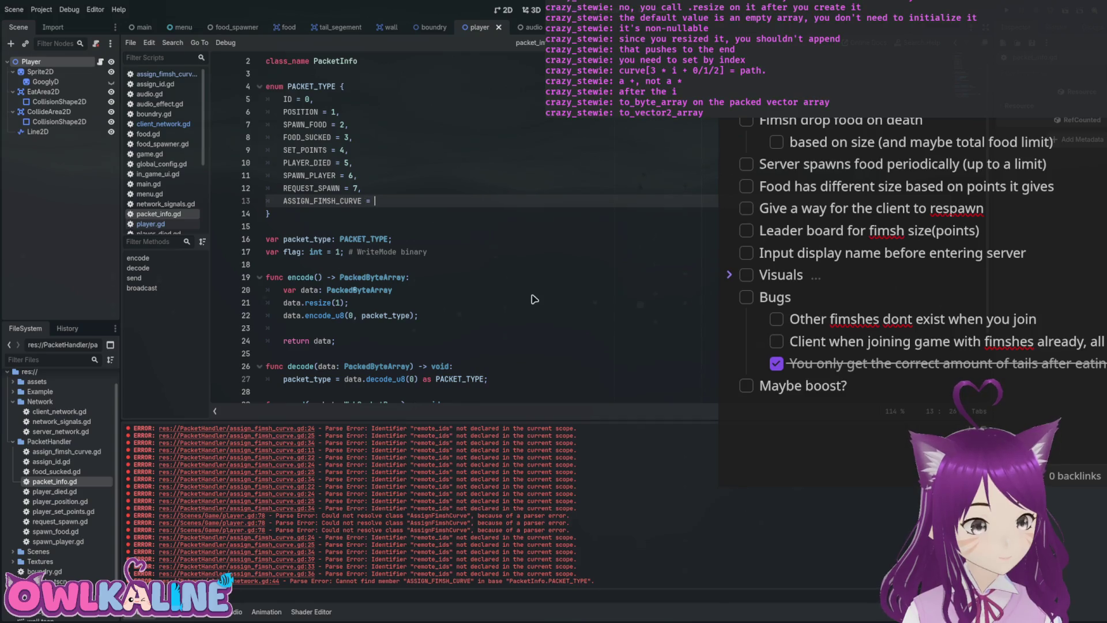
text(8,)
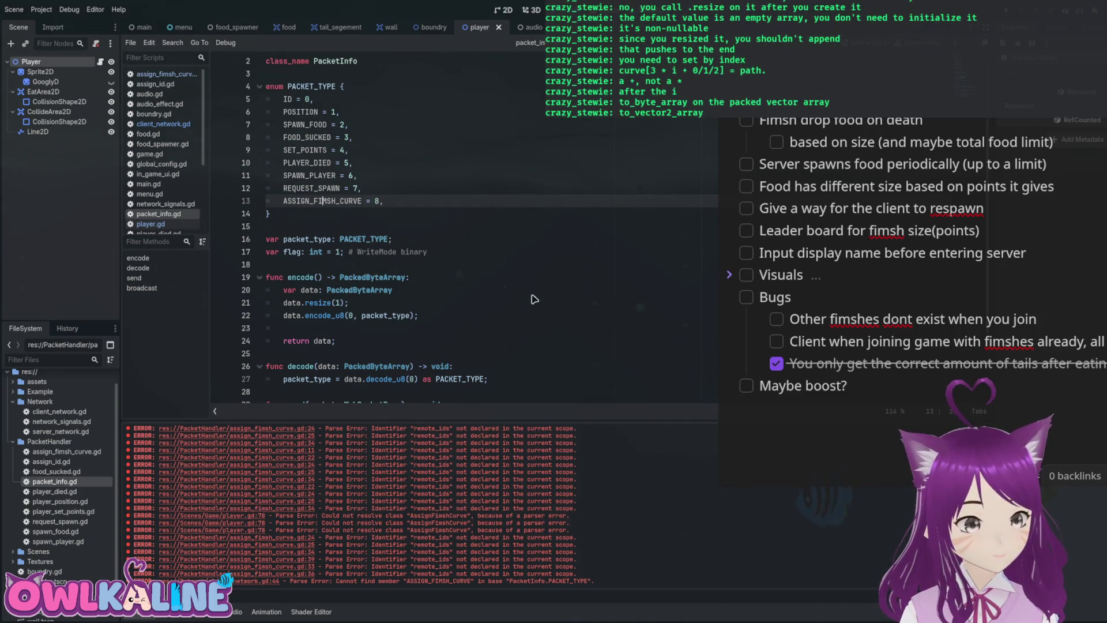
In assign_fimsh_curve.gd, change PACKET_TYPE.ID to PACKET_TYPE.ASSIGN_FIMSH_CURVE.
key(alt+Right)
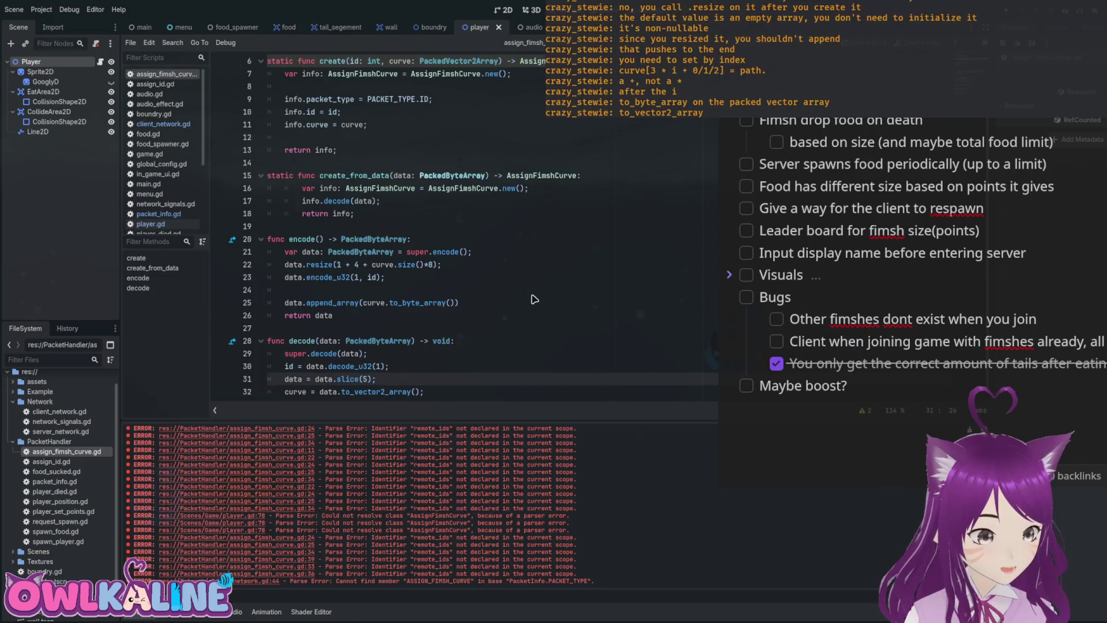
scroll(534, 298, up, 2)
key(Down)
key(Down)
key(Down)
key(End)
key(Left)
key(BackSpace)
key(BackSpace)
text(ASSIGN_FIMSH_CURVE)
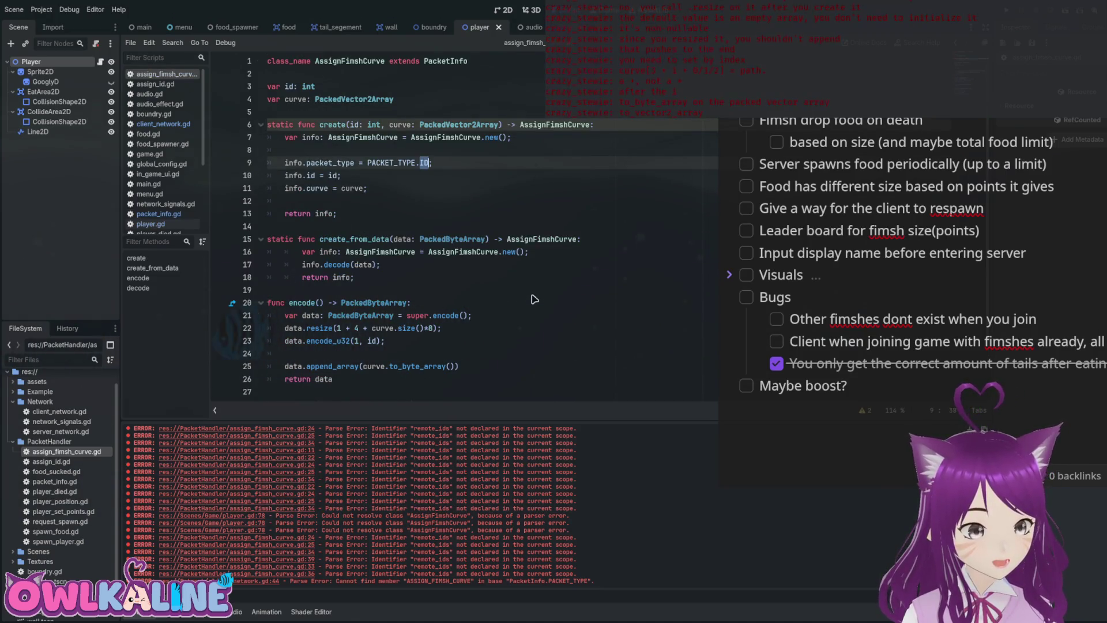
key(Down)
key(Down)
key(Down)
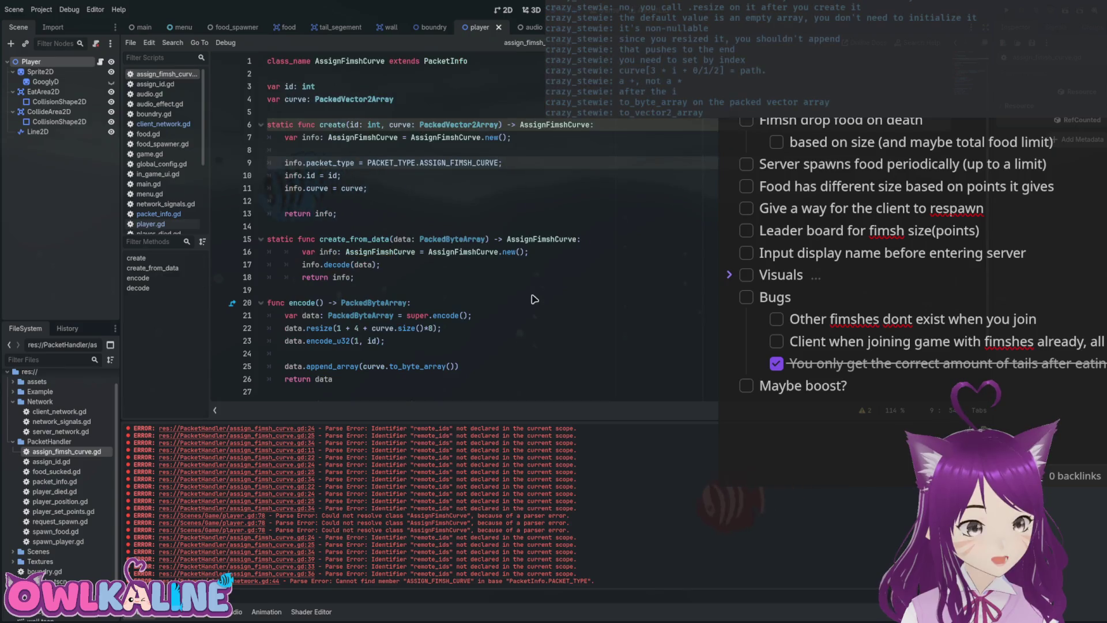
key(ctrl+Left)
key(ctrl+Left)
key(ctrl+Left)
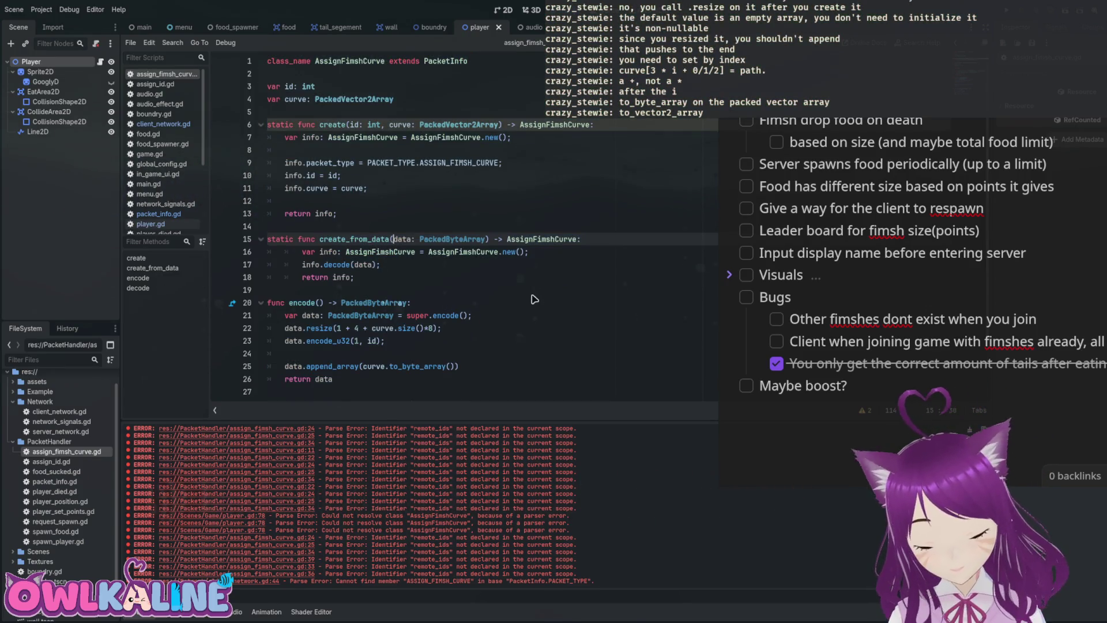
key(alt+Left)
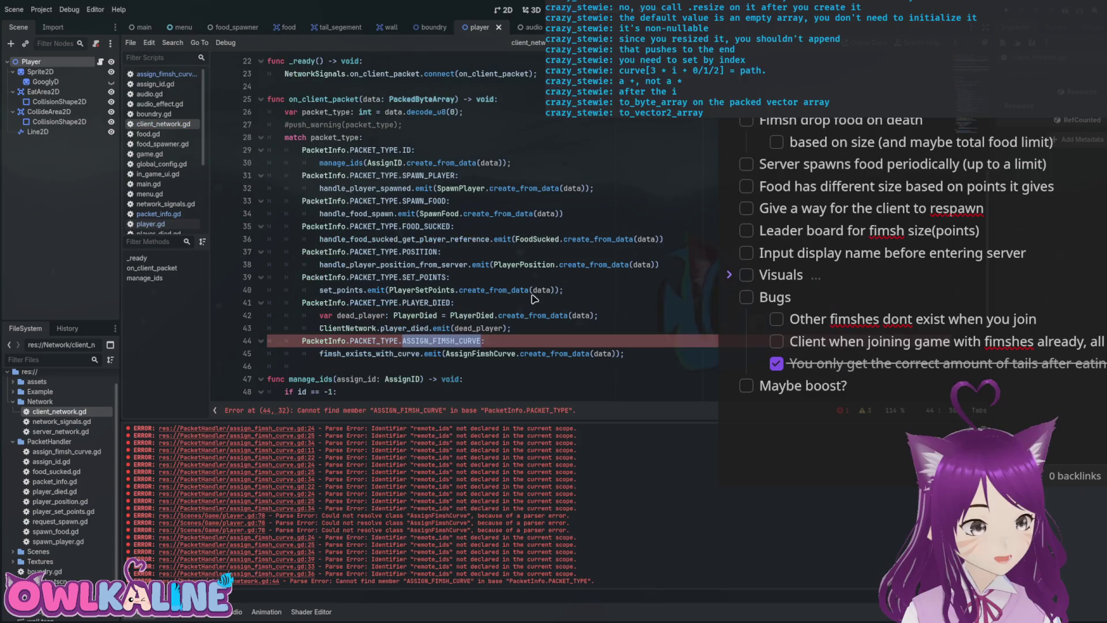
Copy the fimsh_exists_with_curve signal name, then go via in_game_ui.gd to player_spawner.gd.
key(Down)
key(Home)
key(ctrl+shift+Right)
key(ctrl+c)
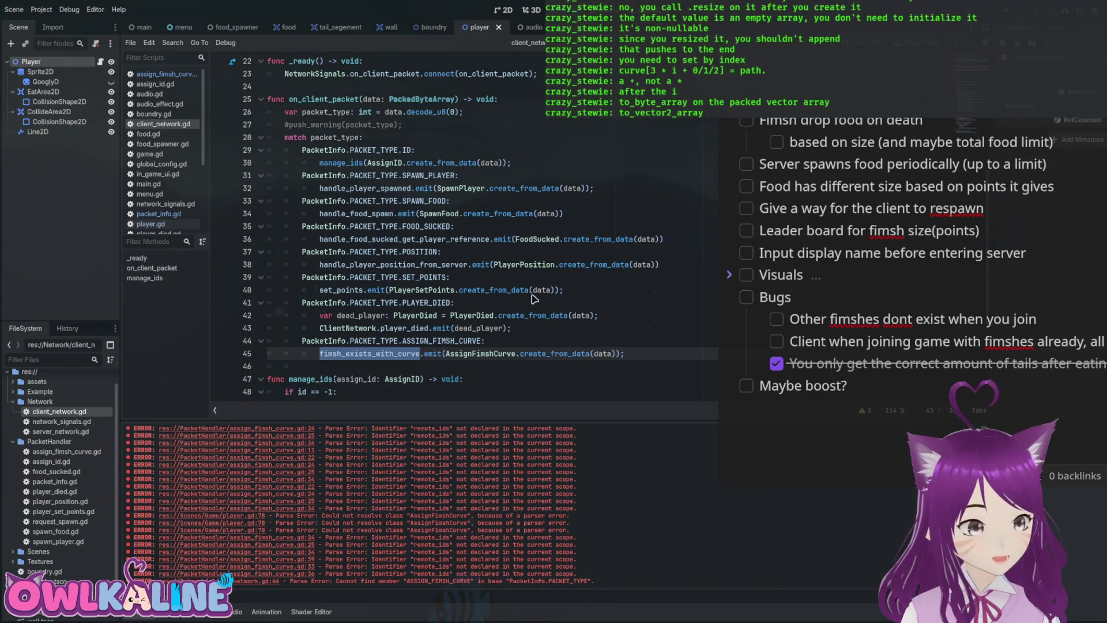
key(ctrl+Tab)
key(alt+Left)
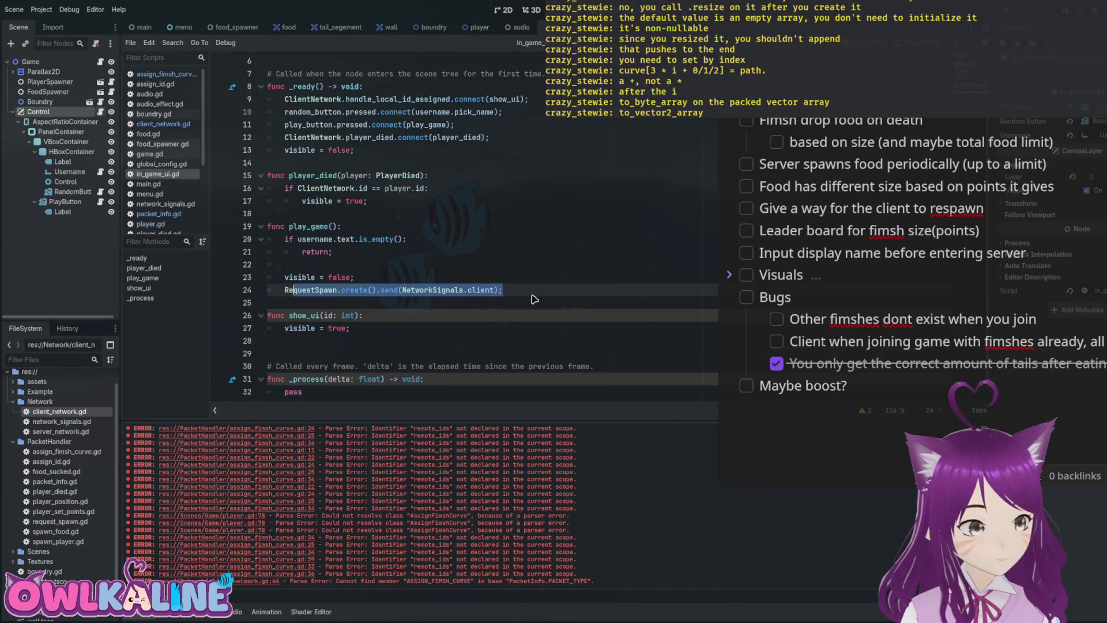
key(Up)
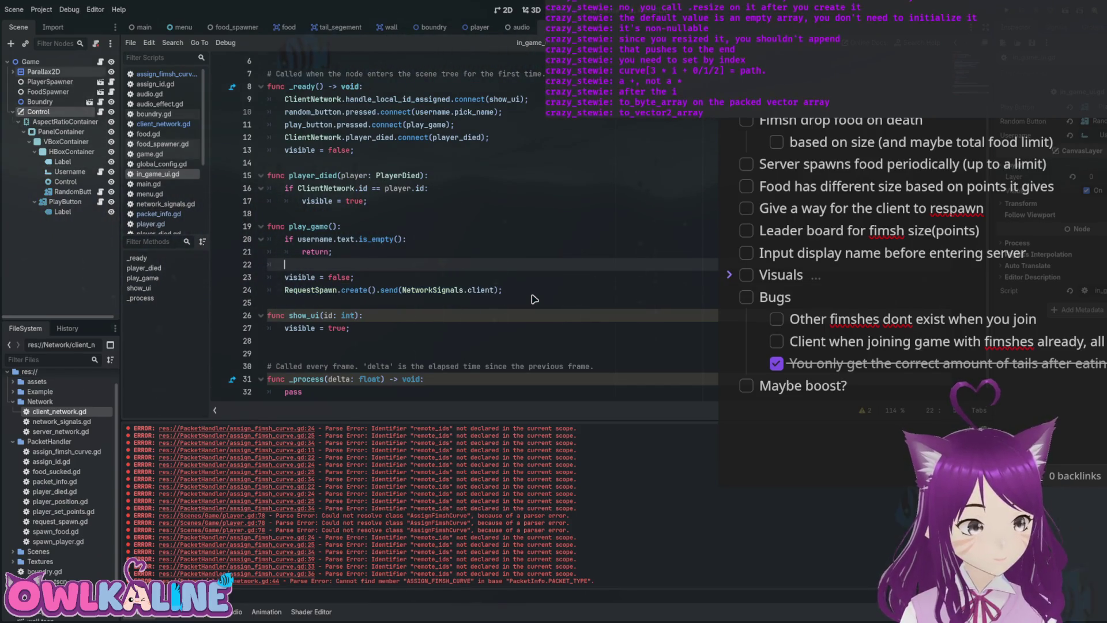
key(alt+Left)
Add ClientNetwork.fimsh_exists_with_curve.connect(spawn_player_with_curve) as a new _ready line.
key(Down)
key(Down)
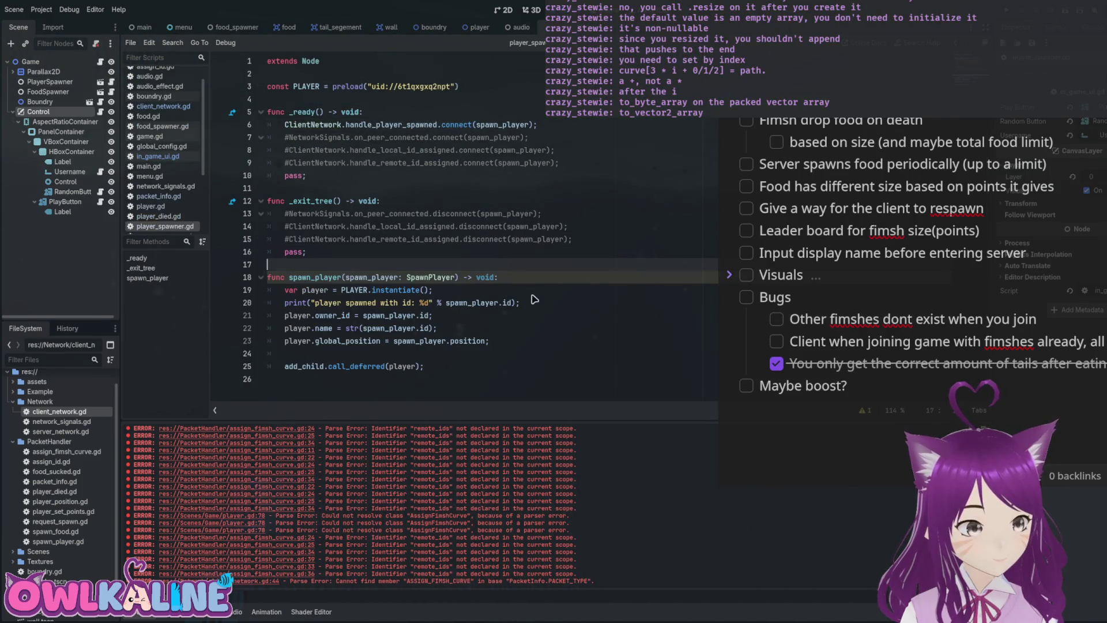
key(Up)
key(Up)
key(Up)
key(Return)
key(ctrl+v)
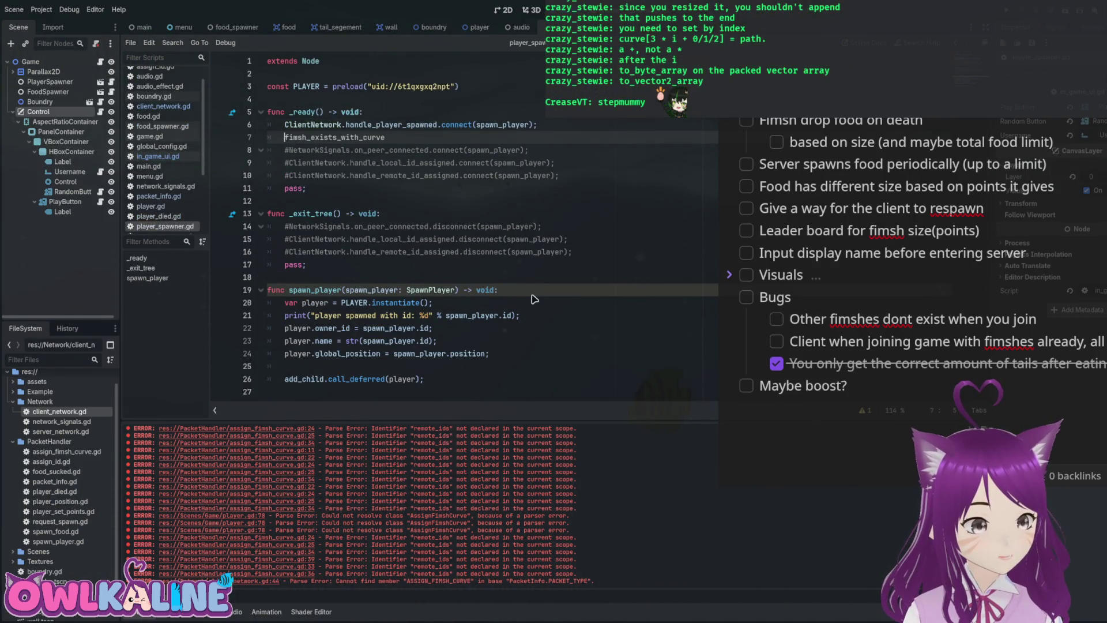
key(Home)
text(Client)
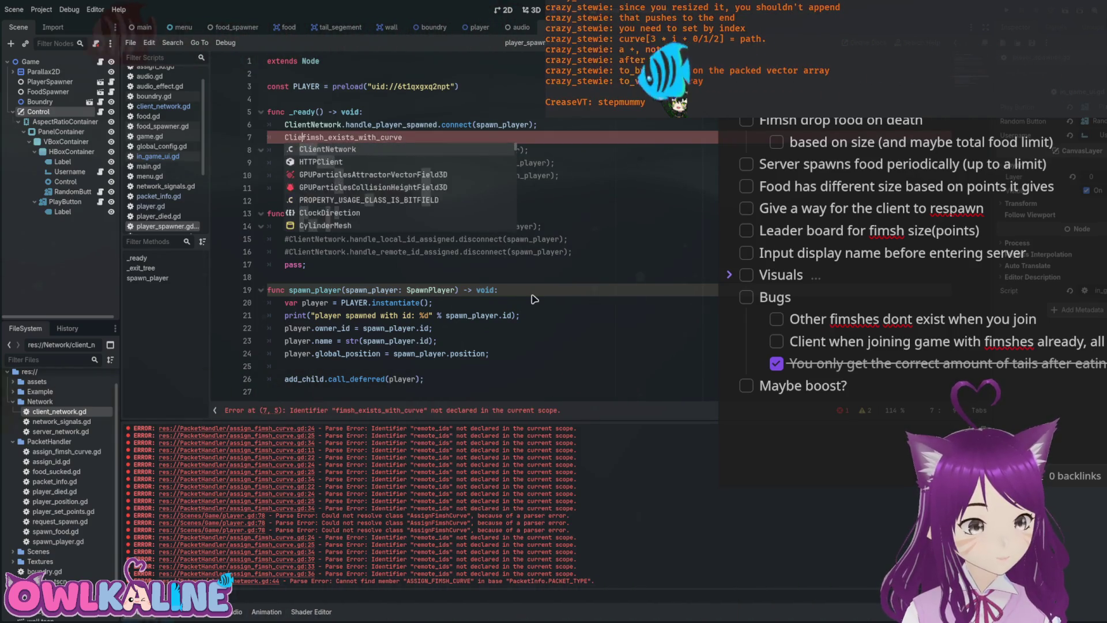
key(Return)
text(.fimsh)
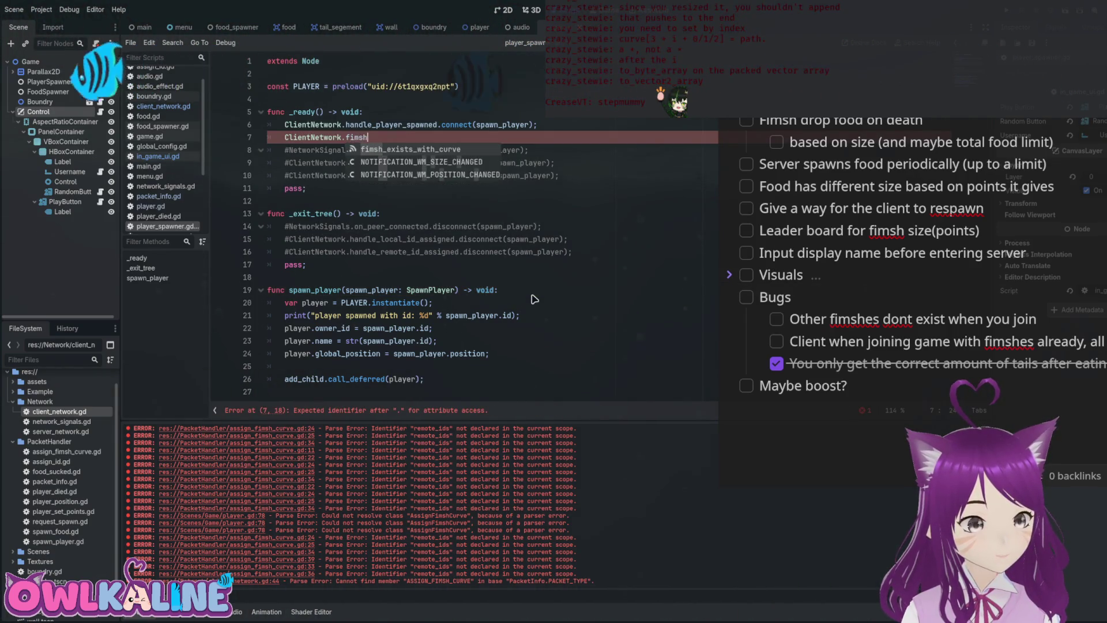
key(Escape)
text(.connect())
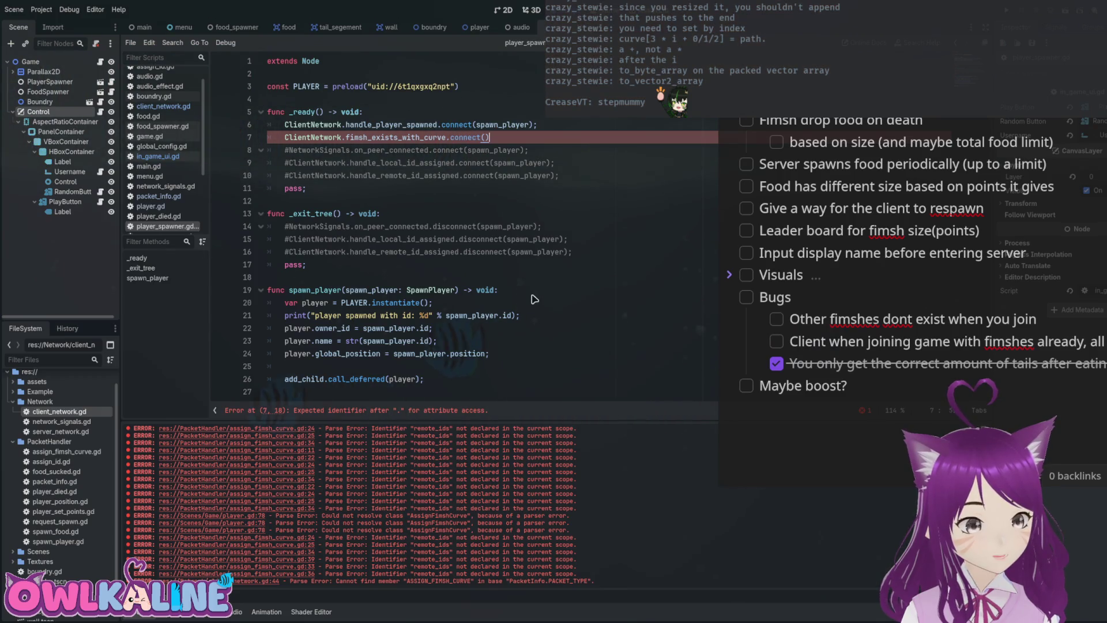
key(Left)
key(Left)
text(s)
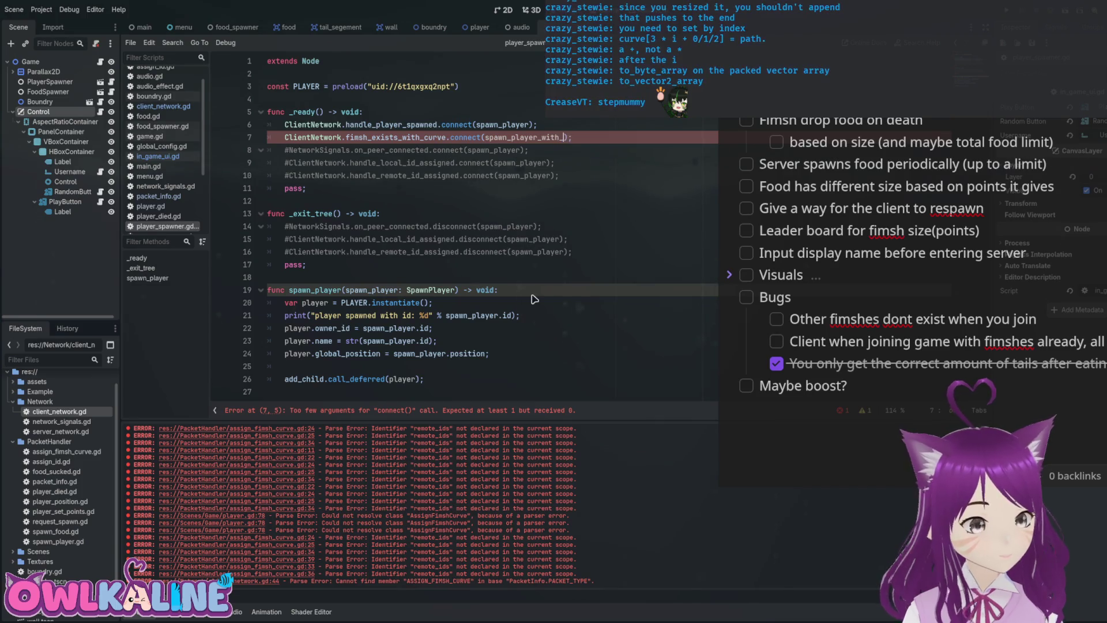
text(ve))
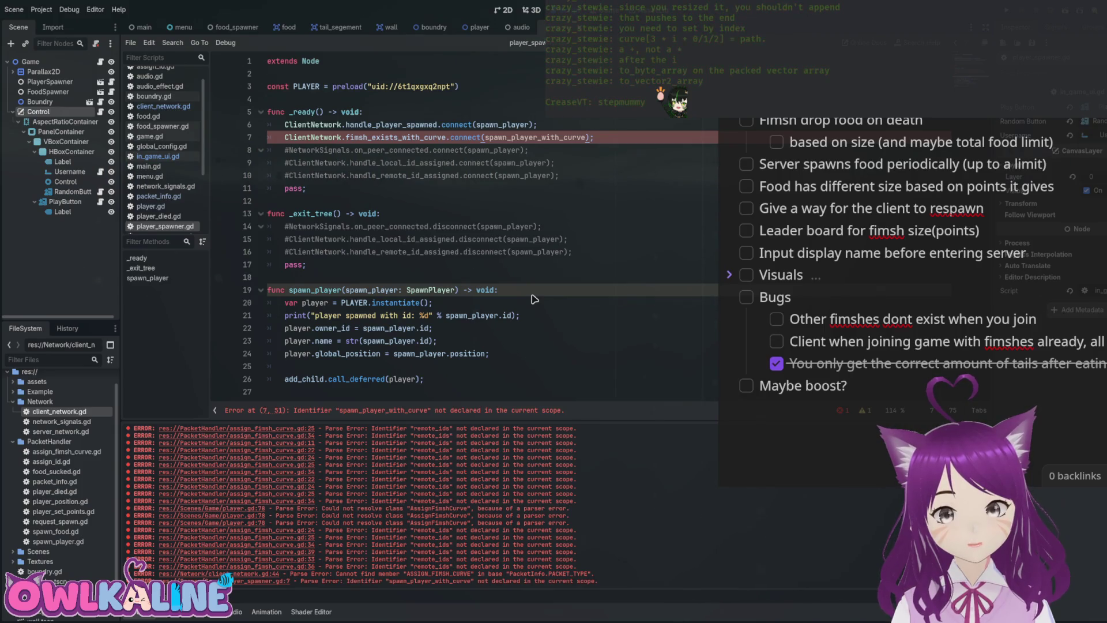
key(Down)
key(Down)
key(Down)
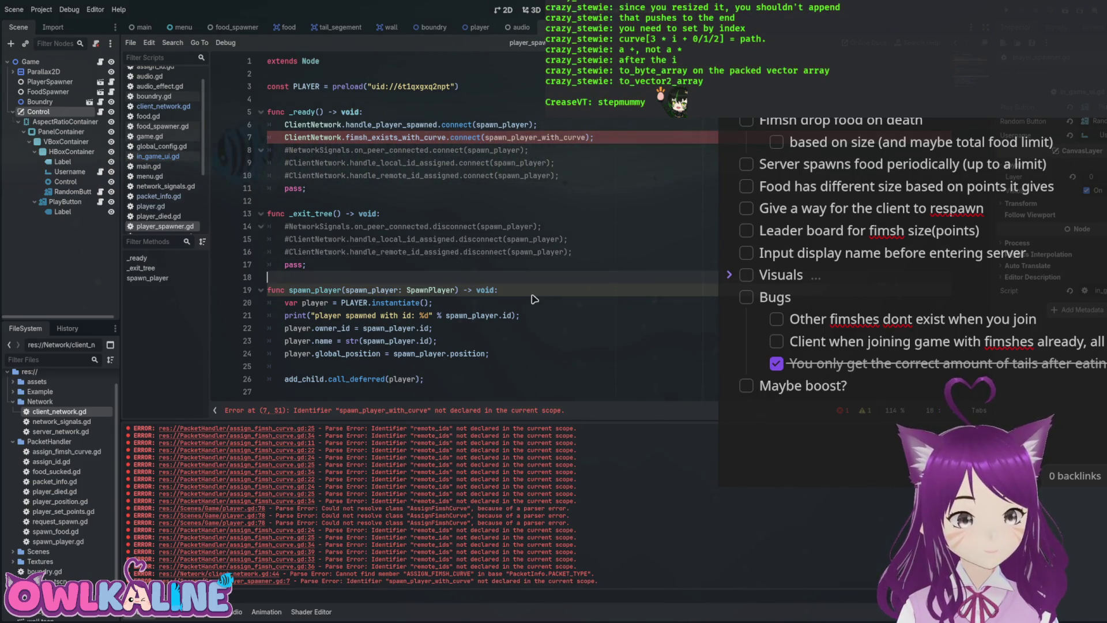
Declare func spawn_player_with_curve() -> void: above spawn_player.
key(Return)
key(Return)
key(Up)
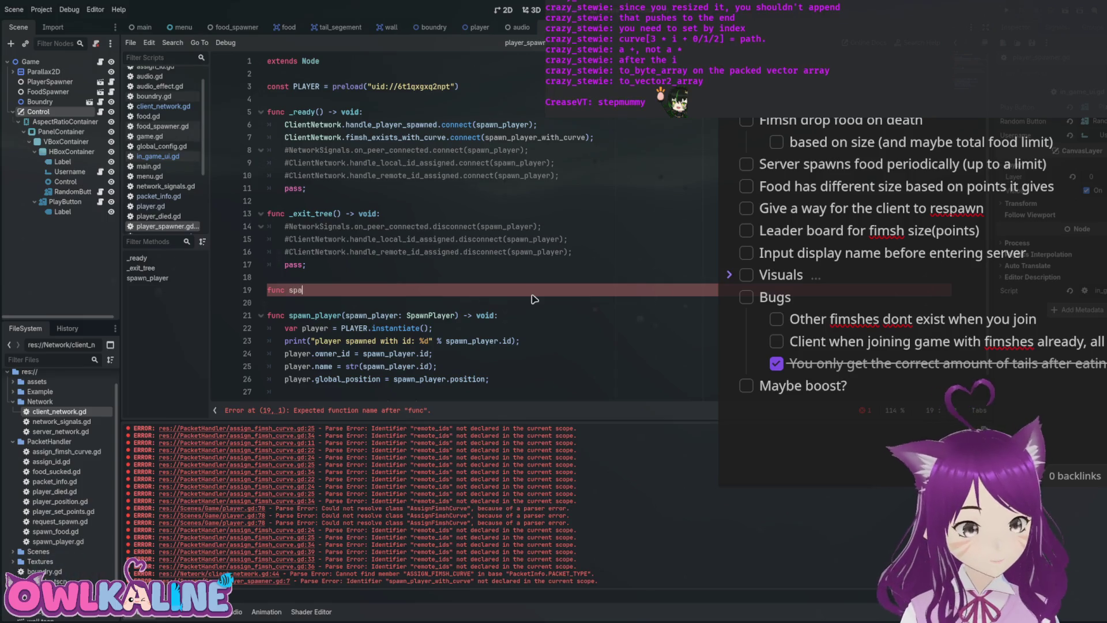
key(BackSpace)
key(BackSpace)
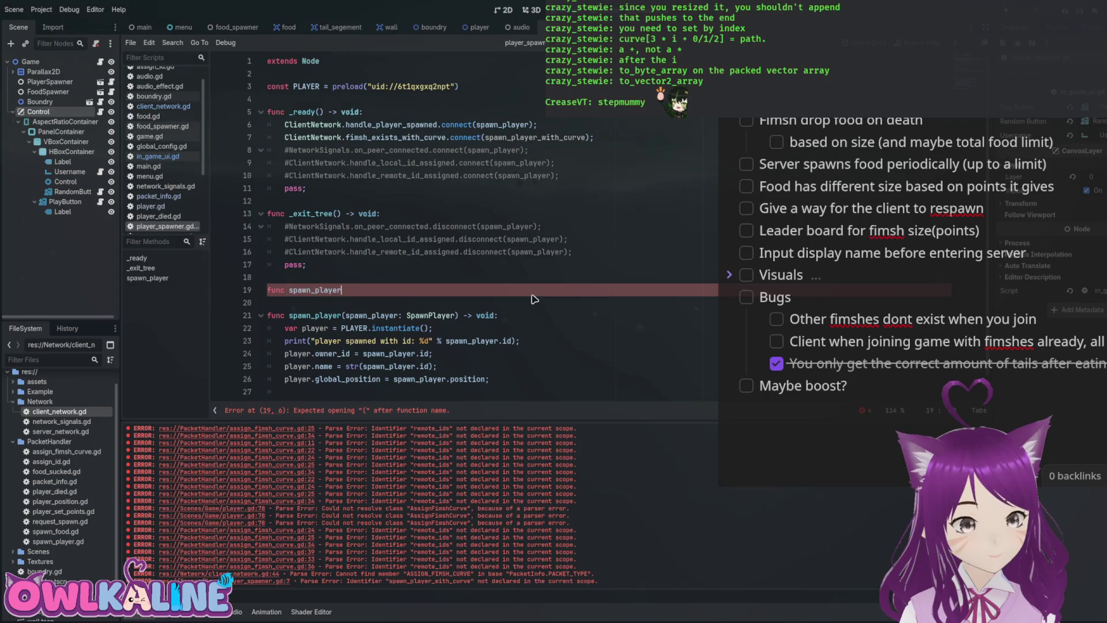
text(_with_curve()
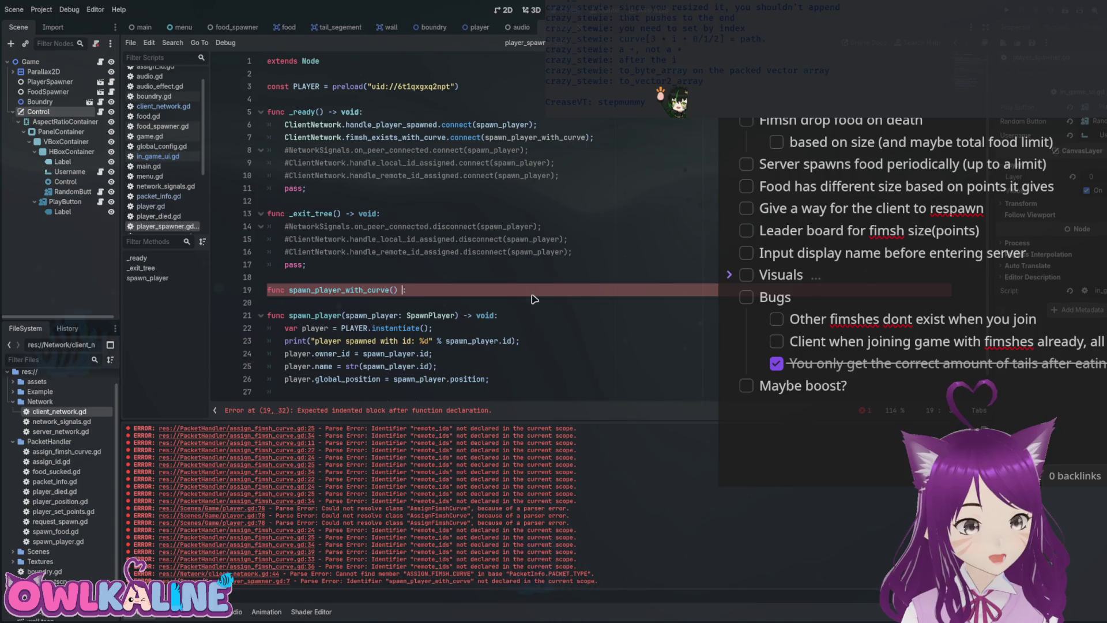
text(:)
key(Return)
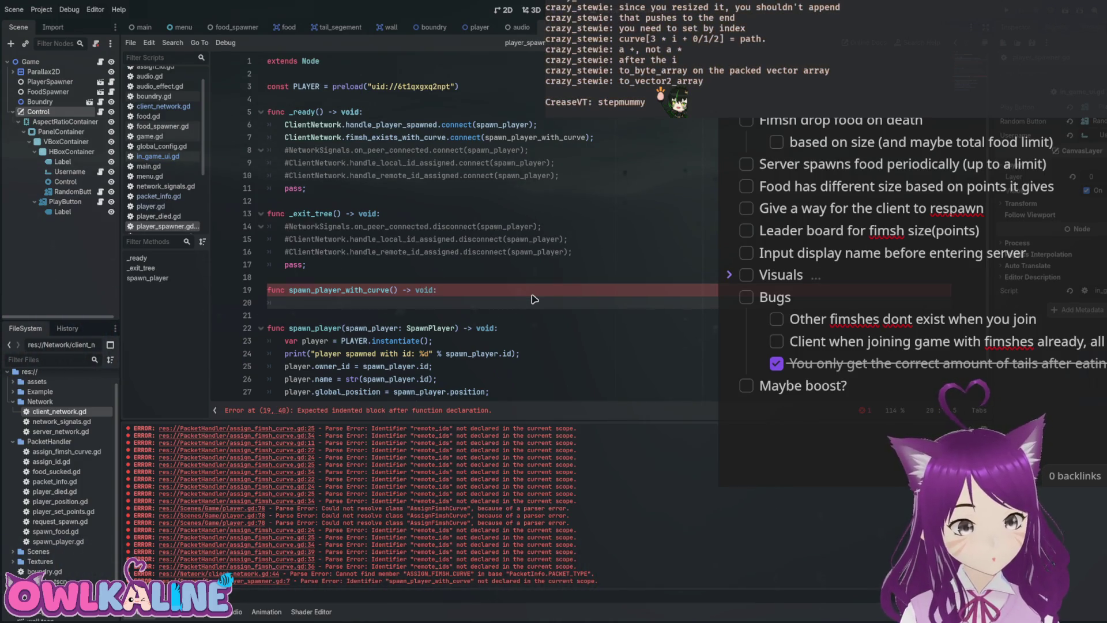
Copy spawn_player's instantiate, setup and add_child lines into the new function's body.
key(Down)
key(Down)
key(Down)
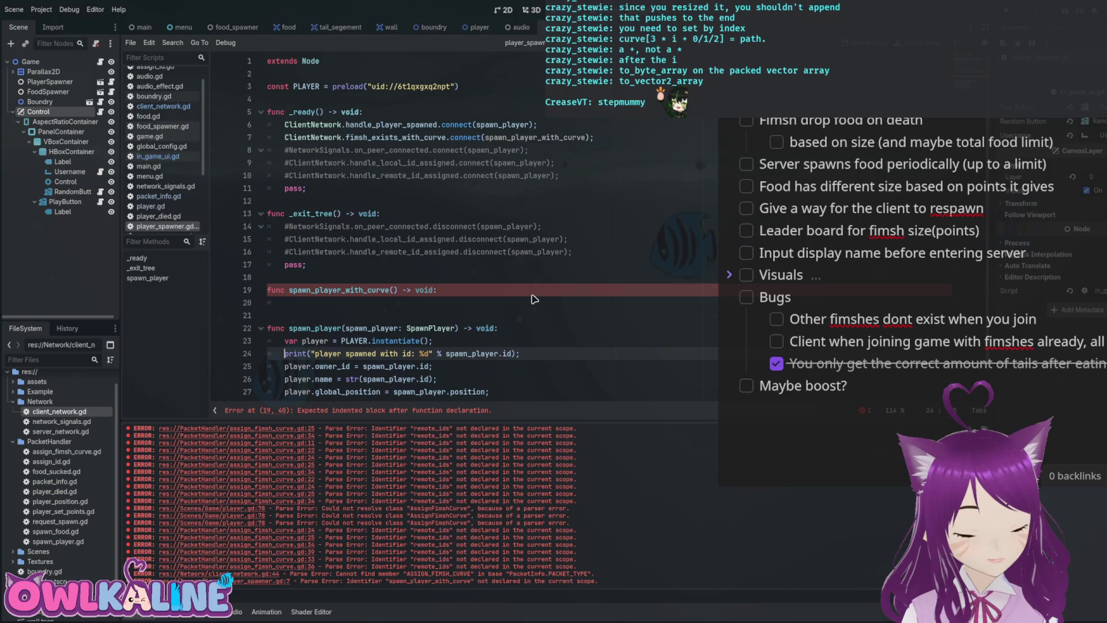
scroll(534, 298, down, 1)
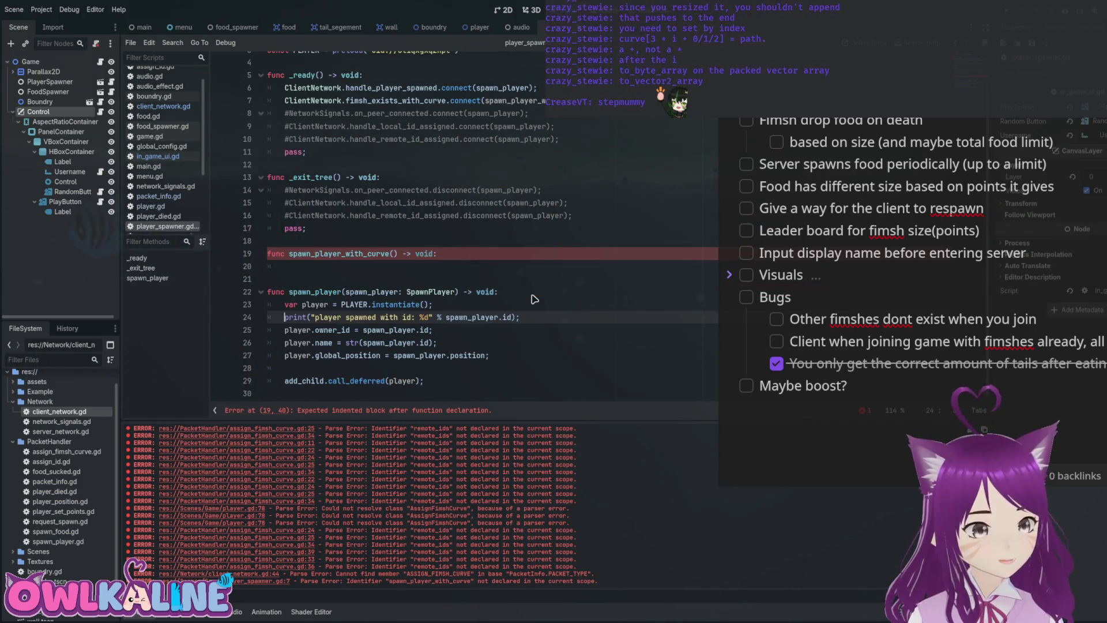
key(Down)
key(Down)
key(Down)
key(shift+Up)
key(shift+Up)
key(shift+Up)
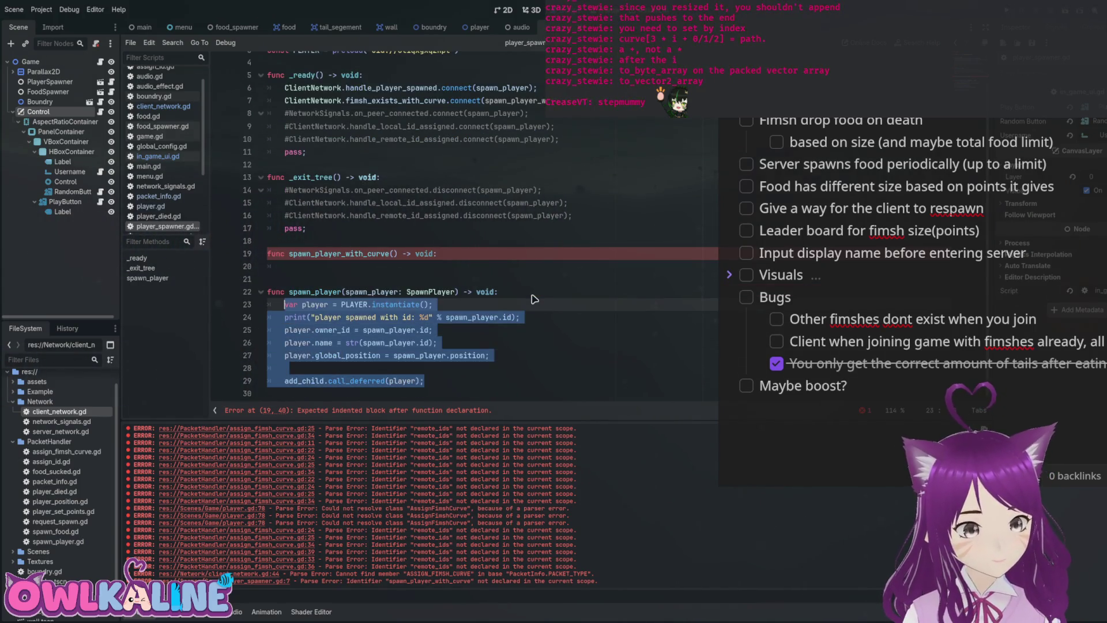
key(Up)
key(Up)
text(var player = PLAYER.instantiate(); 	print("player spawned with id: %d" % spawn_player.id); 	player.owner_id = spawn_player.id; 	player.name = str(spawn_player.id); 	player.global_position = spawn_player.position; 	 	add_child.call_deferred(player);)
scroll(534, 298, down, 2)
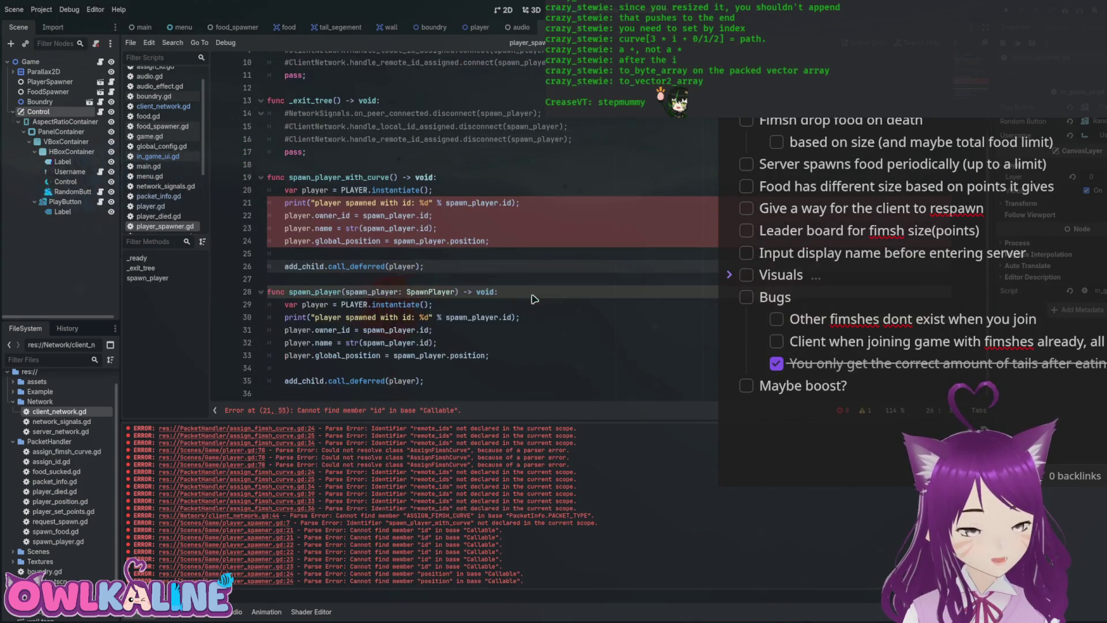
Give spawn_player_with_curve the parameter curve: AssignFimshCurve and save.
key(Down)
key(Down)
key(Down)
key(shift+Up)
key(shift+Up)
key(shift+Up)
key(Up)
key(Up)
key(Up)
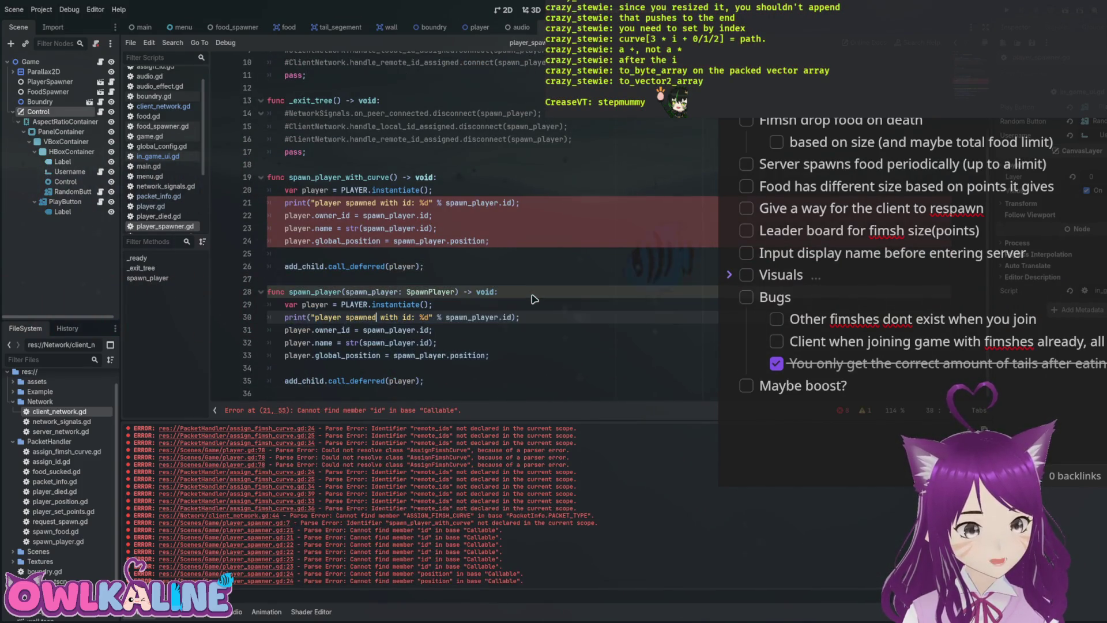
key(Up)
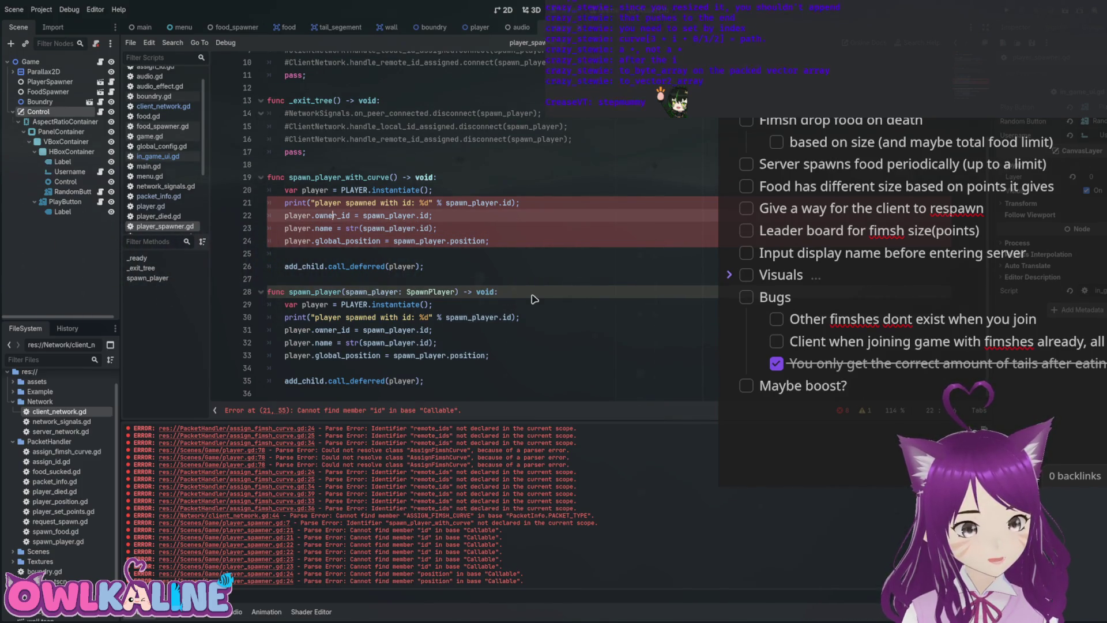
key(Up)
key(Up)
key(Up)
key(ctrl+Right)
key(Right)
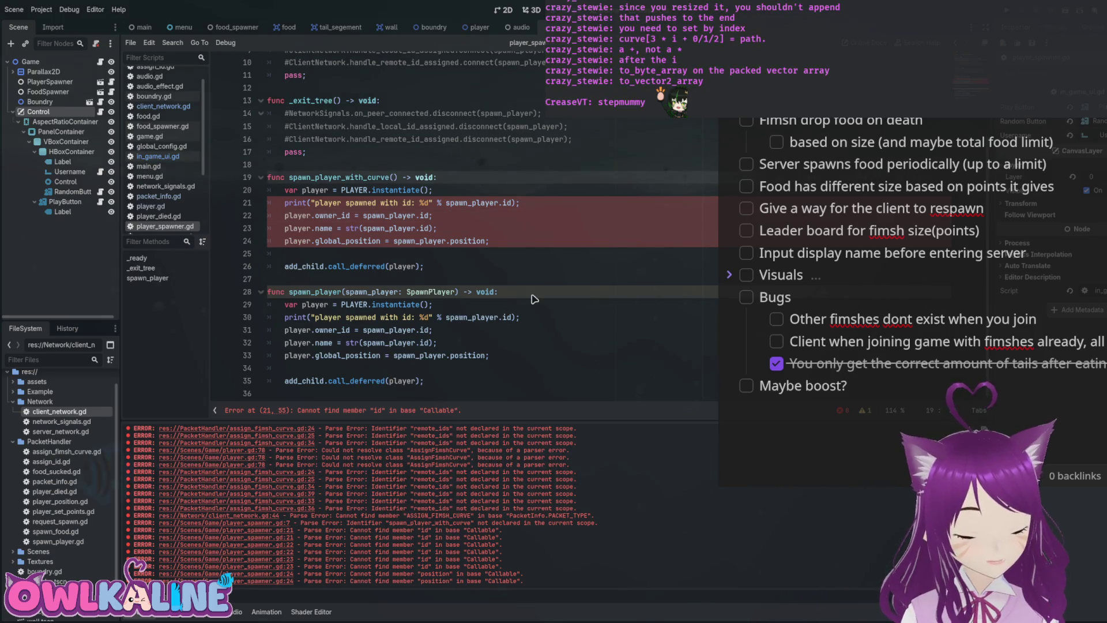
text(curve: )
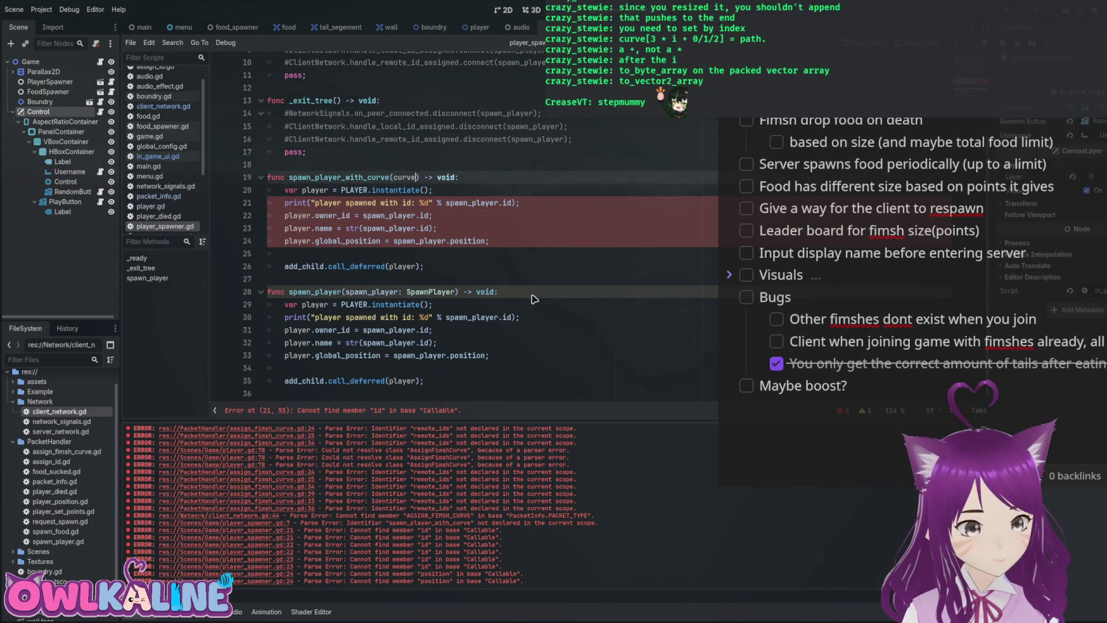
text(AssignFims)
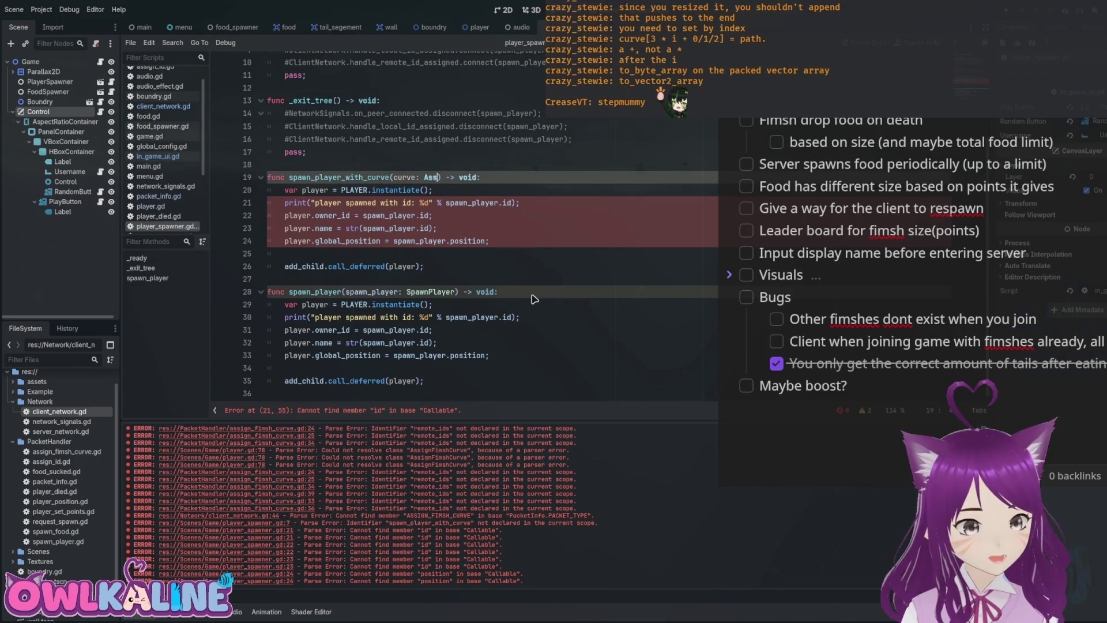
key(Return)
key(ctrl+s)
Replace the spawn_player references with curve and comment out the global_position line.
key(Down)
key(Down)
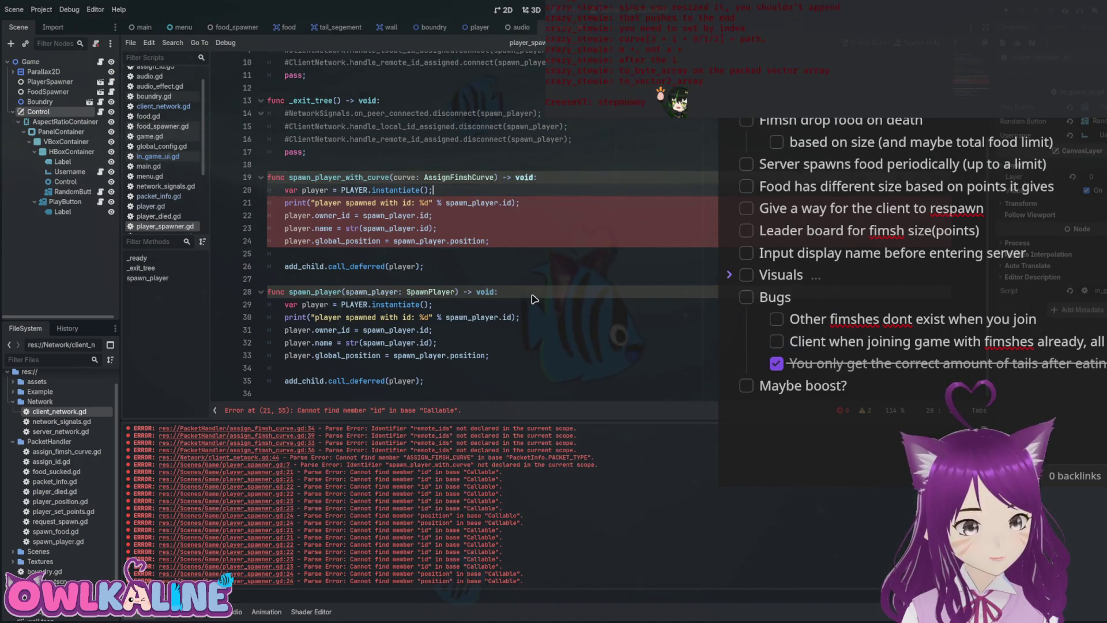
key(ctrl+BackSpace)
text(curve)
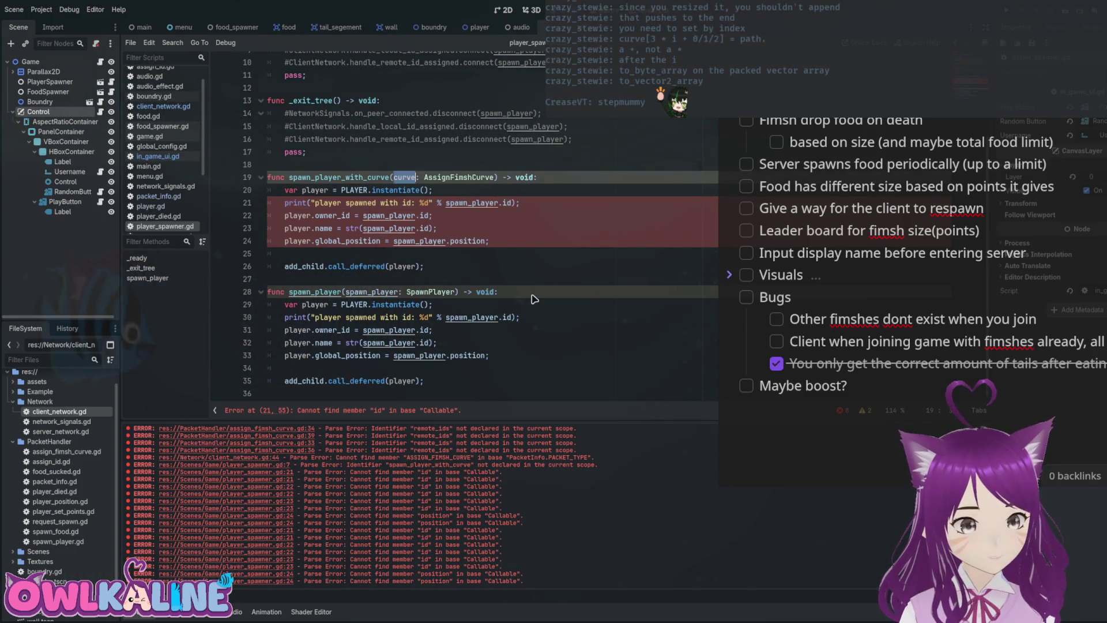
key(ctrl+d)
key(ctrl+d)
text(curve)
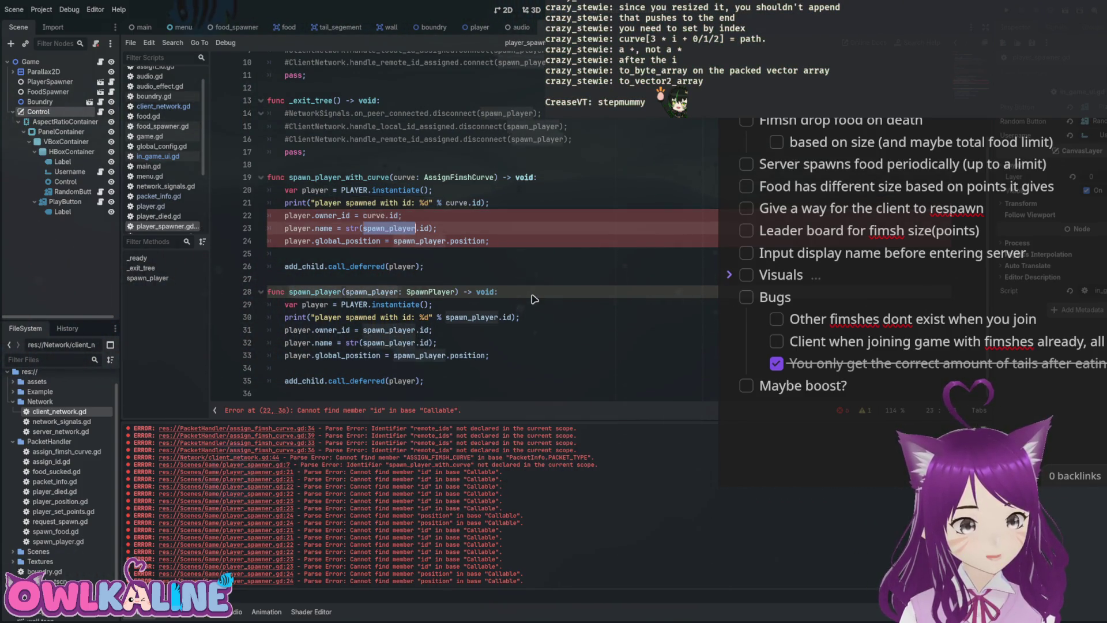
key(ctrl+d)
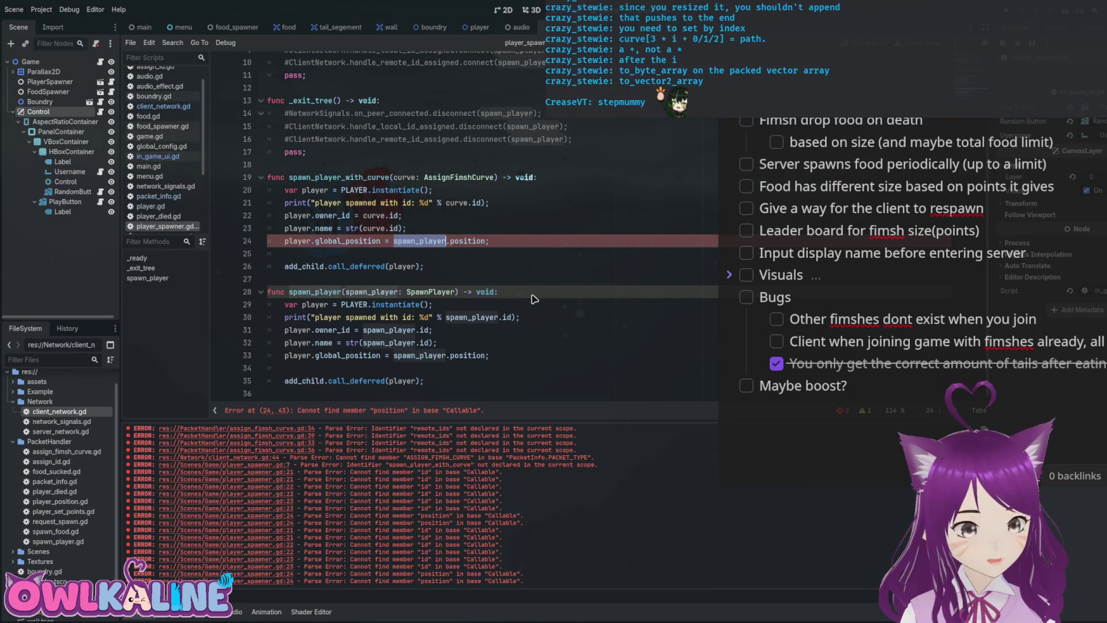
key(ctrl+k)
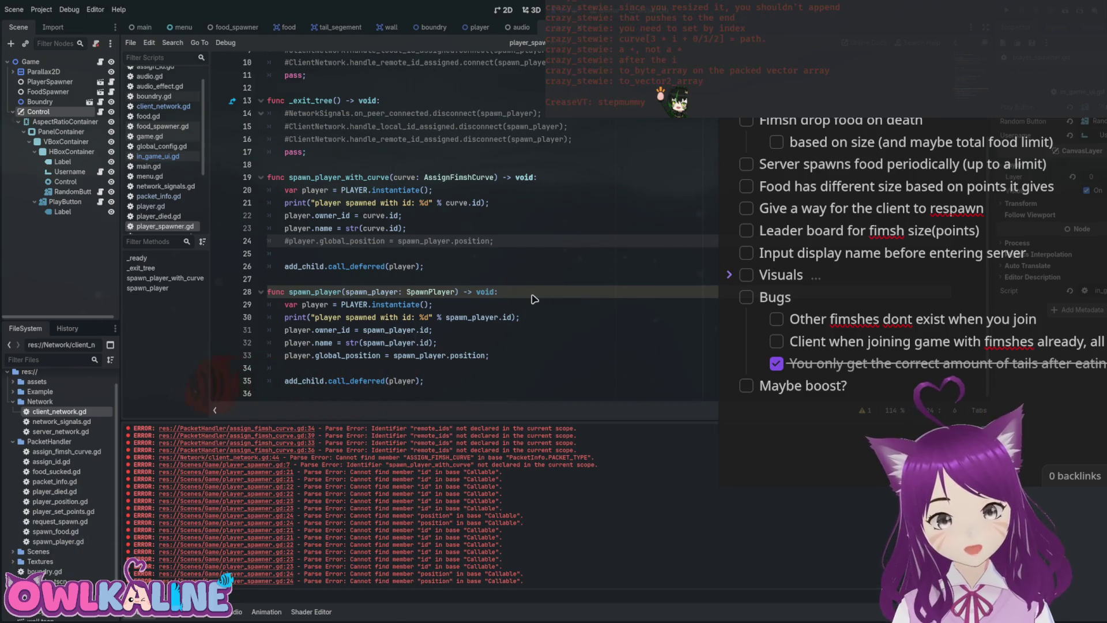
key(End)
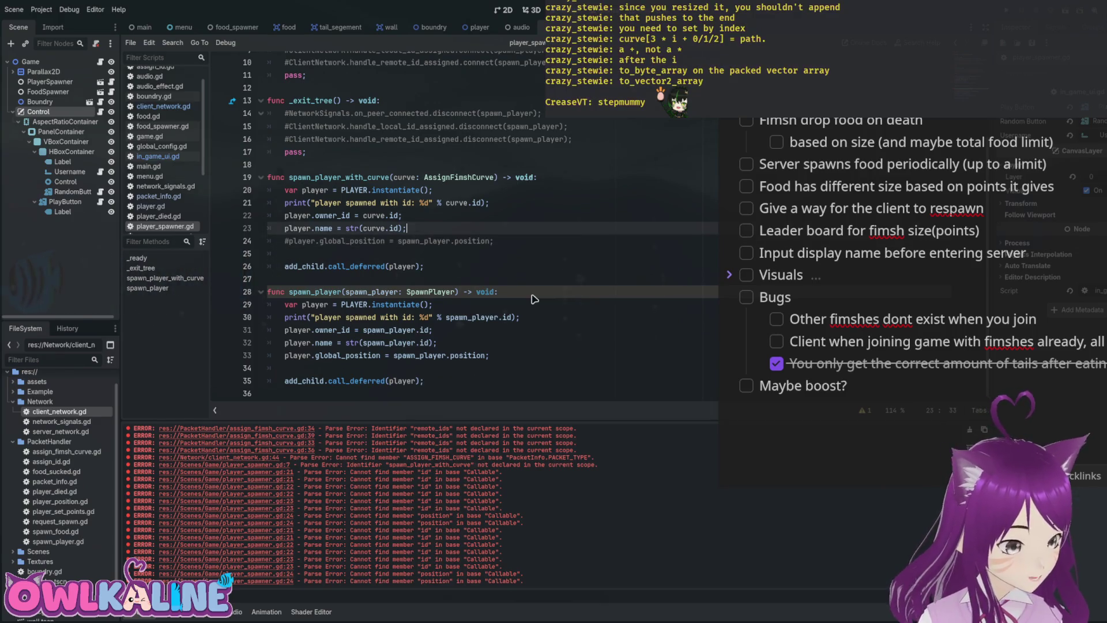
Restore the position line using .curve and rename the curve parameter to player.
key(ctrl+k)
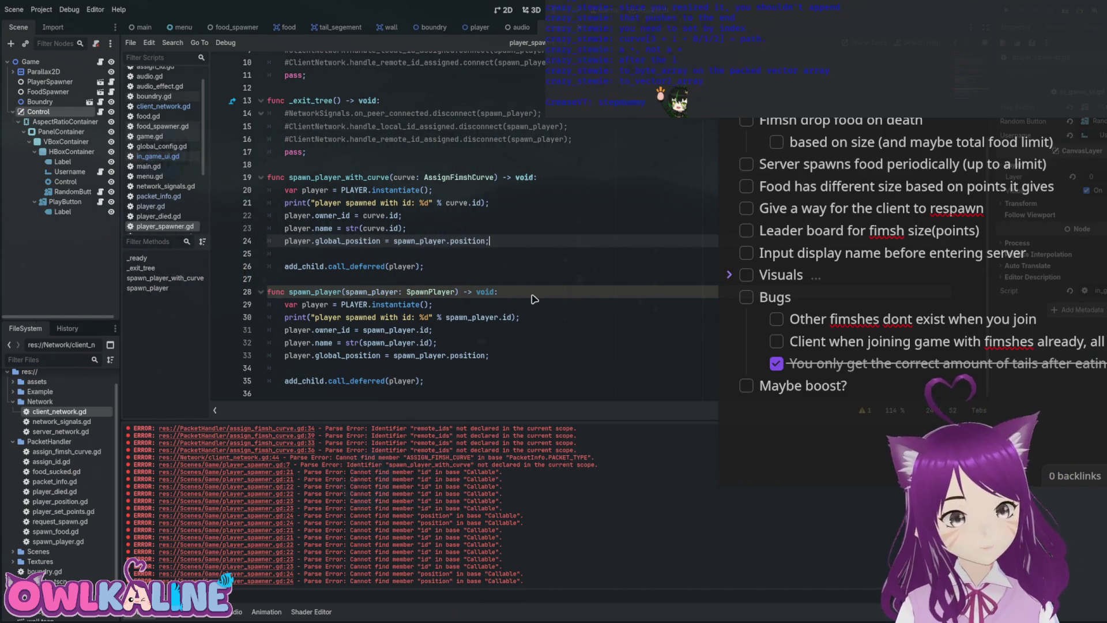
key(BackSpace)
key(BackSpace)
key(BackSpace)
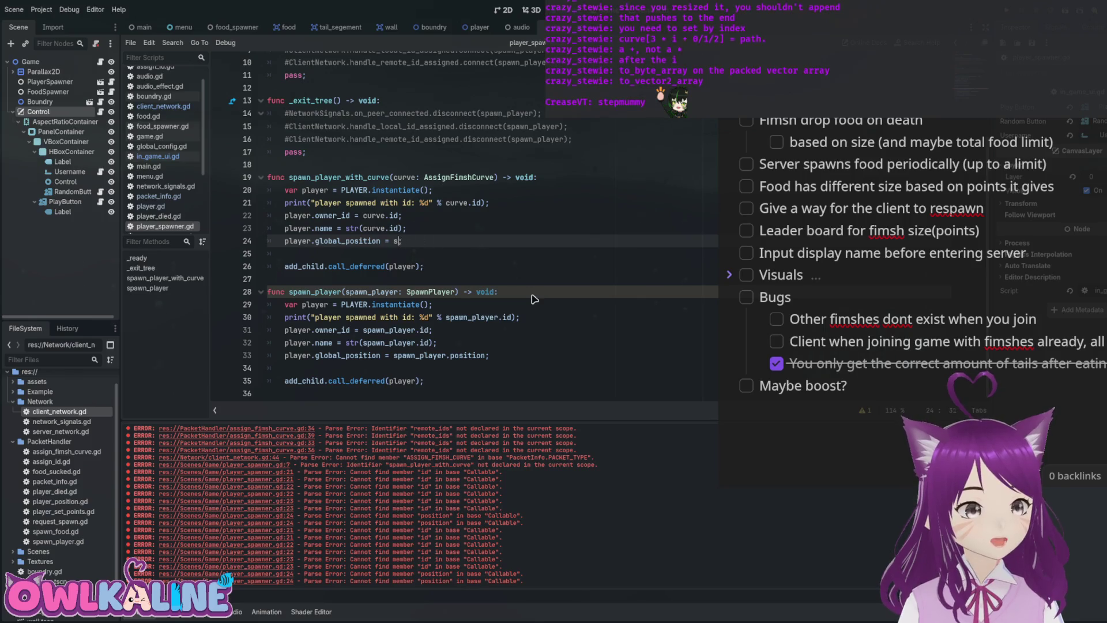
text(curve;.)
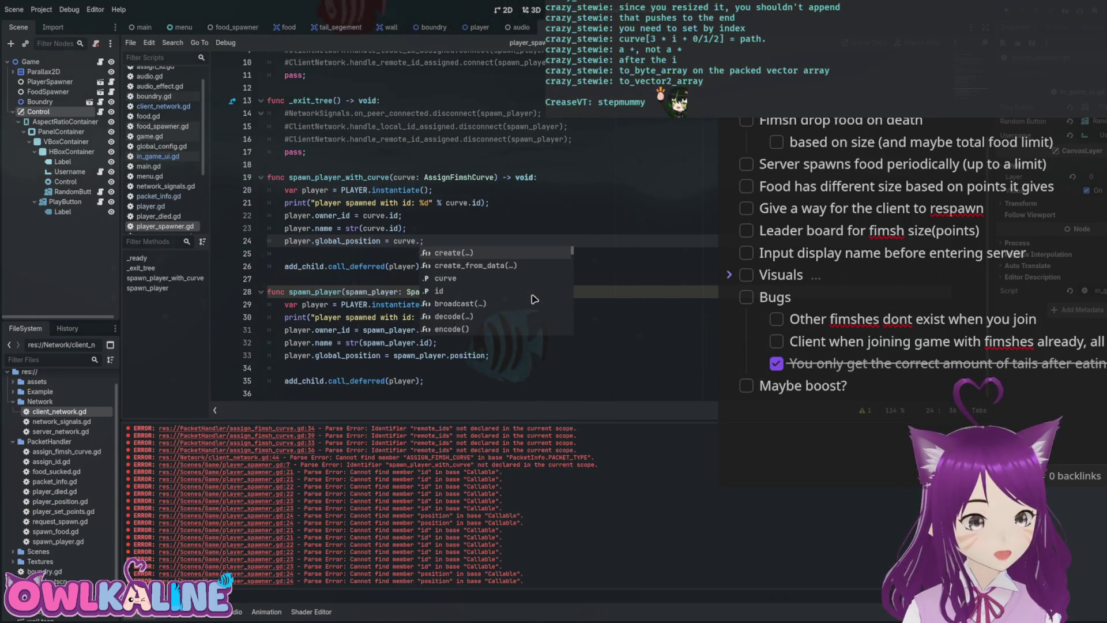
text(cu)
key(Return)
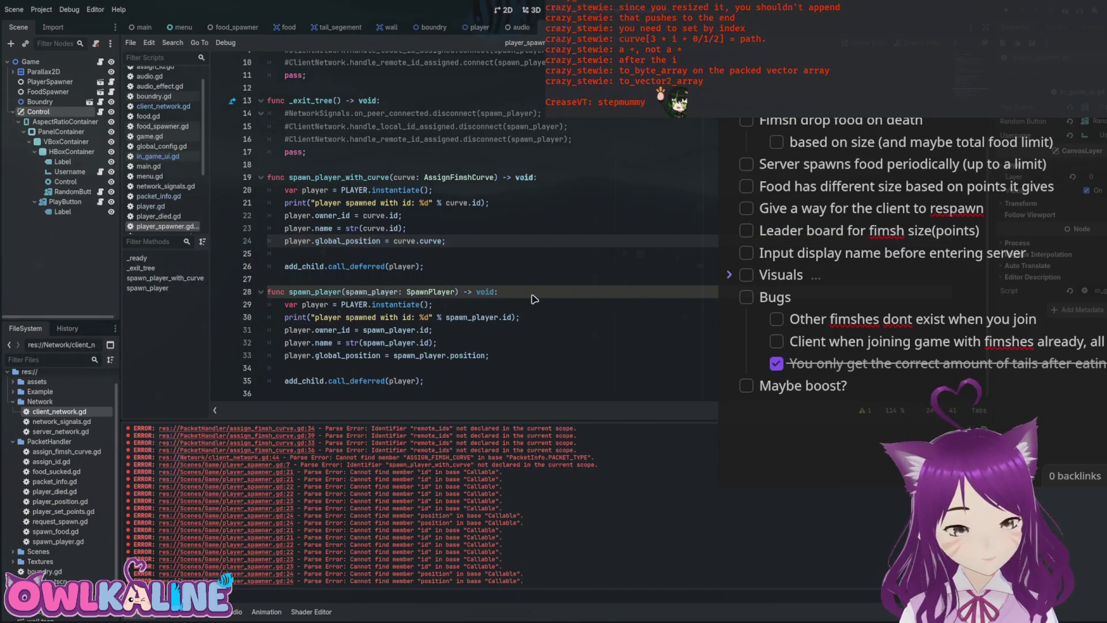
key(shift+F3)
text(player)
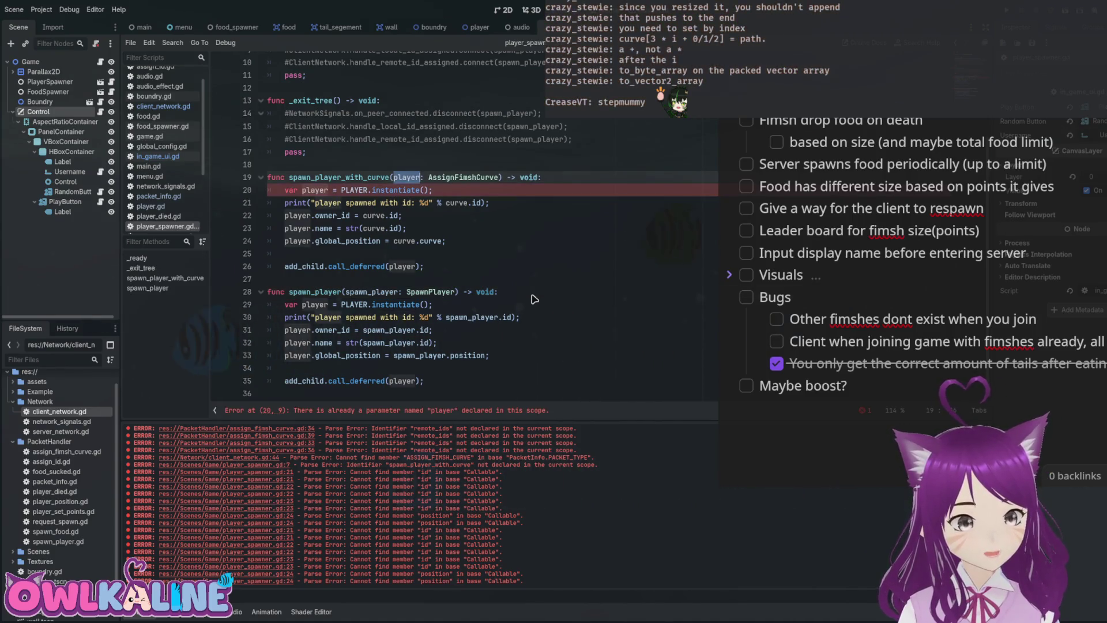
key(F3)
text(player)
key(F3)
text(player)
key(F3)
text(player)
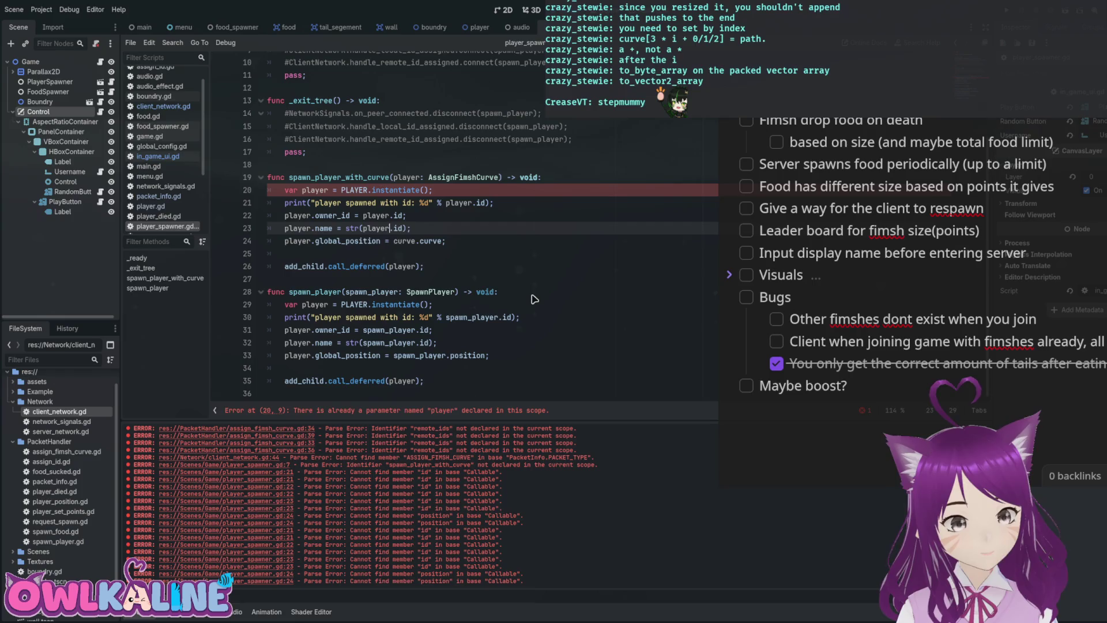
key(F3)
text(player)
key(F3)
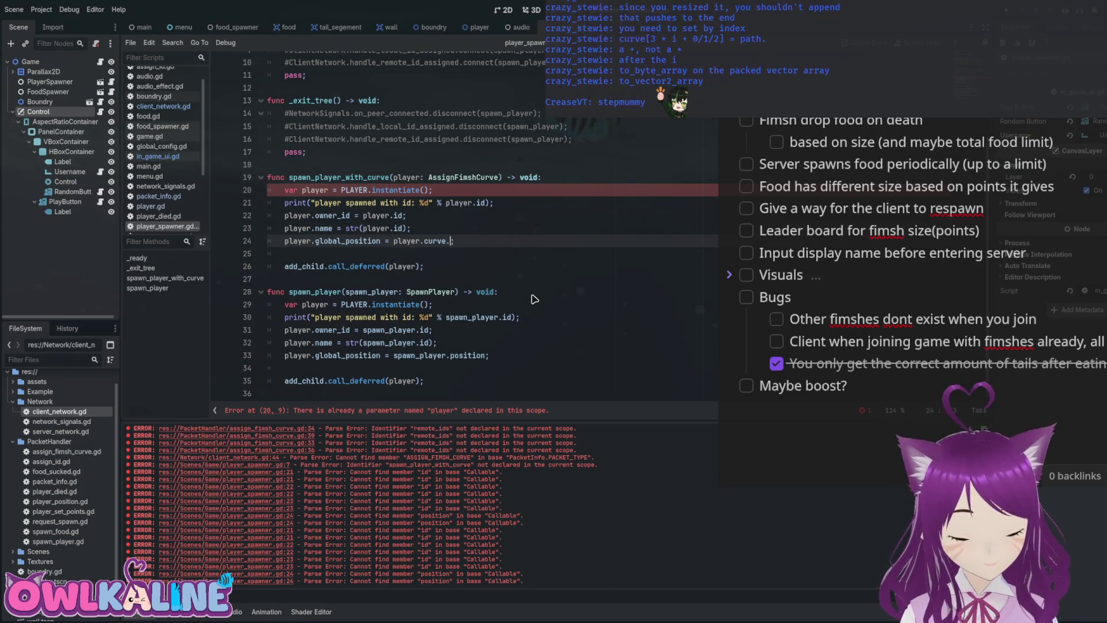
Make line 24 index the curve array's last point instead of reading a property.
key(BackSpace)
text([)
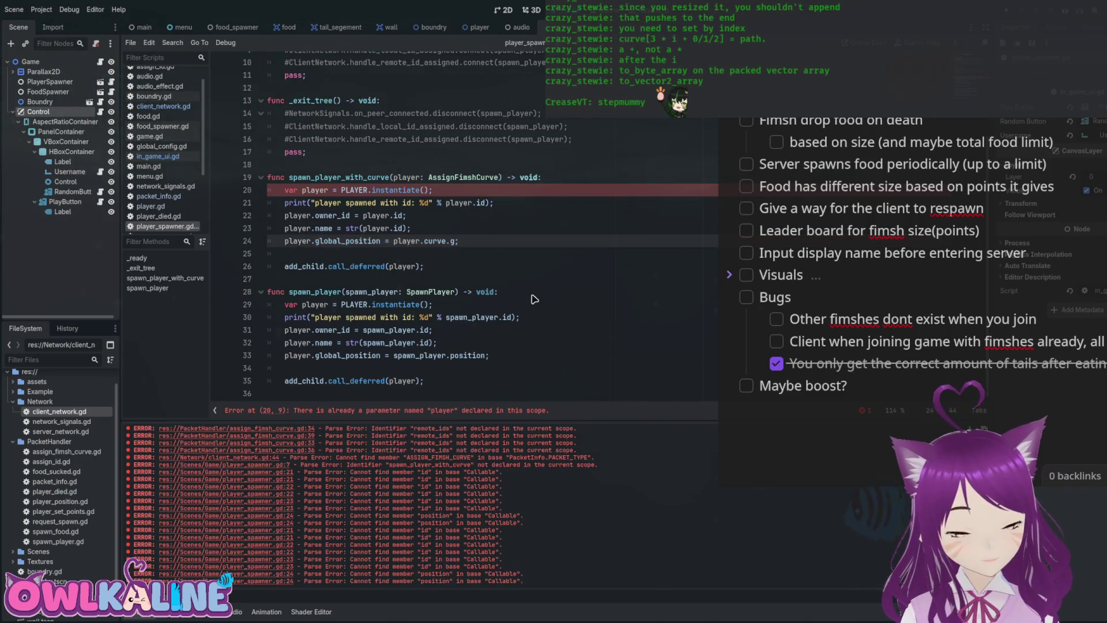
key(BackSpace)
key(BackSpace)
key(BackSpace)
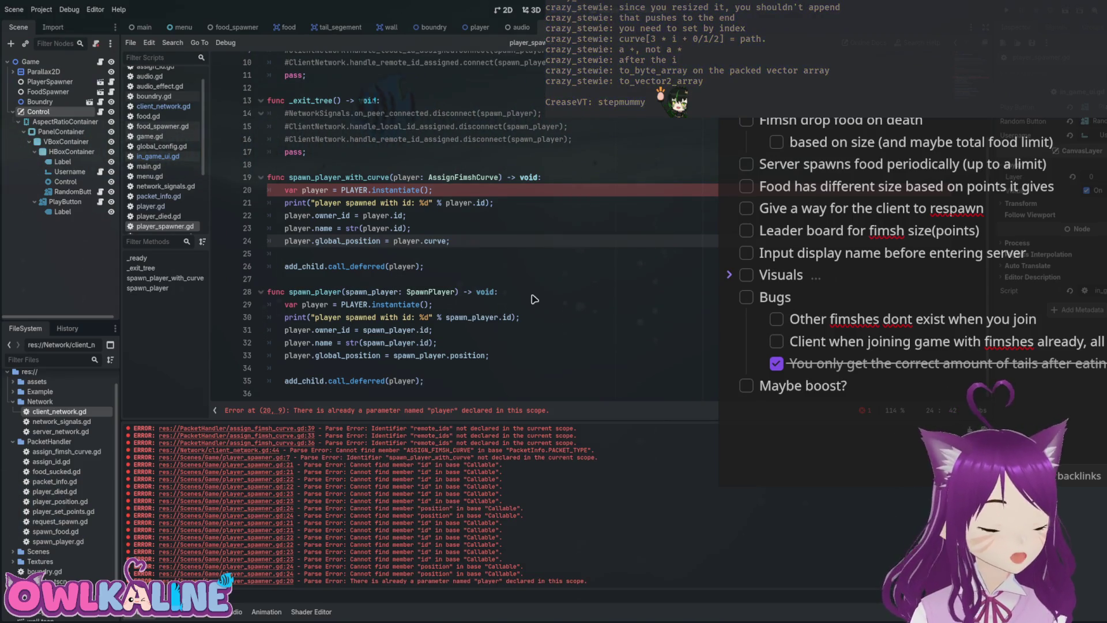
text(.last()
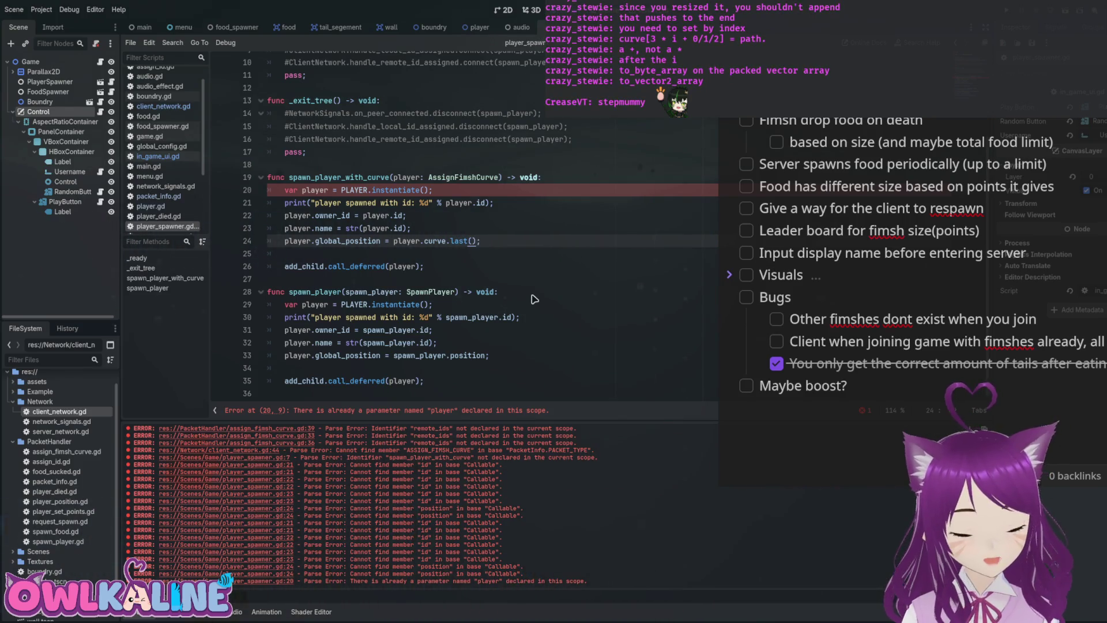
key(BackSpace)
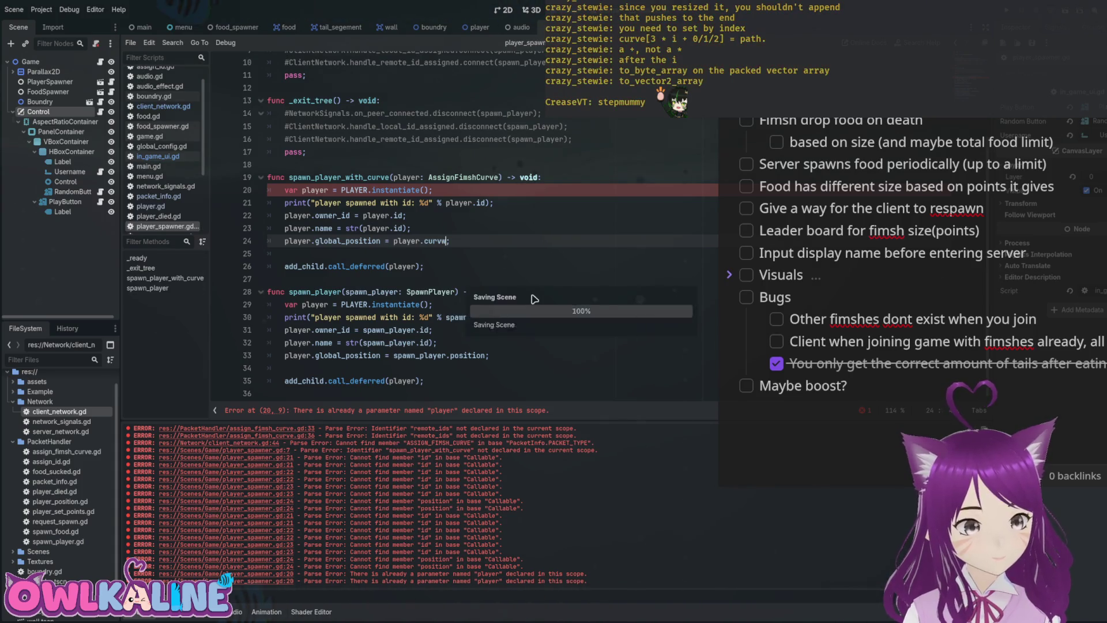
Rename the parameter to fimsh so the id and curve references use fimsh.
key(Up)
key(Up)
key(Up)
key(ctrl+d)
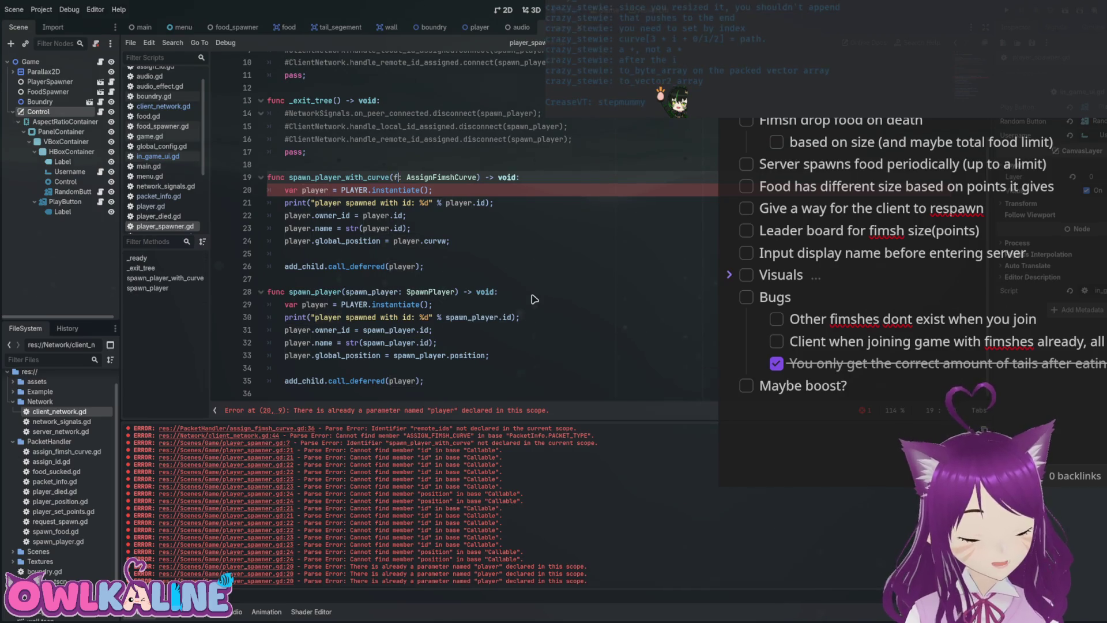
text(fimsh)
key(ctrl+a)
key(ctrl+z)
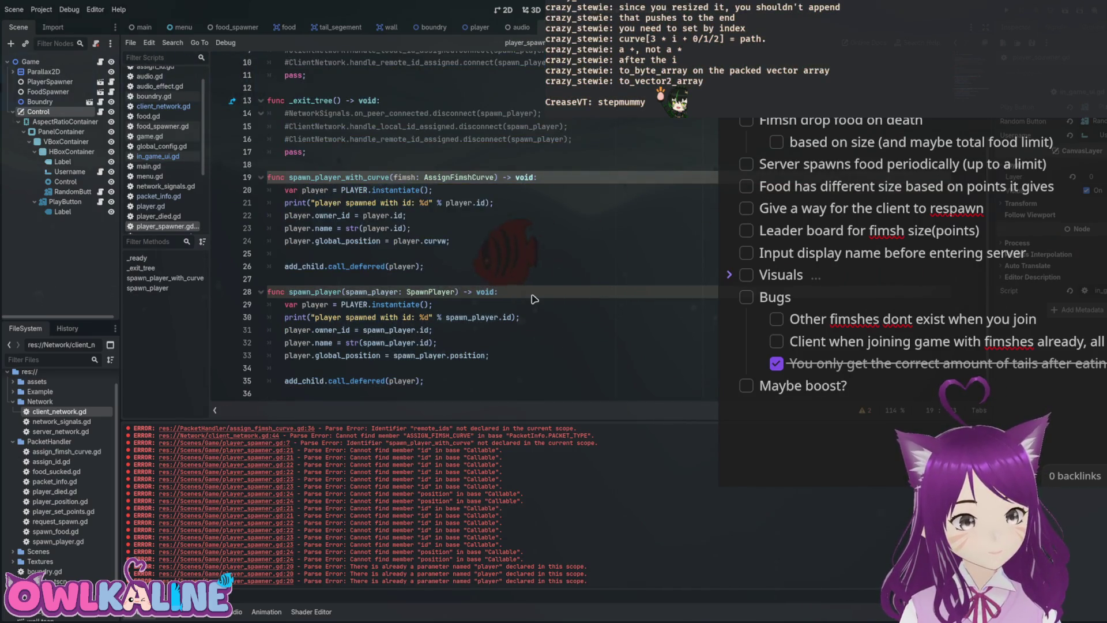
key(ctrl+z)
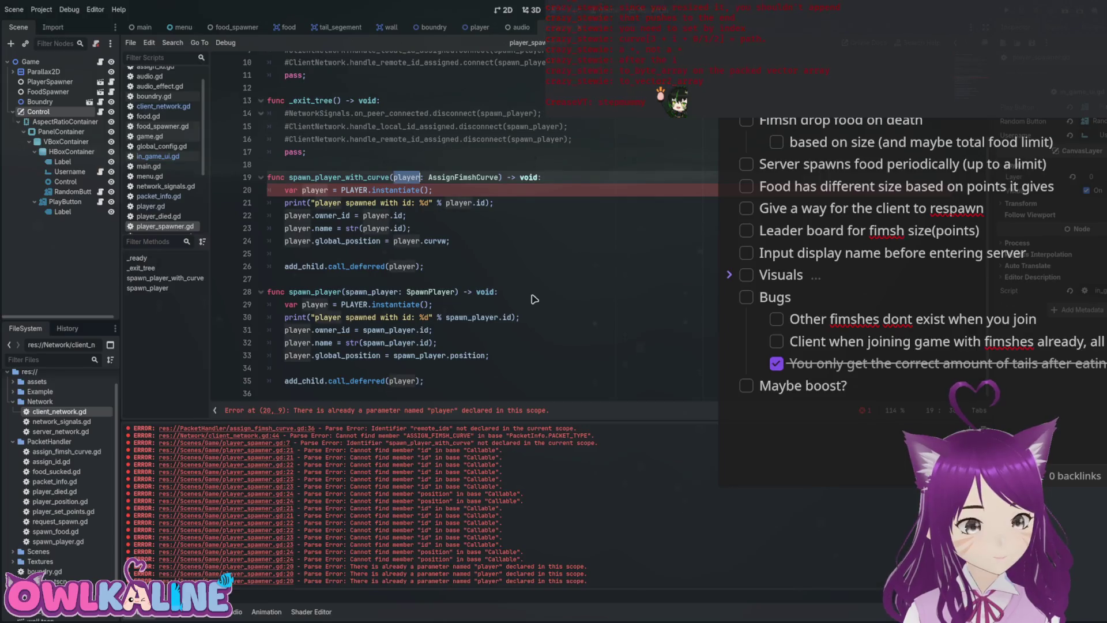
key(ctrl+shift+z)
key(ctrl+a)
key(ctrl+z)
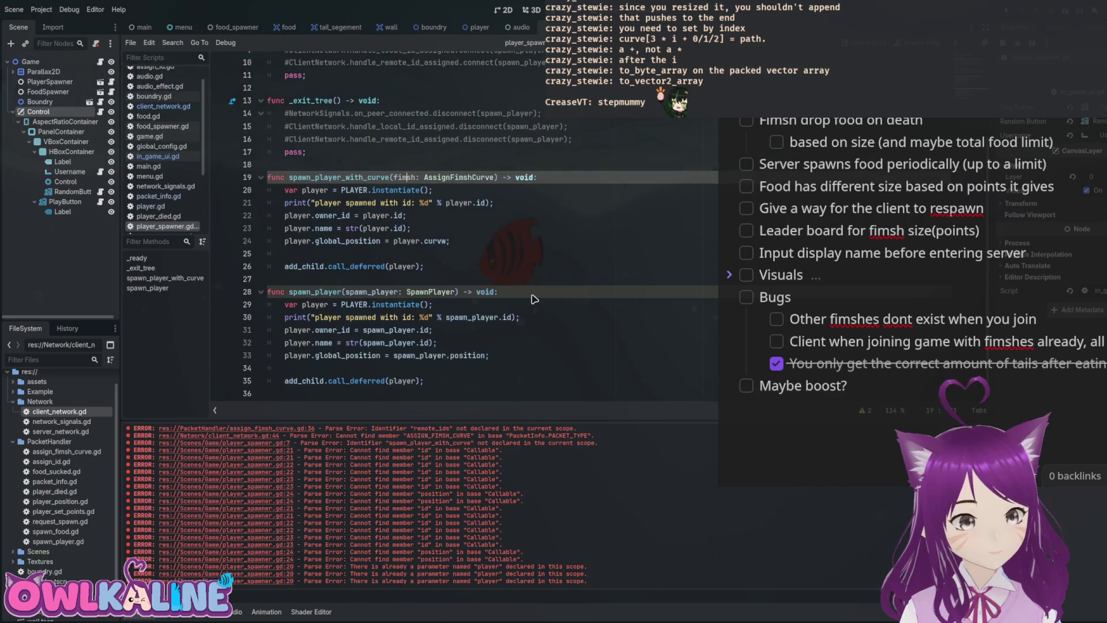
key(ctrl+shift+z)
key(ctrl+shift+z)
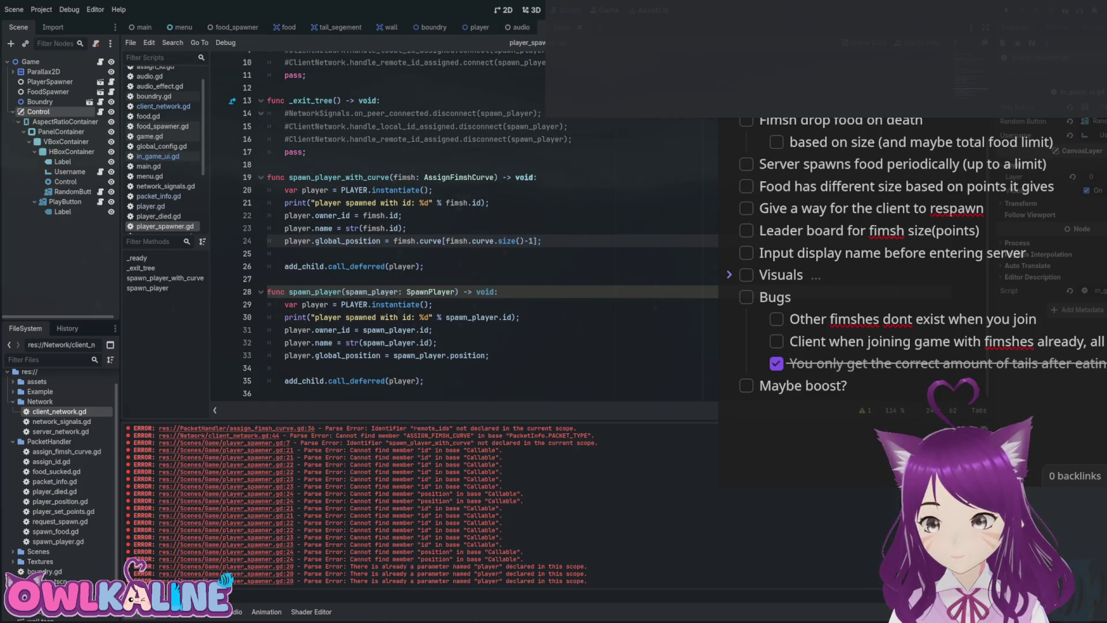
click(424, 266)
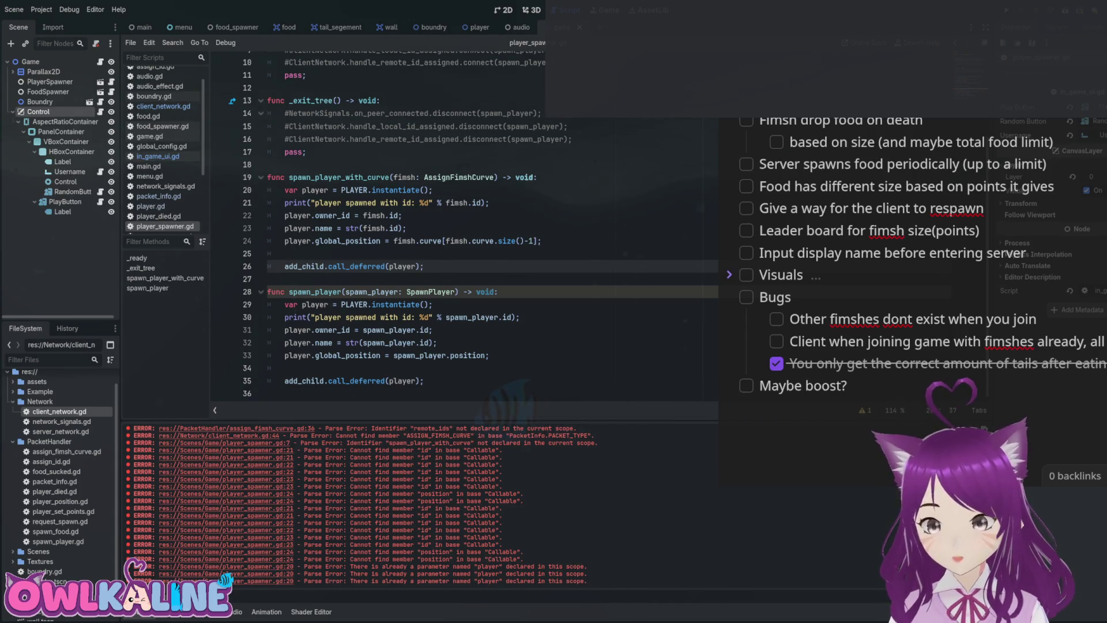
Change the position index to fimsh.curve.size()-2 and add blank lines after it.
click(402, 216)
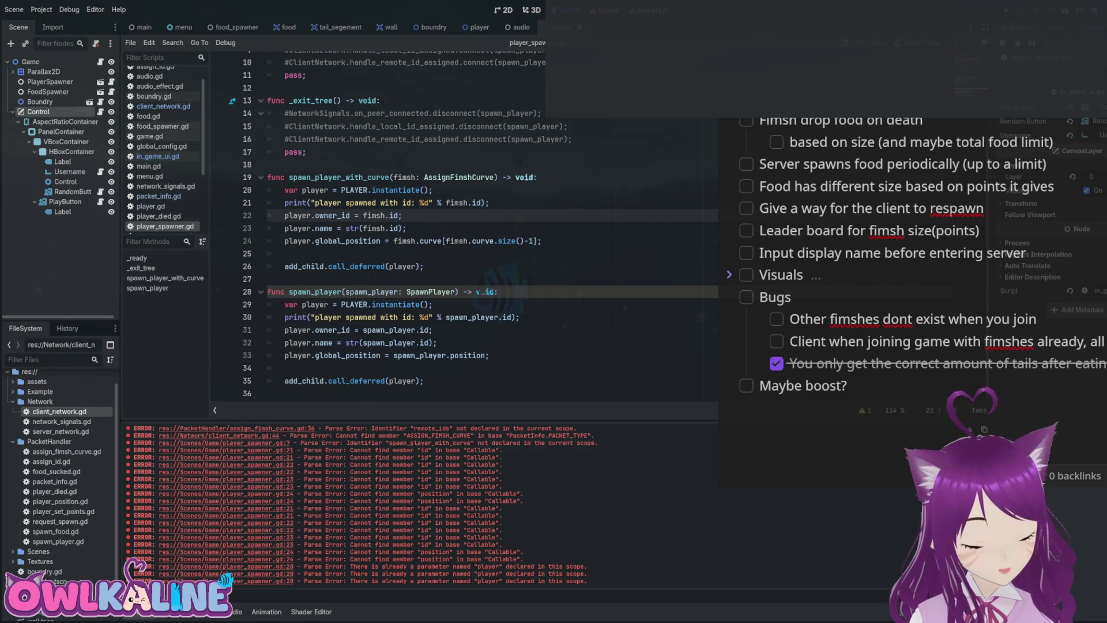
click(407, 228)
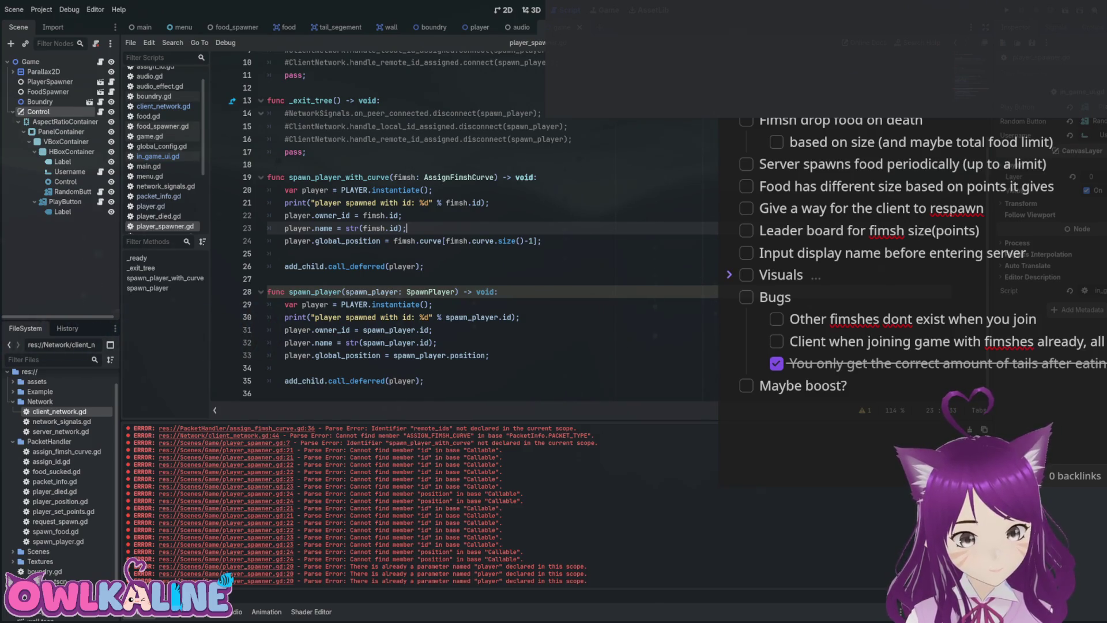
click(527, 240)
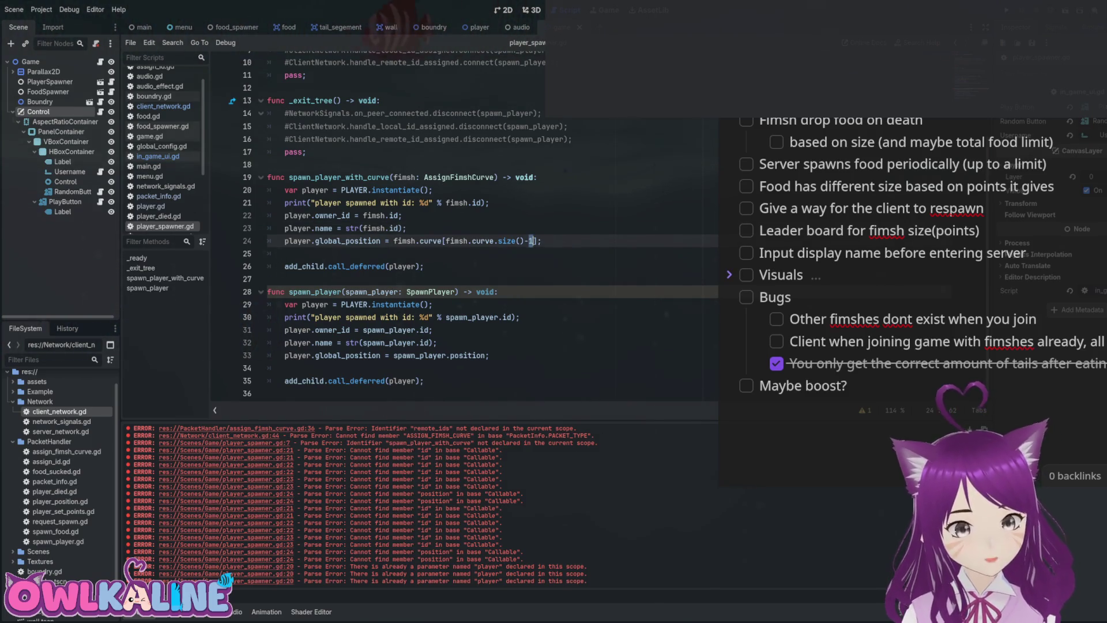
text(2)
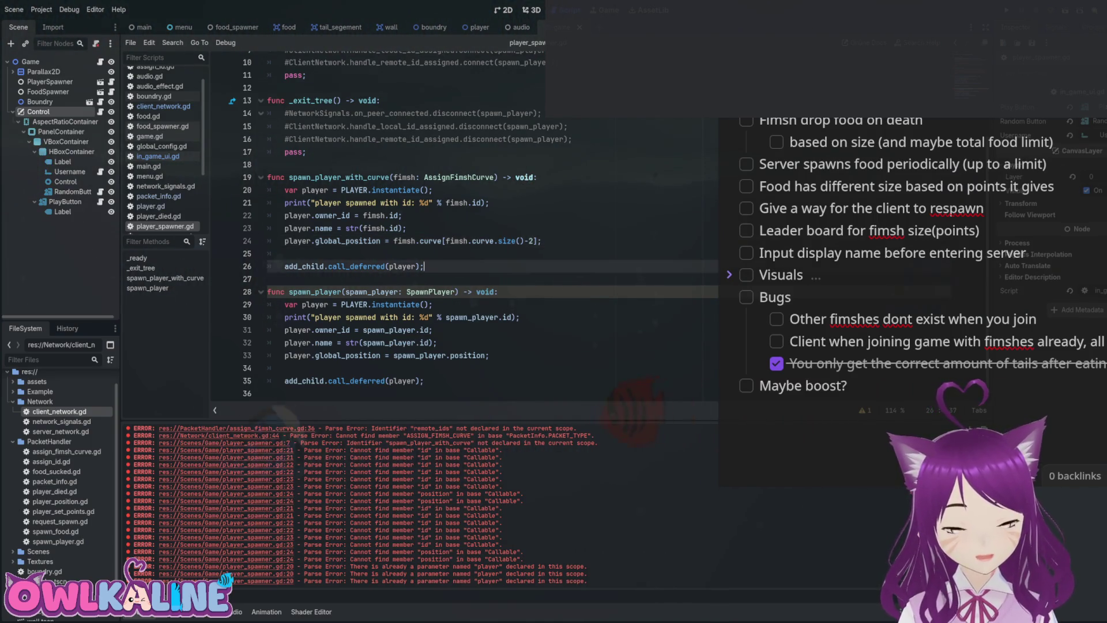
click(542, 240)
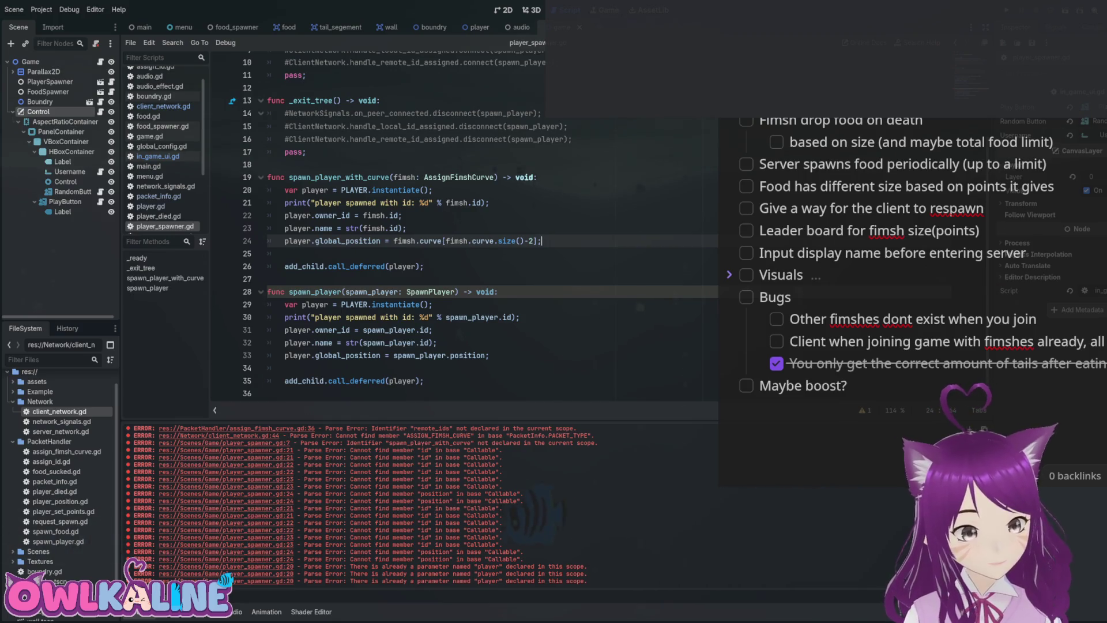
key(Return)
key(Return)
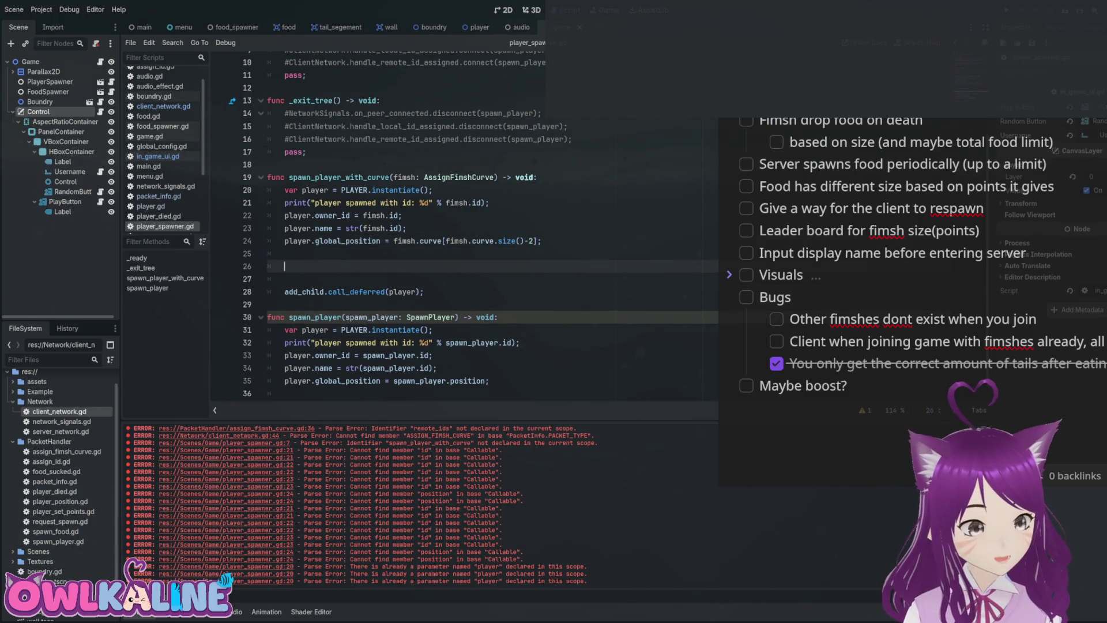
Start a player.path line, then switch to the player scene's player.gd script.
text(player.pa)
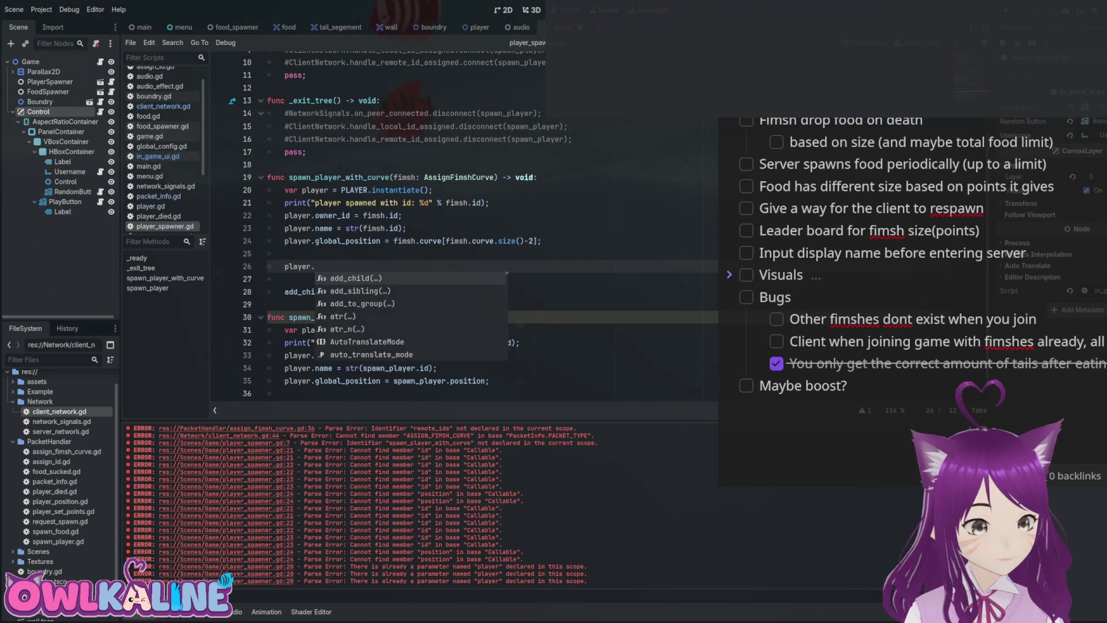
text(t)
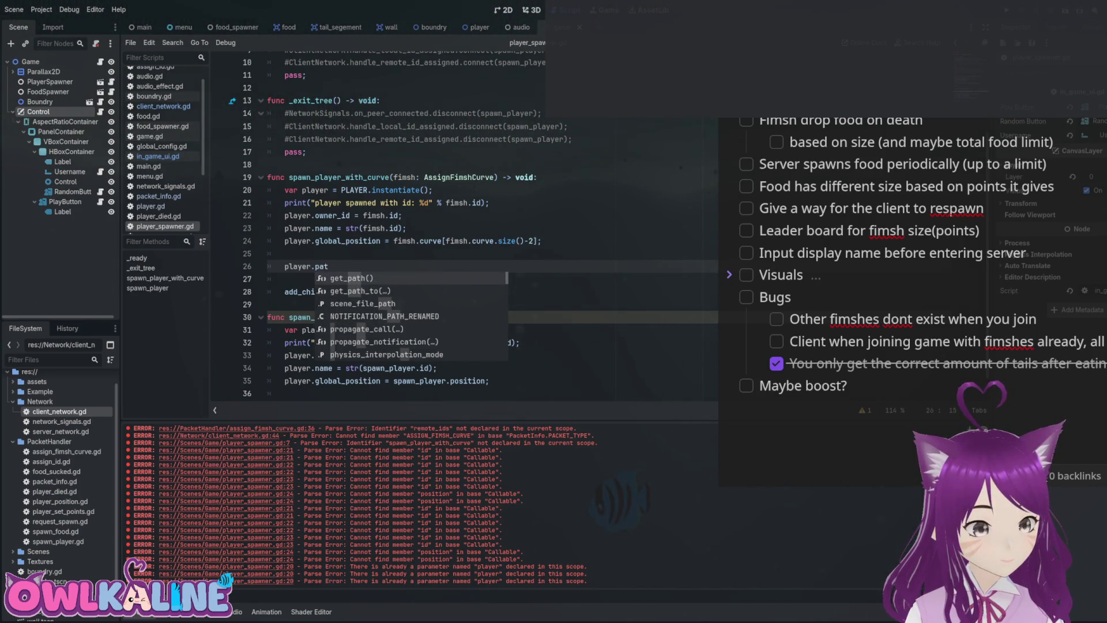
text(h.)
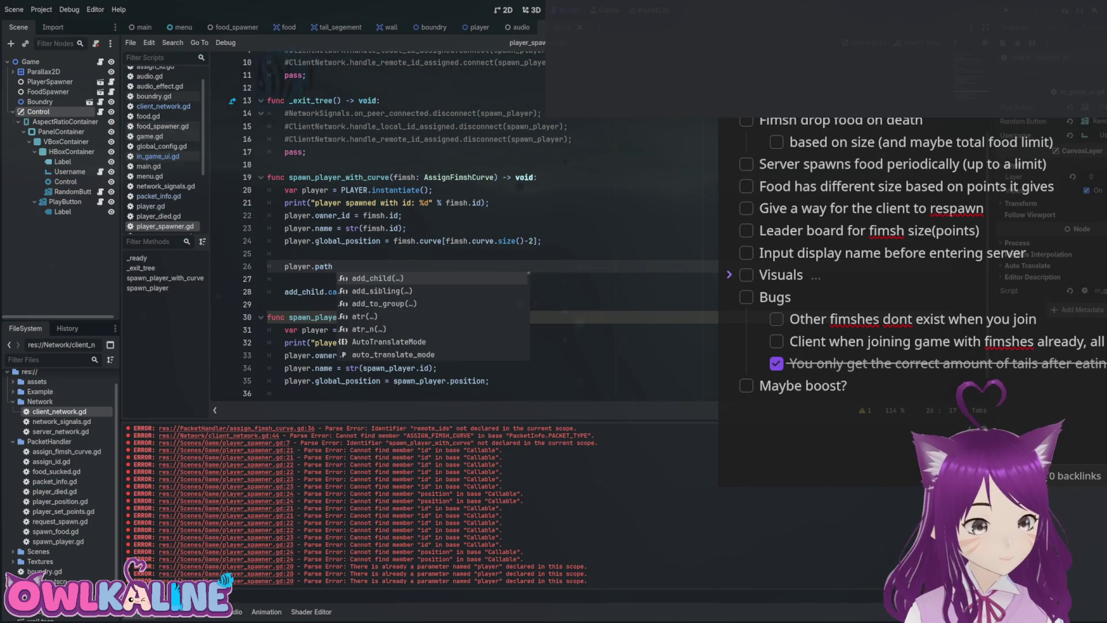
click(479, 27)
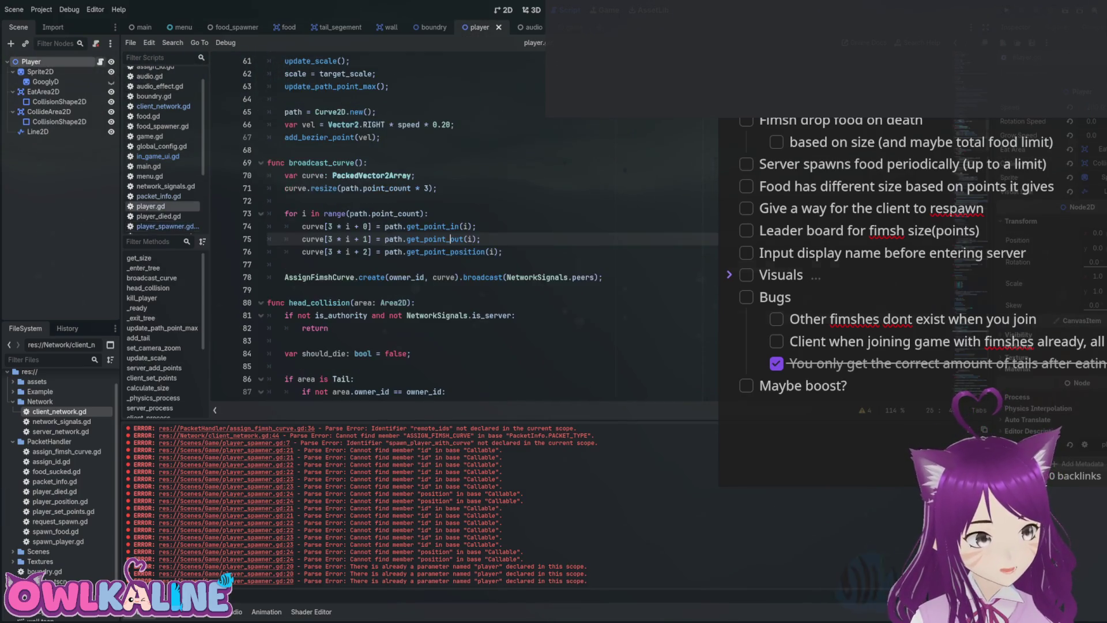
Search player.gd for 'path' to locate the 'path = Curve2D.new()' line.
scroll(461, 231, up, 6)
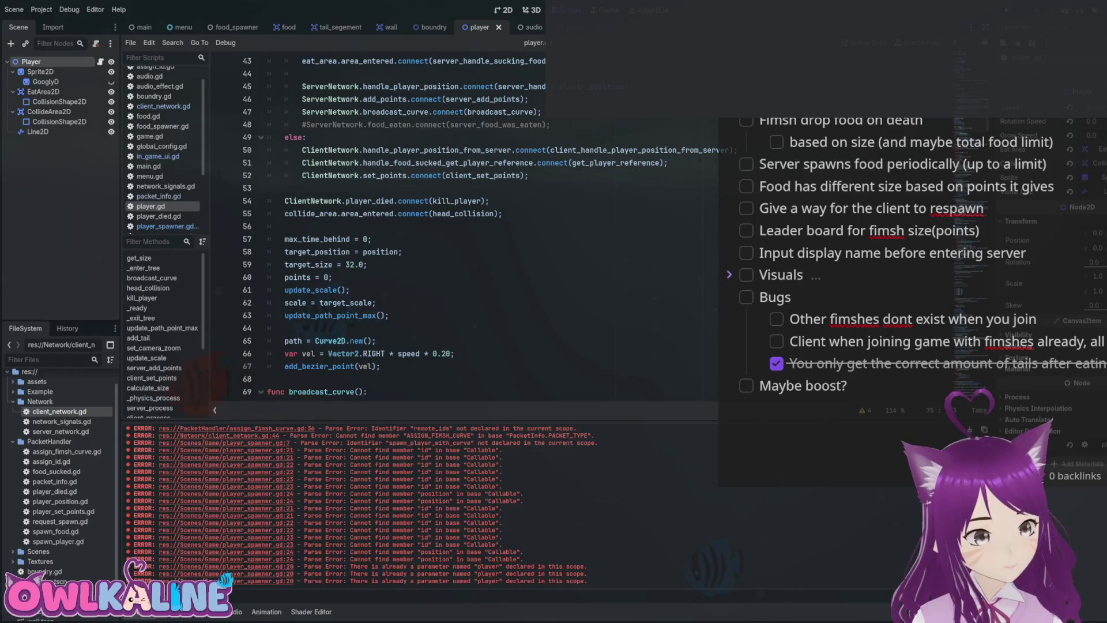
scroll(462, 230, up, 6)
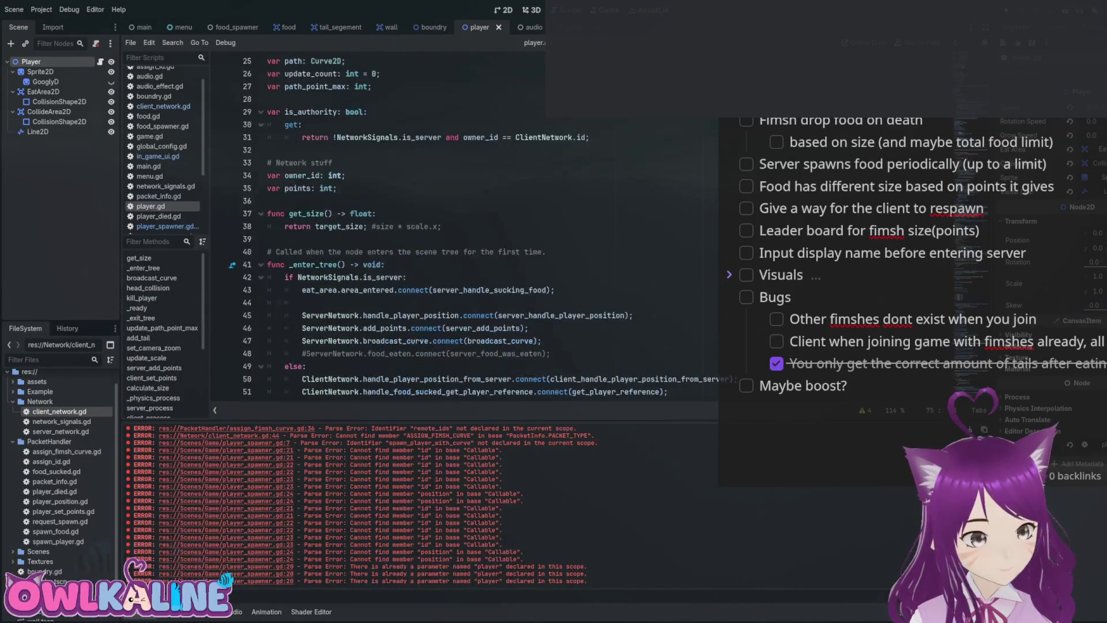
scroll(461, 231, up, 3)
double_click(294, 176)
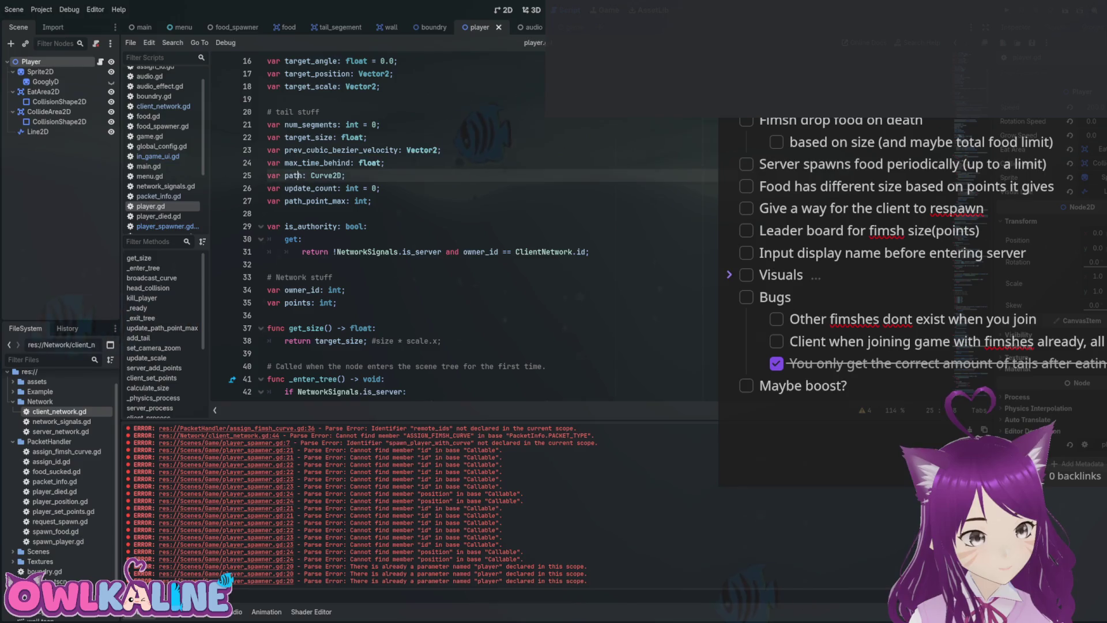
key(ctrl+f)
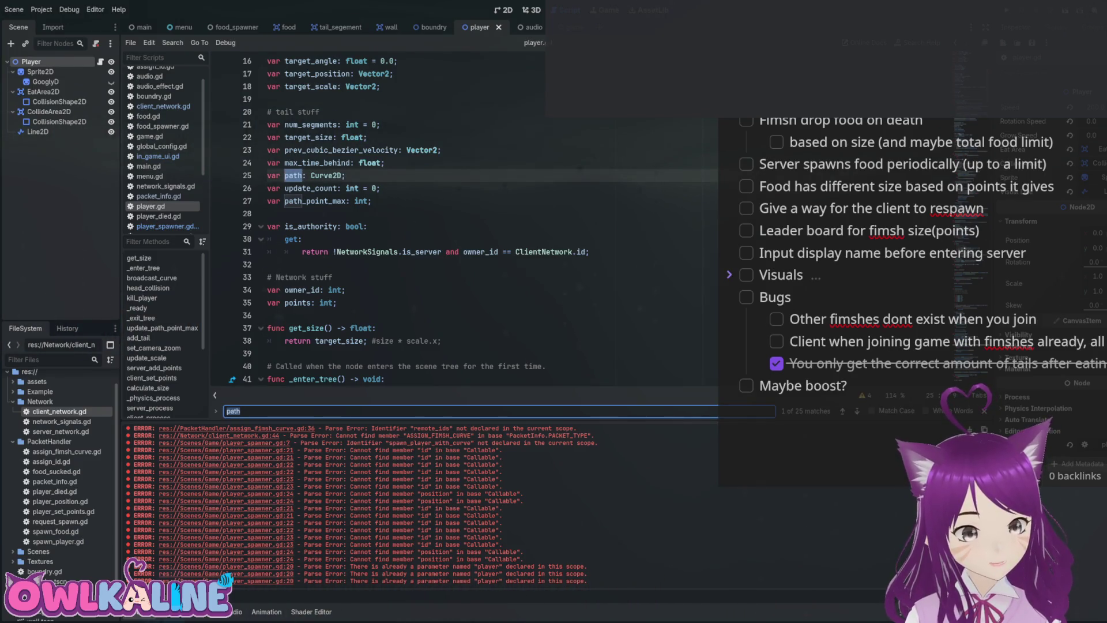
key(Return)
key(Return)
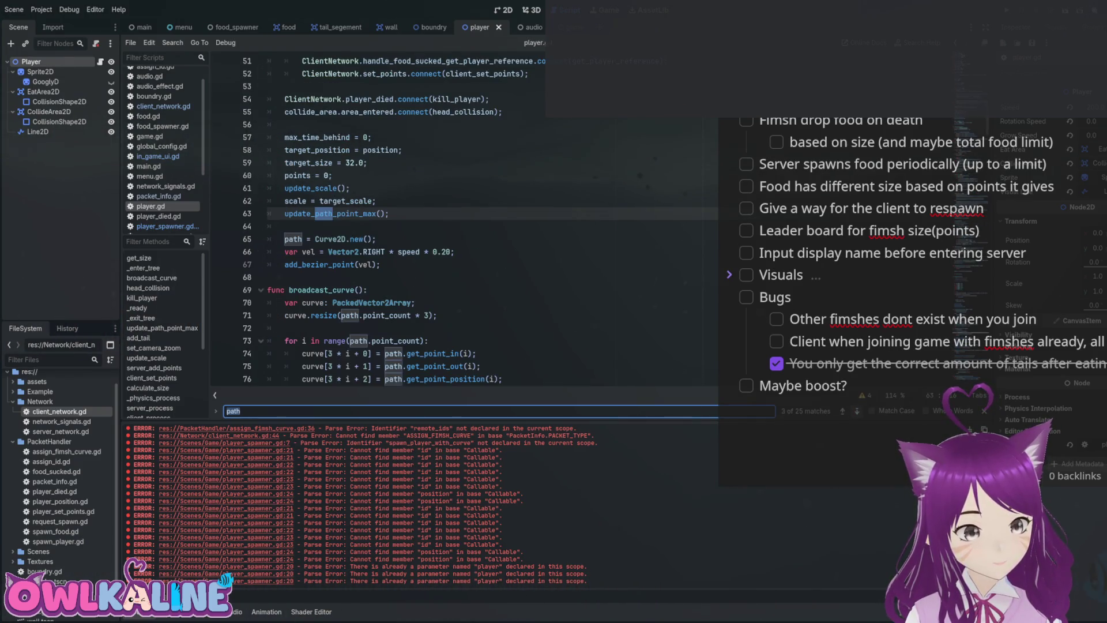
key(Return)
triple_click(323, 214)
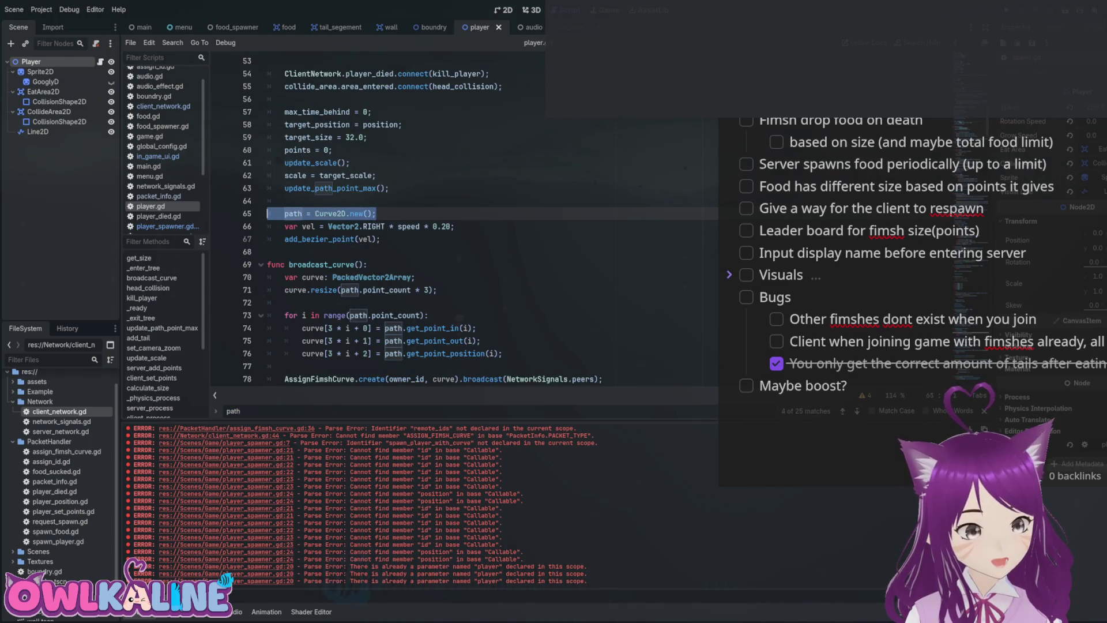
scroll(403, 231, up, 4)
scroll(462, 231, up, 4)
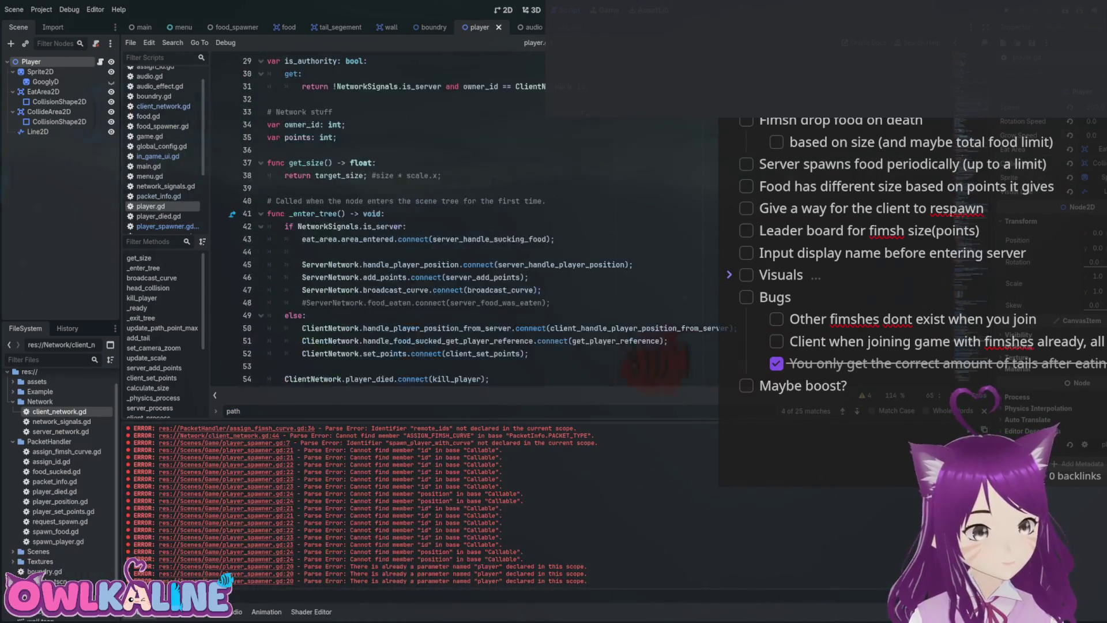
scroll(461, 231, down, 4)
scroll(462, 231, down, 4)
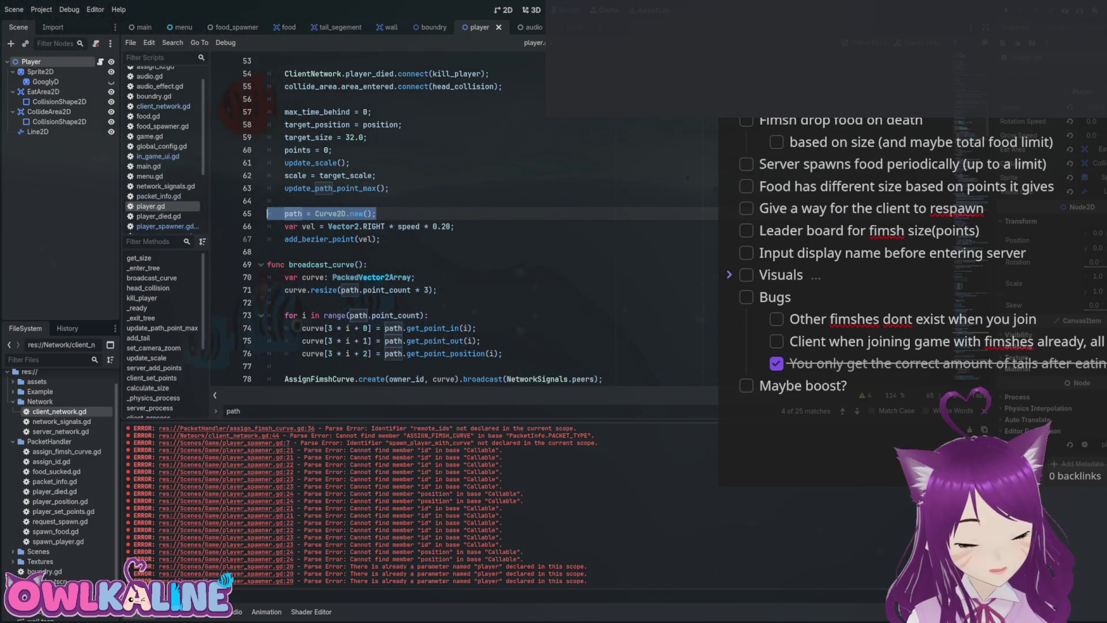
Wrap 'path = Curve2D.new()' in an indented 'if not path:' check.
click(284, 201)
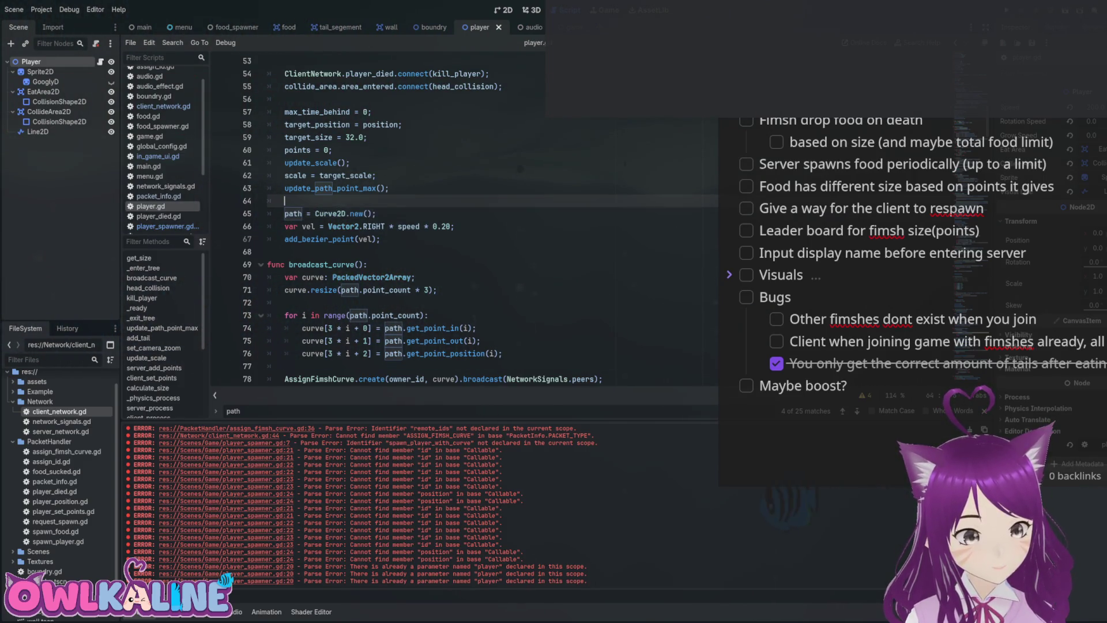
key(Return)
text(if path)
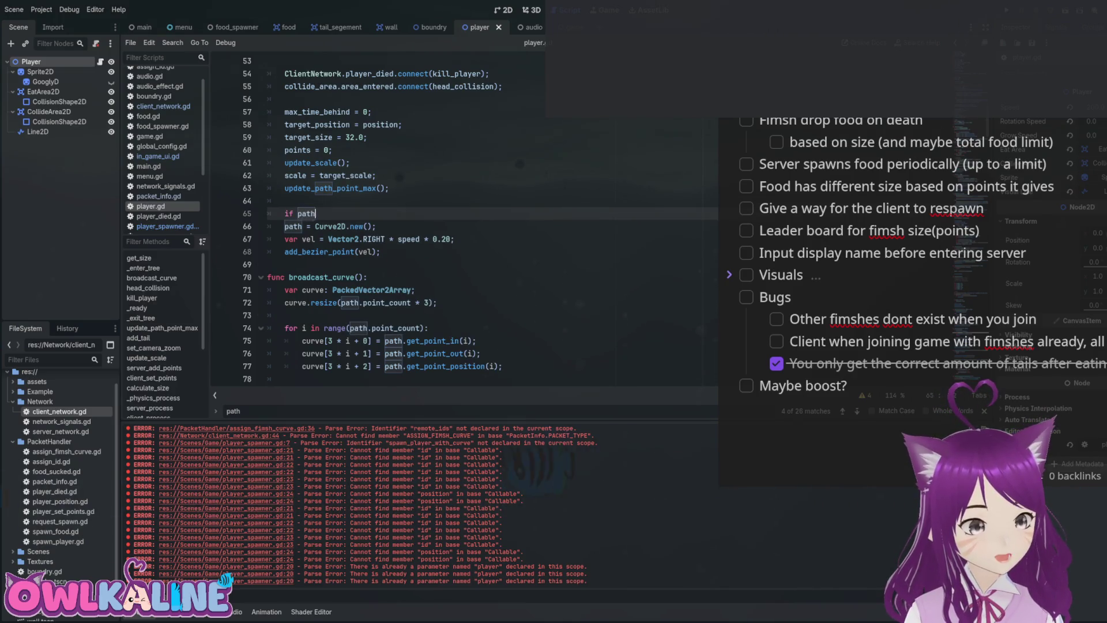
key(Down)
key(Home)
key(Tab)
key(Up)
key(End)
key(ctrl+Left)
text(not)
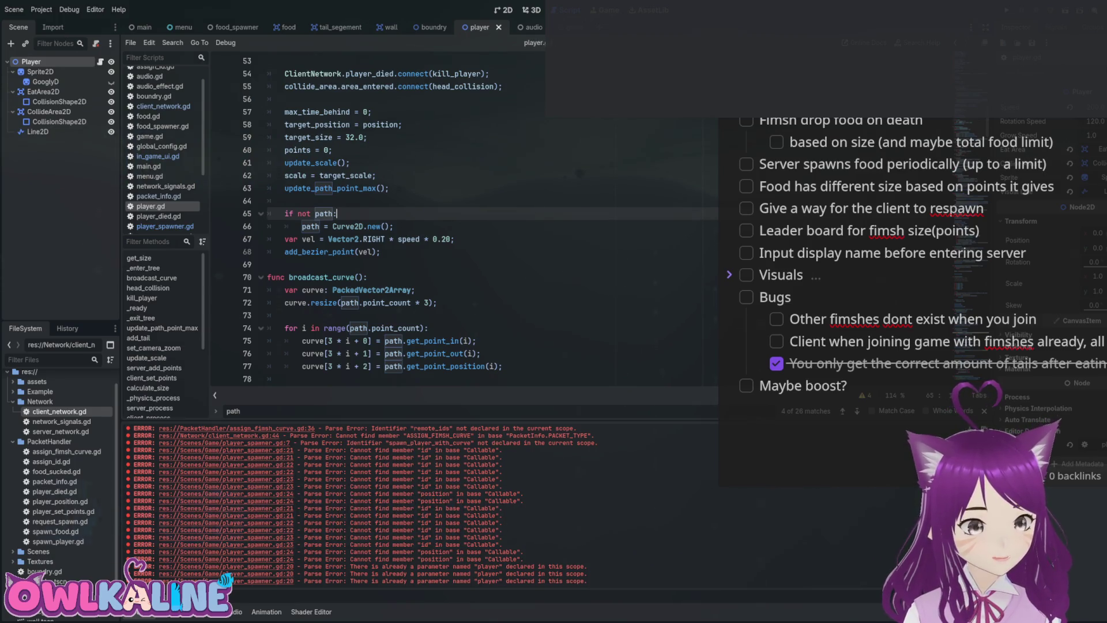
click(394, 226)
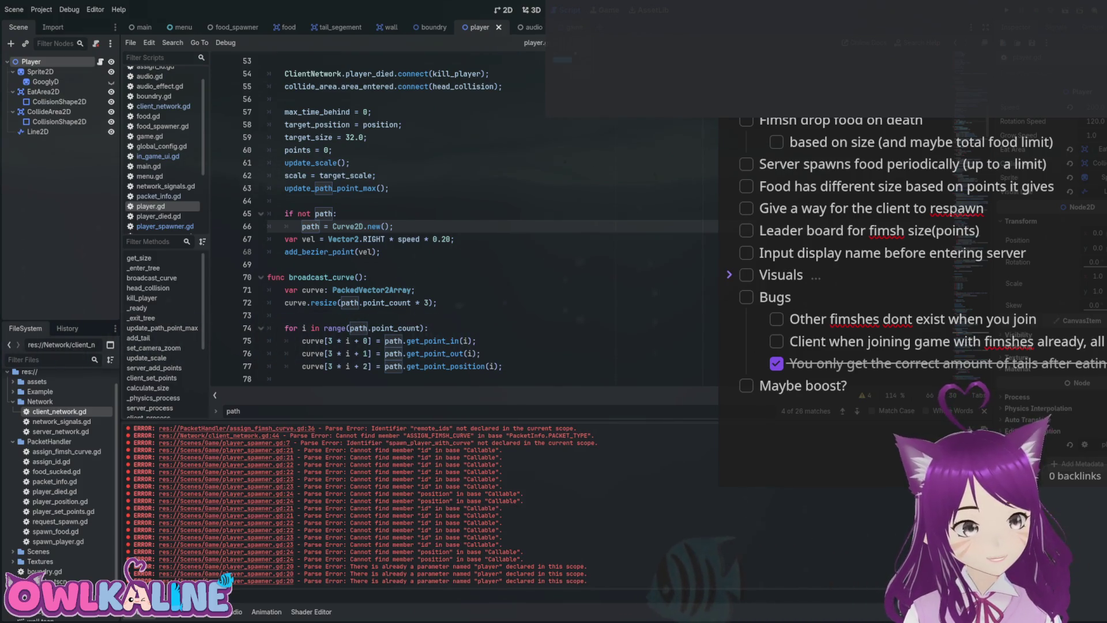
key(ctrl+Tab)
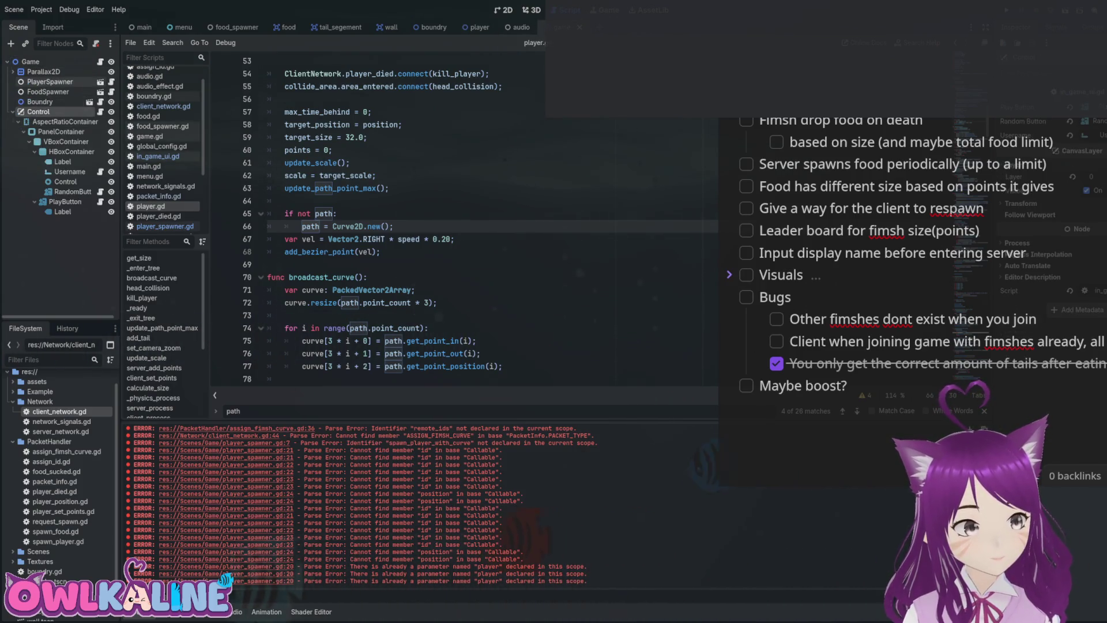
In player_spawner.gd, assign the spawned player's path a Curve2D.new() and save.
key(ctrl+Tab)
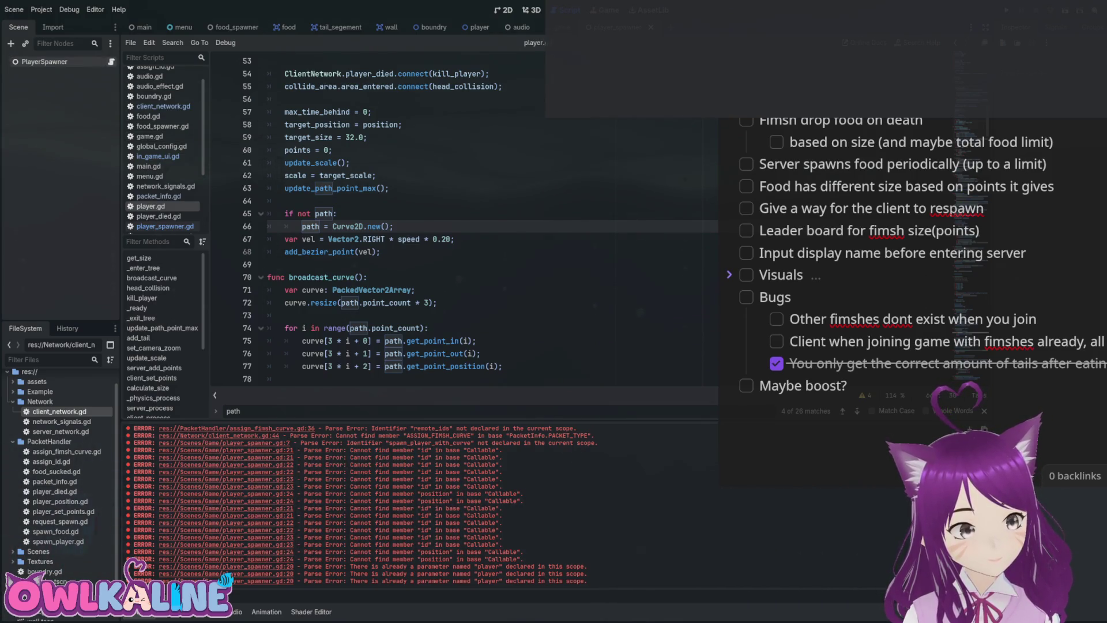
key(alt+Left)
text(path)
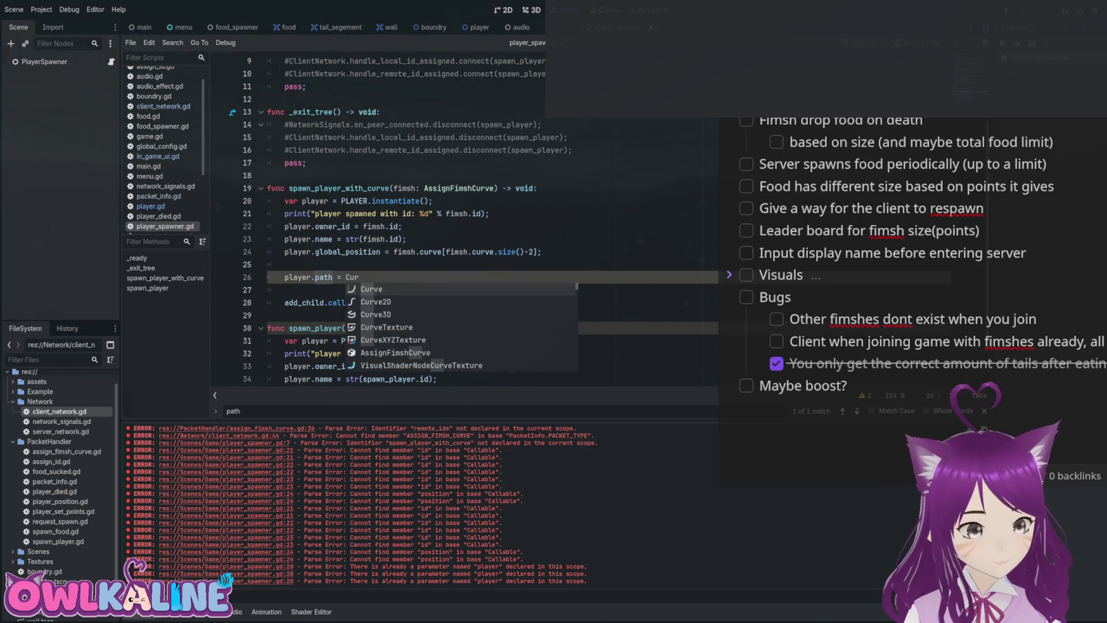
key(Down)
key(Return)
text(.new();)
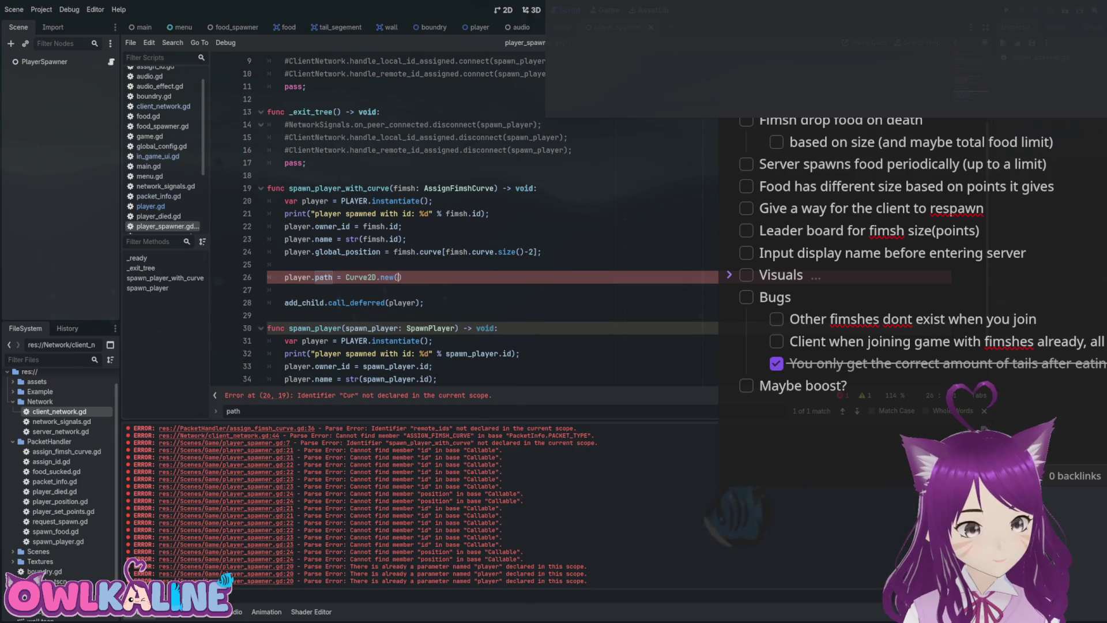
key(ctrl+s)
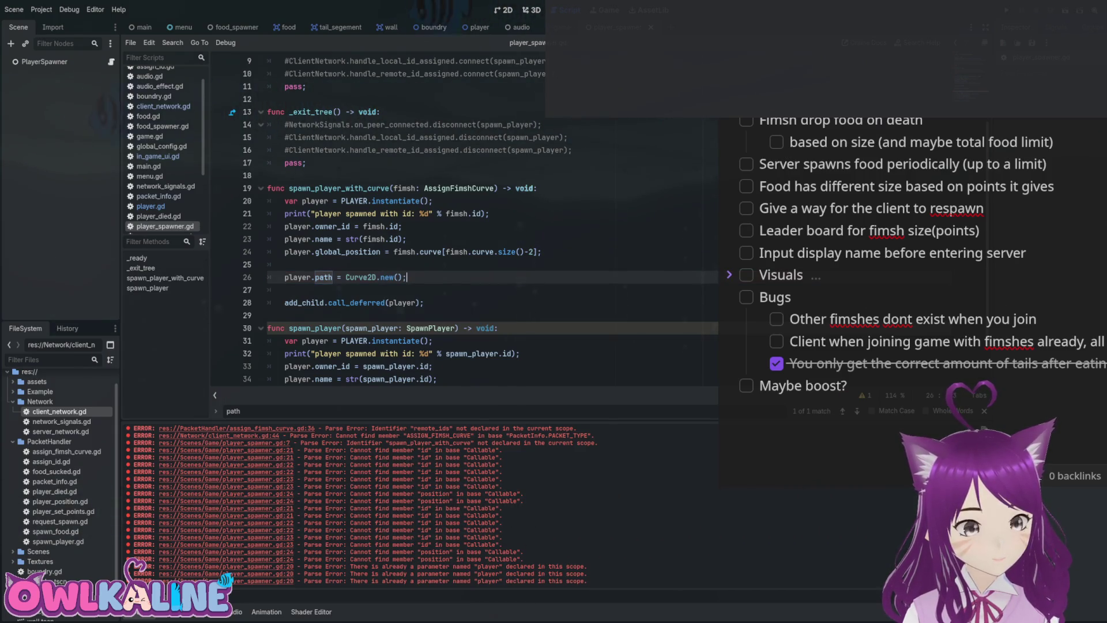
Declare 'new_curve: Curve2D = Curve2D.new()' above the player's path assignment.
key(ctrl+shift+Return)
key(ctrl+shift+Return)
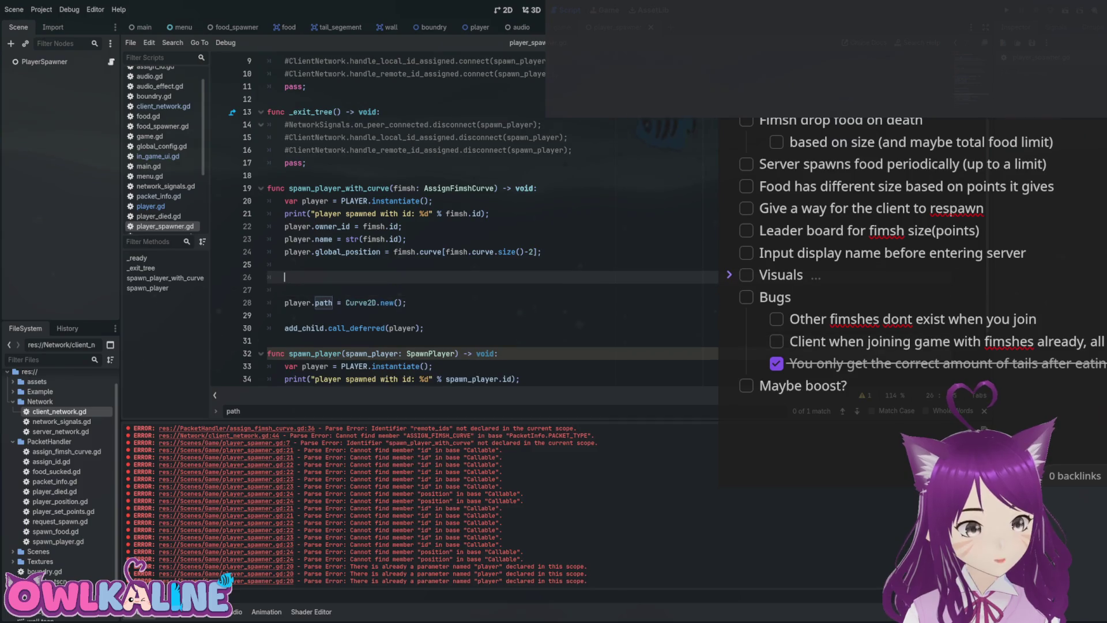
text(varnew_curve: )
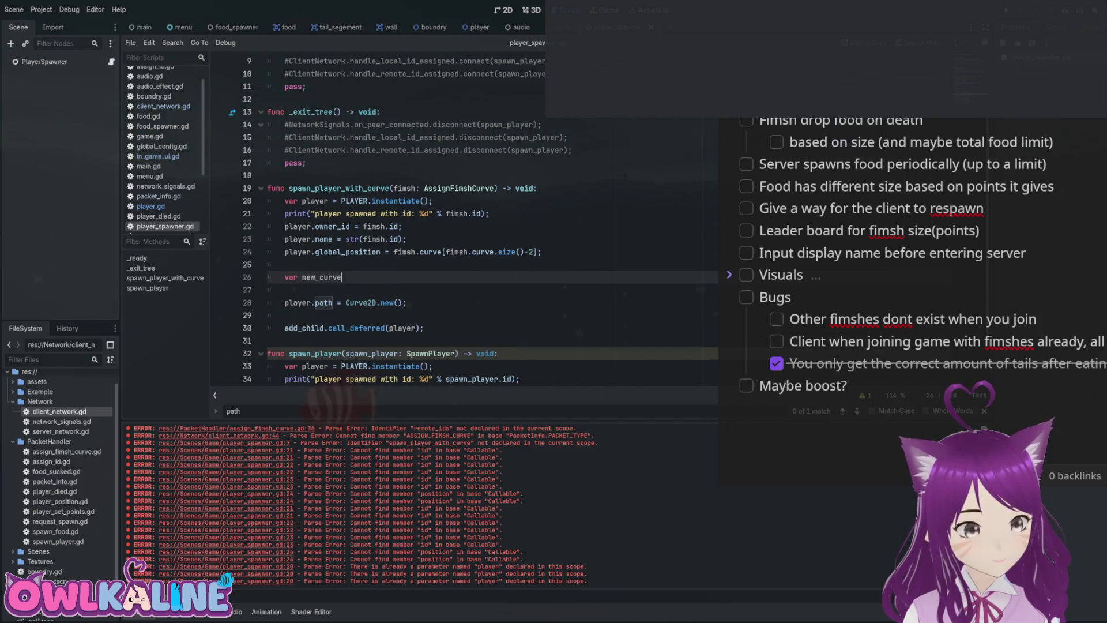
text(Curve2D )
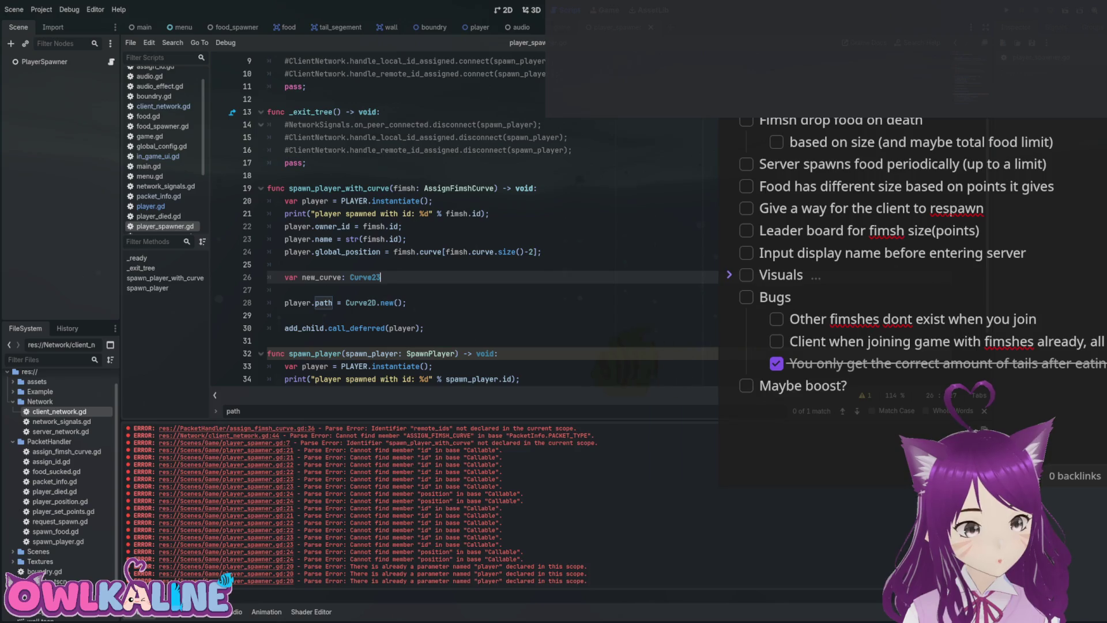
text(= Curve2D.new();)
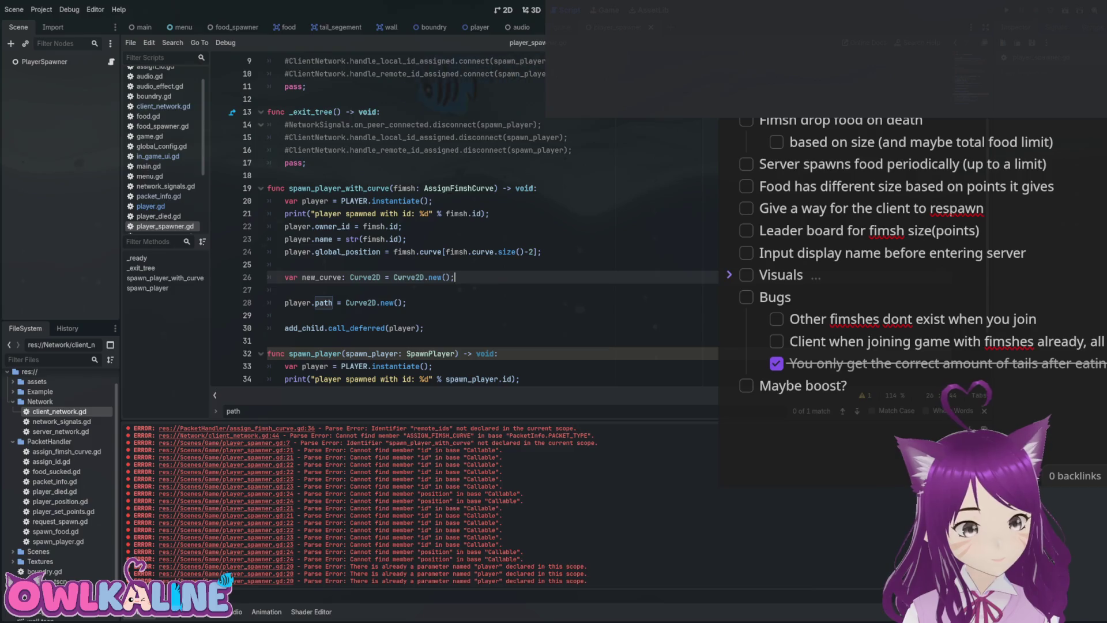
click(407, 303)
click(455, 277)
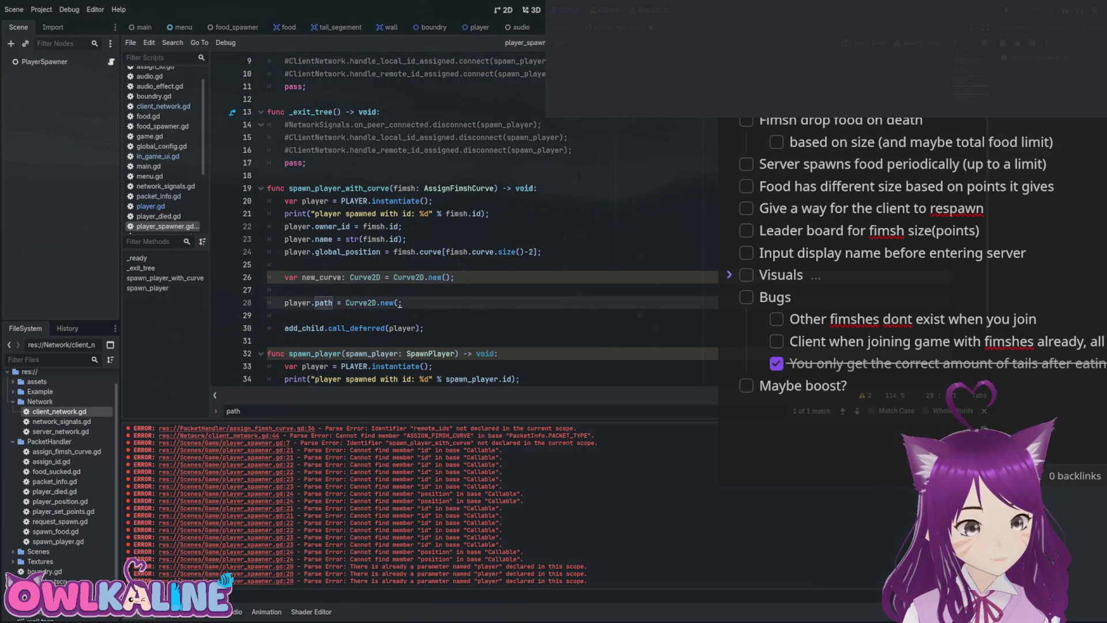
text(e;)
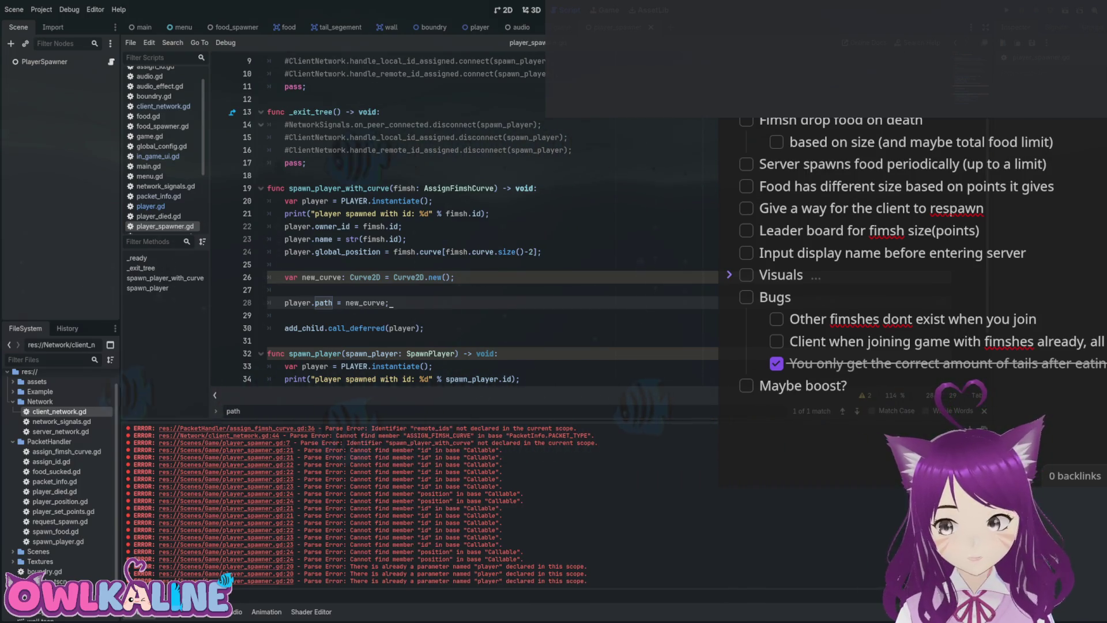
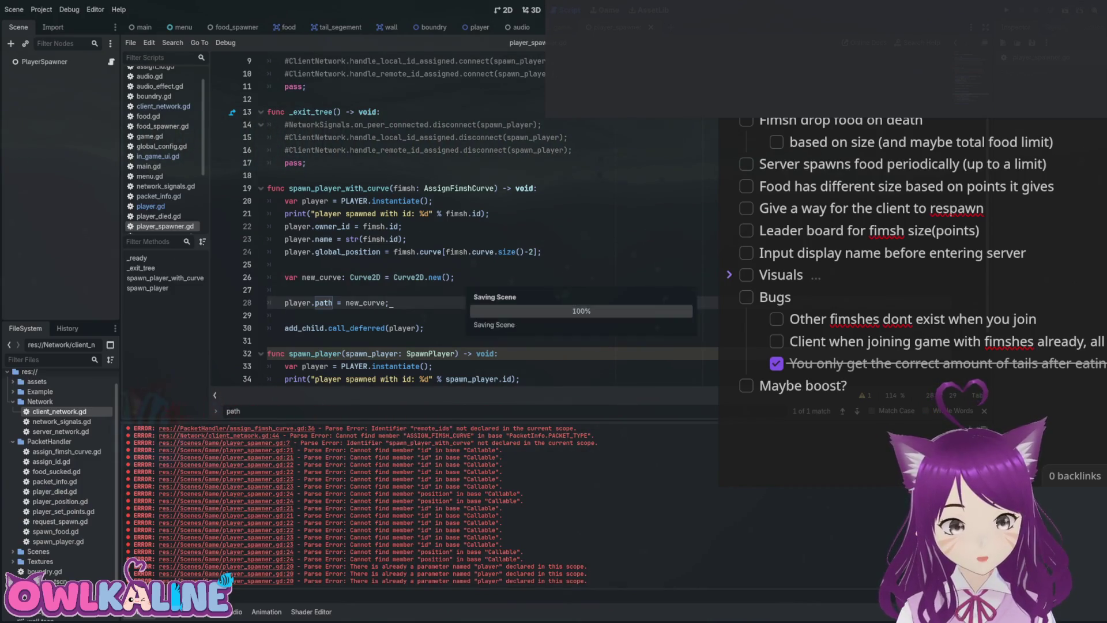
Add a 'for i in range(fimsh.curve.size()/3):' loop with a curve.add line, save, and open the player scene.
key(Escape)
scroll(461, 231, down, 1)
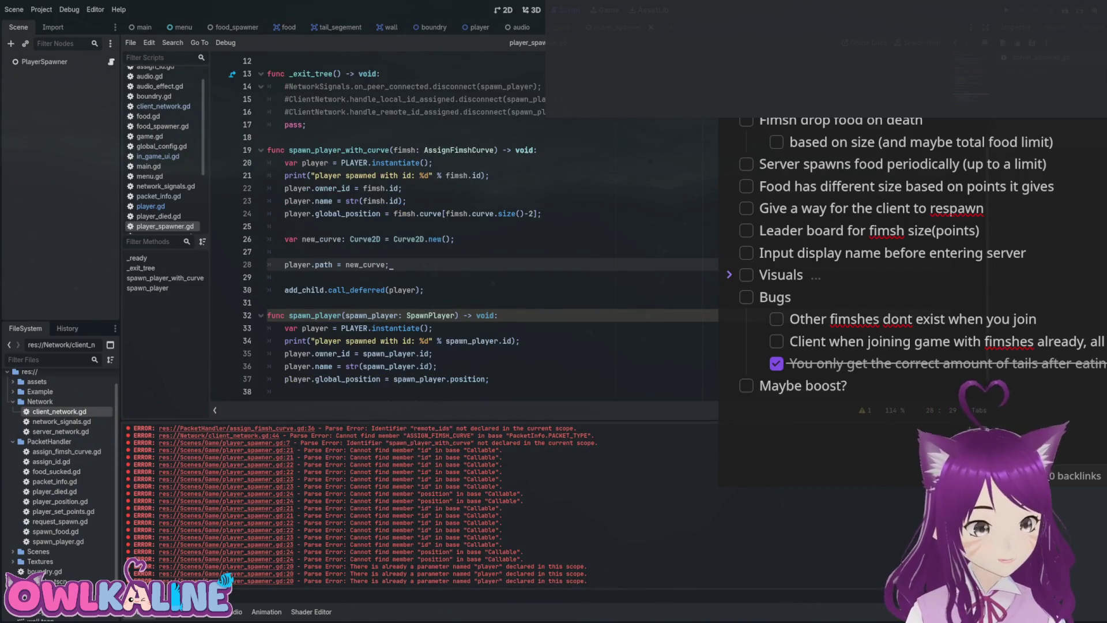
key(Return)
key(Return)
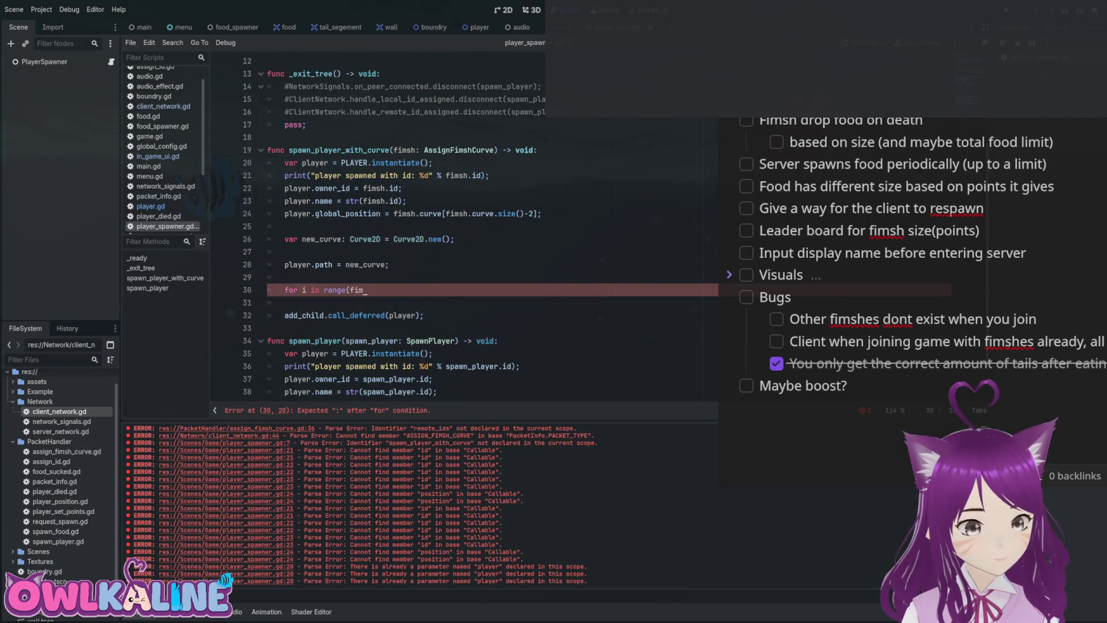
text(sh.cur)
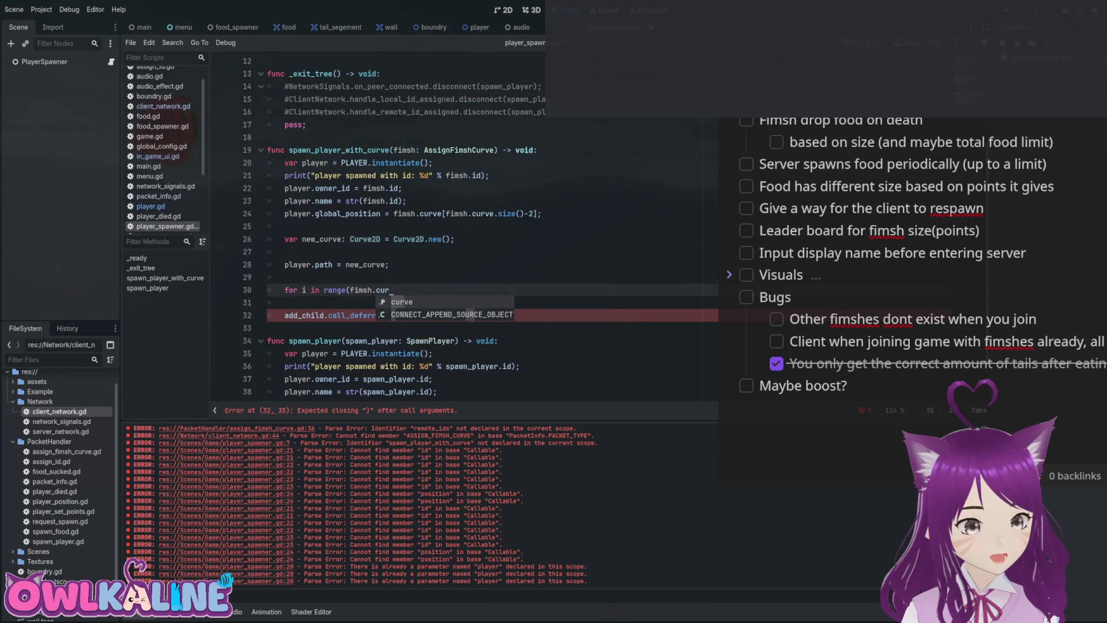
text(ve.size()/3):)
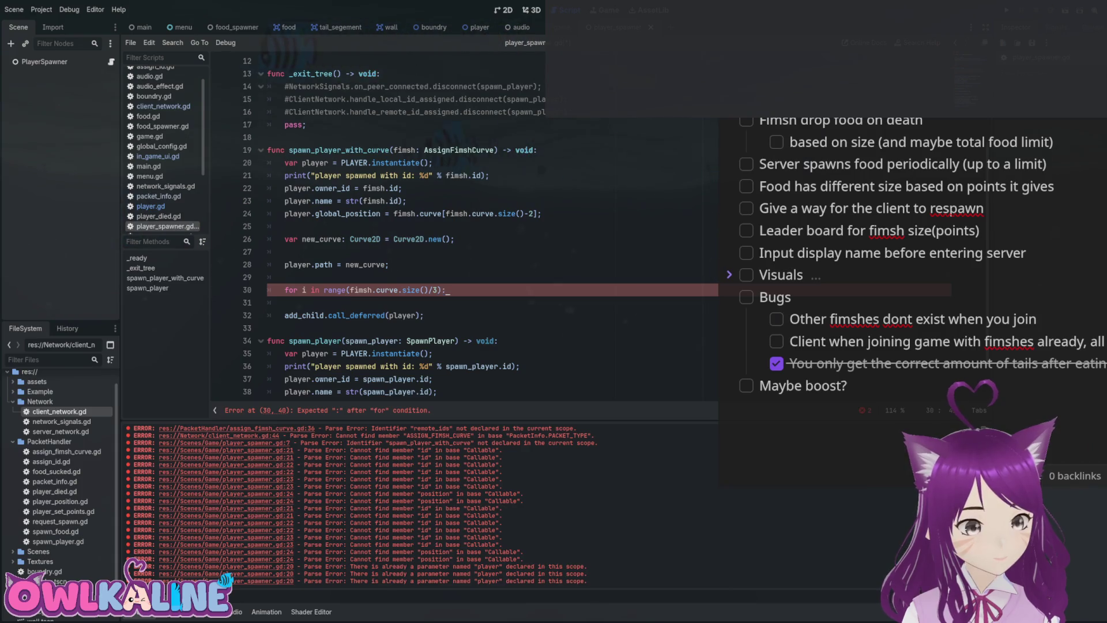
key(Return)
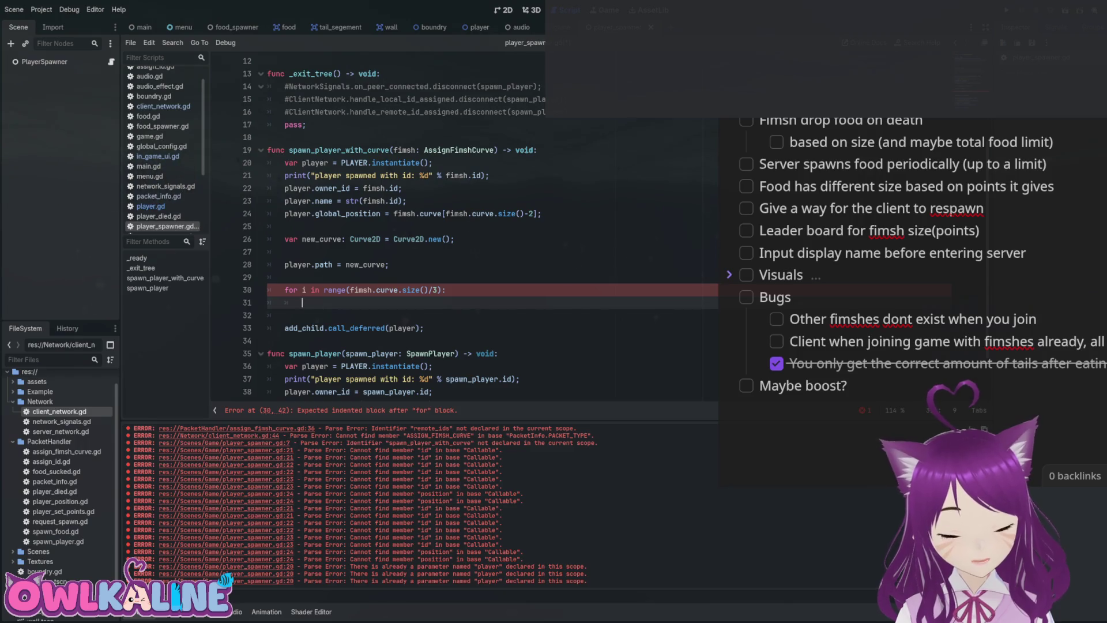
text(curve.)
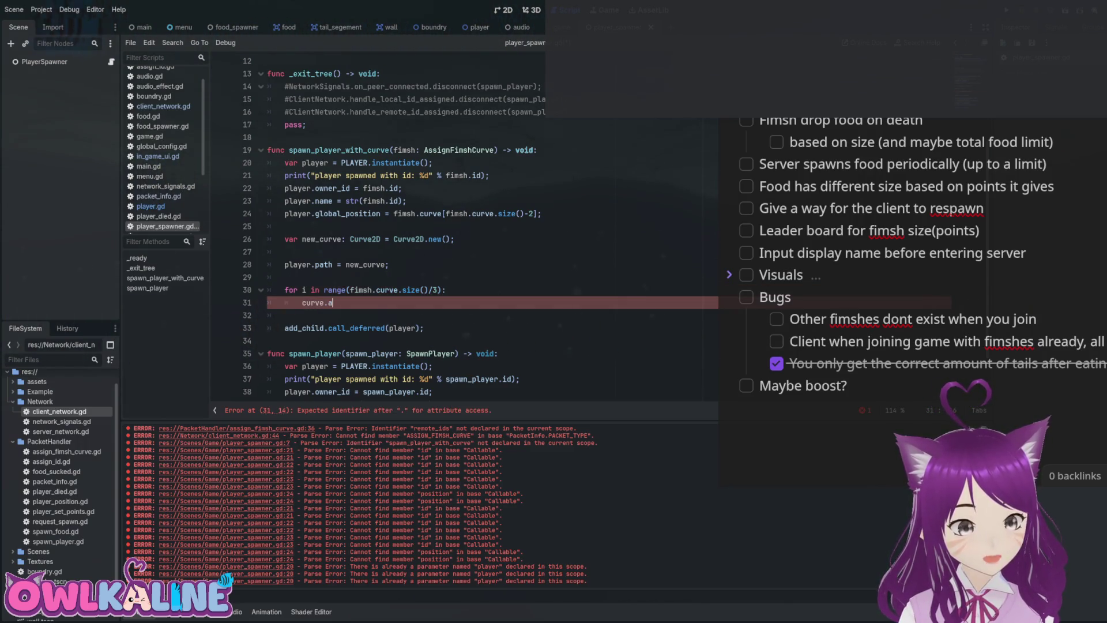
text(dd_)
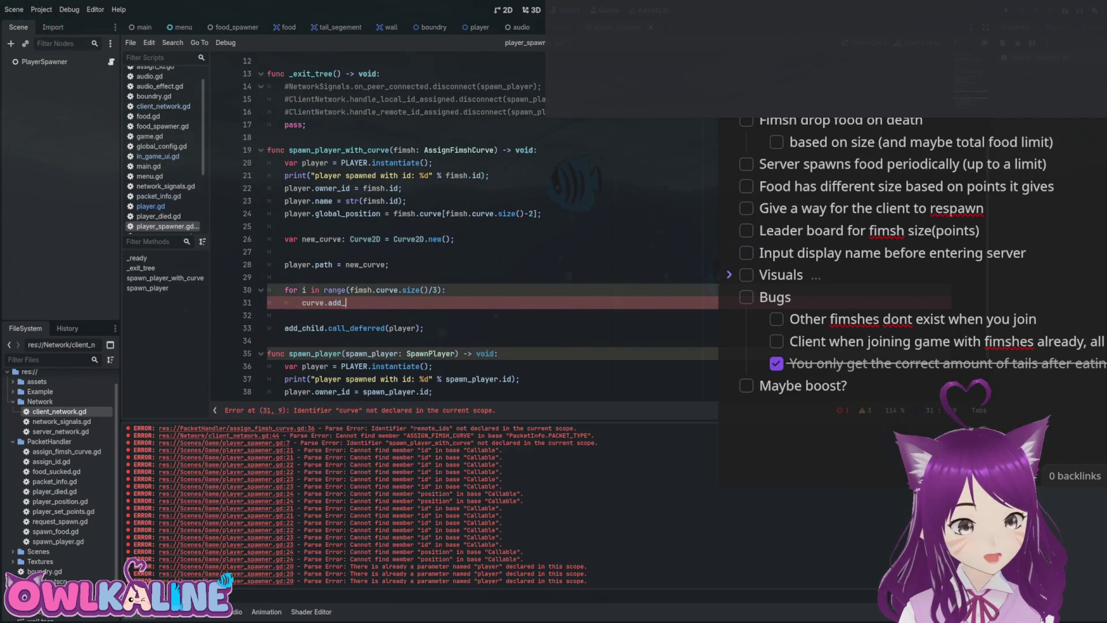
key(ctrl+s)
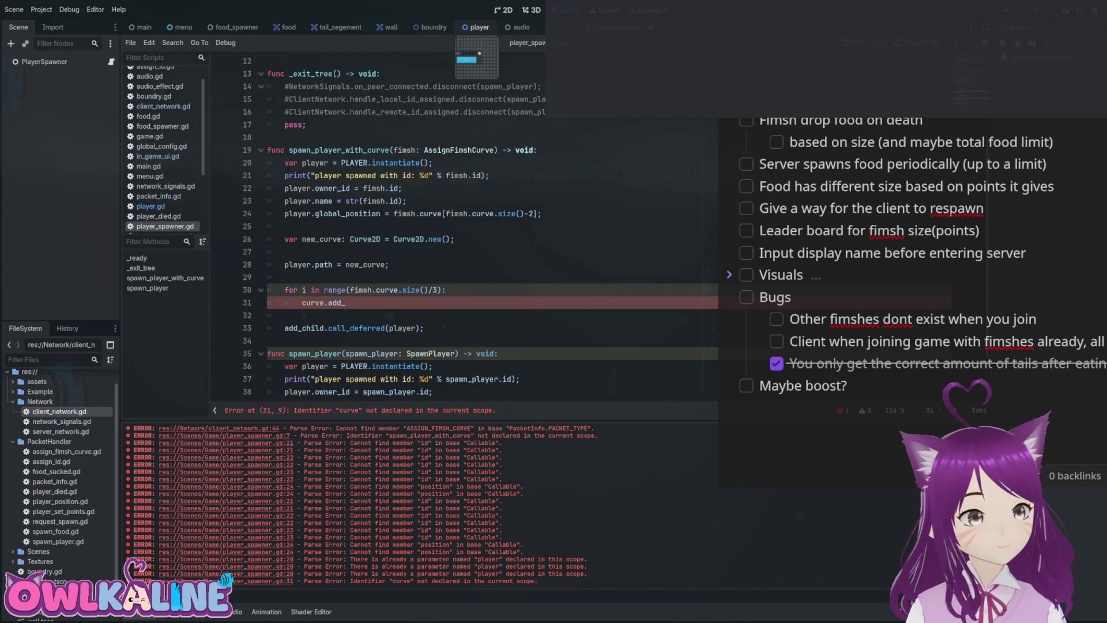
click(478, 27)
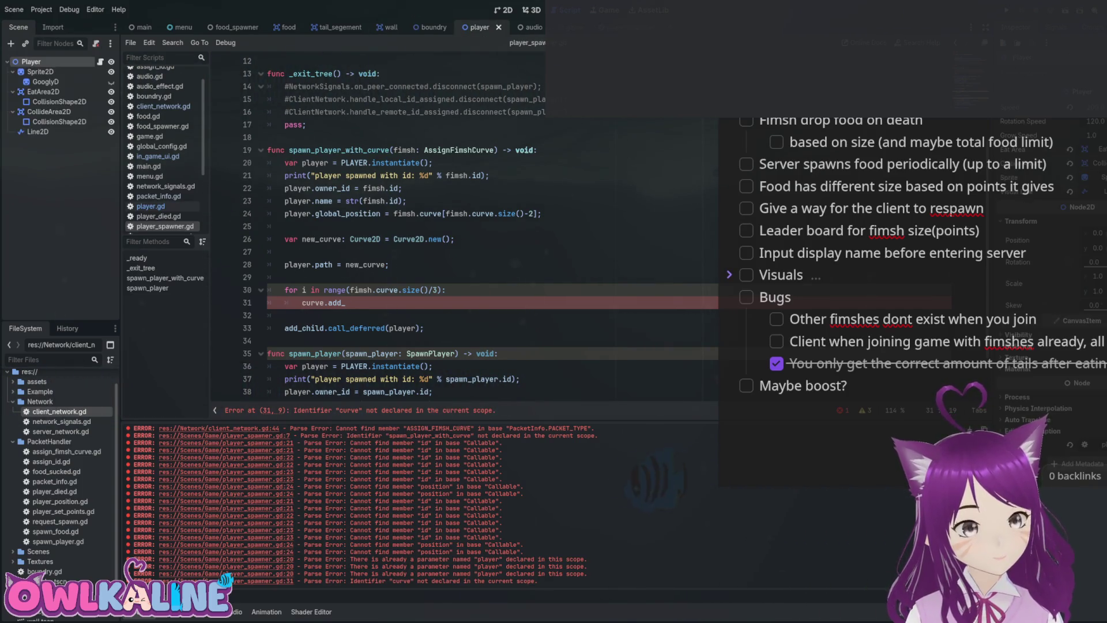
Look up the add_bezier_point definition and its path.add_point line in player.gd for reference.
click(150, 206)
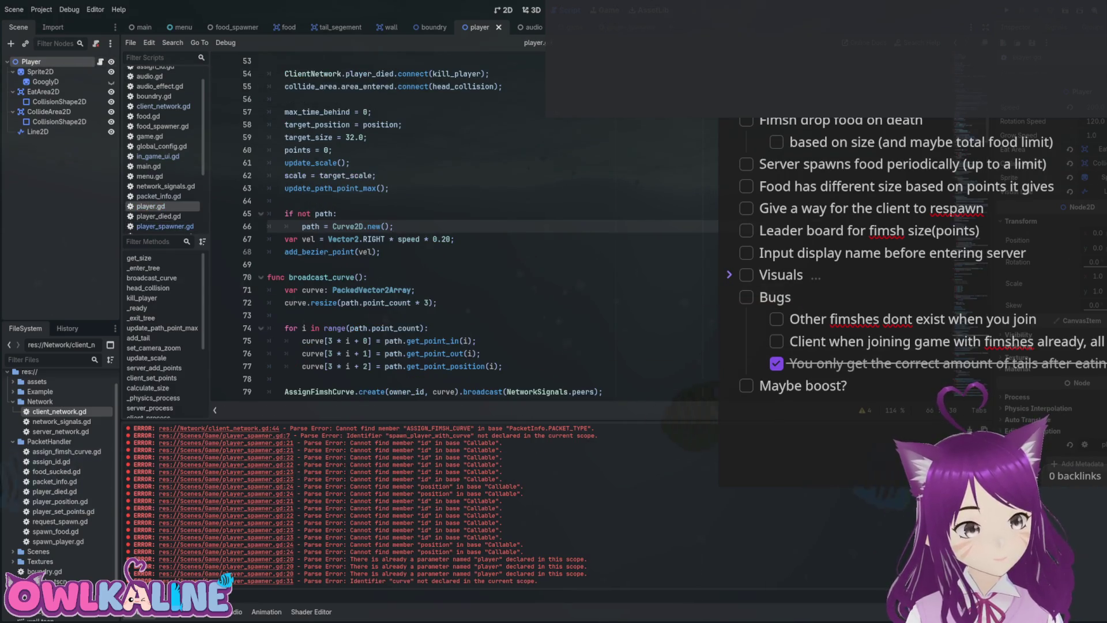
scroll(403, 231, down, 1)
double_click(320, 214)
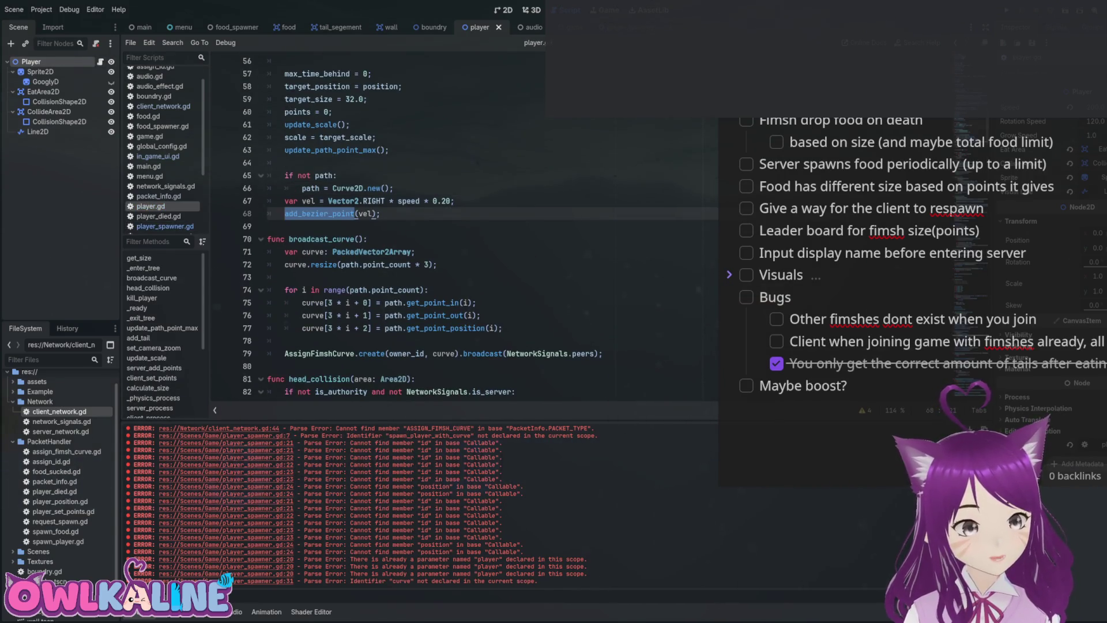
key(ctrl+f)
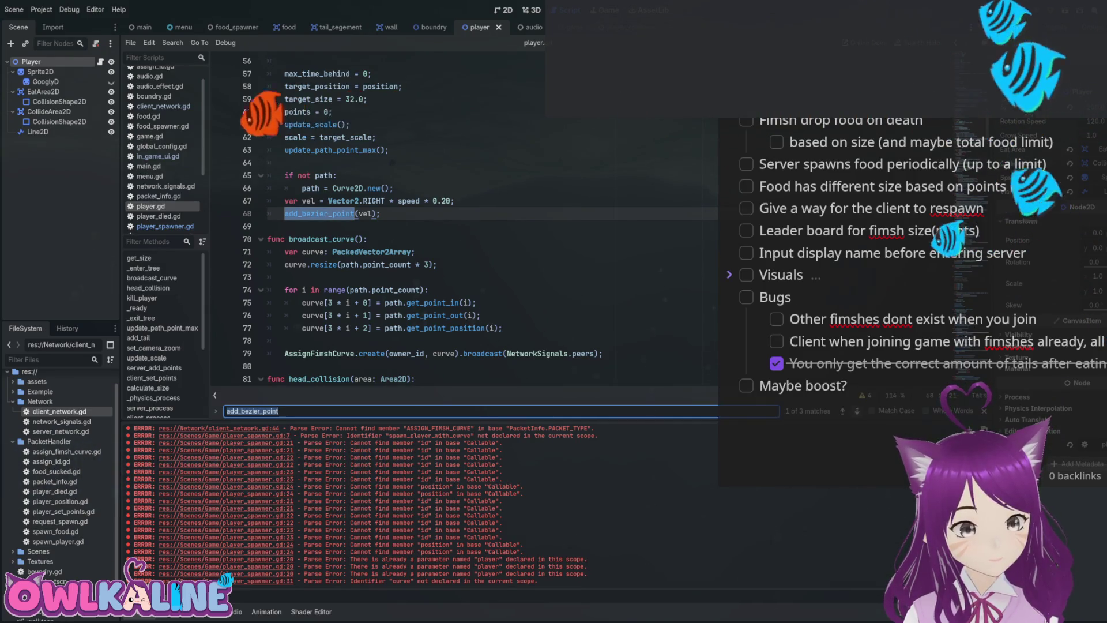
key(Return)
drag(285, 226, 485, 226)
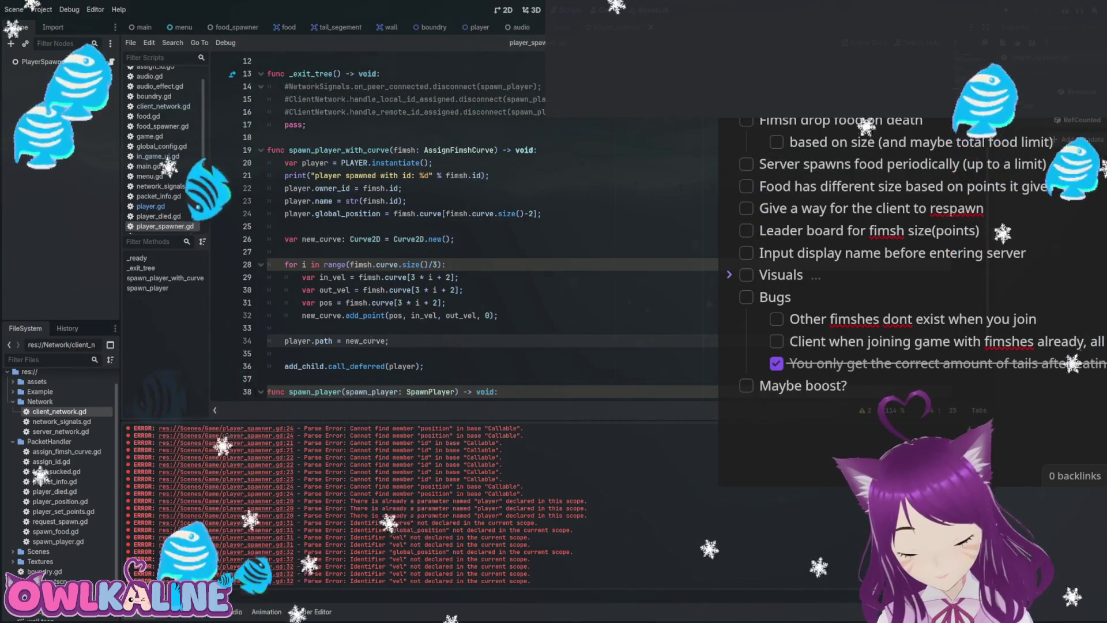
scroll(369, 289, down, 2)
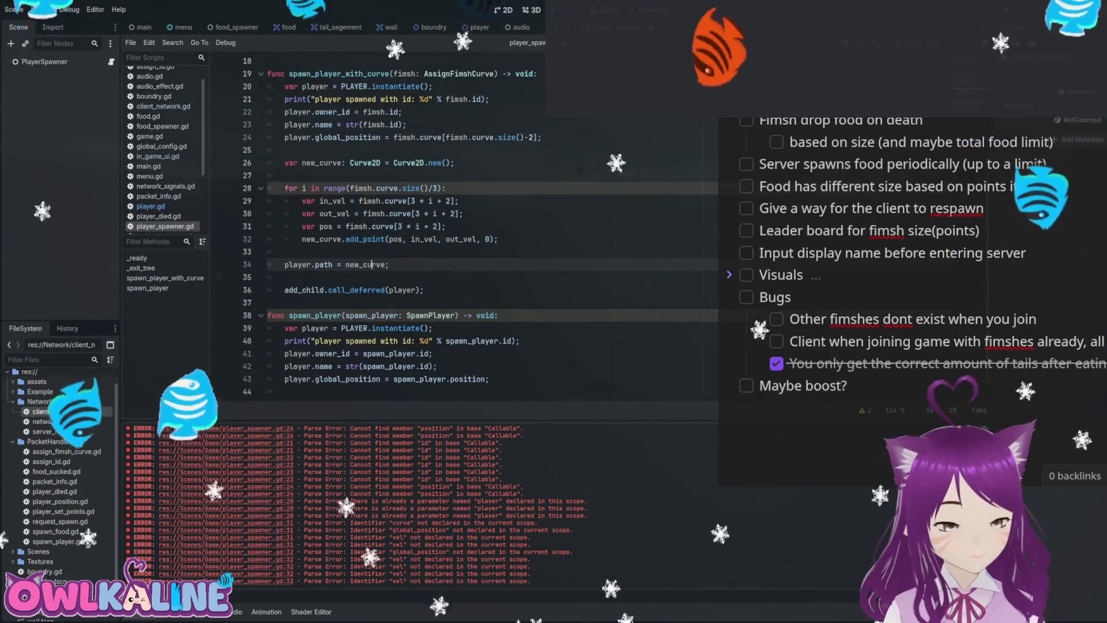
drag(384, 289, 346, 289)
Fill the spawn_player_with_curve loop with in_vel, out_vel, pos and new_curve.add_point, then open server_network.gd.
click(399, 124)
scroll(404, 230, up, 2)
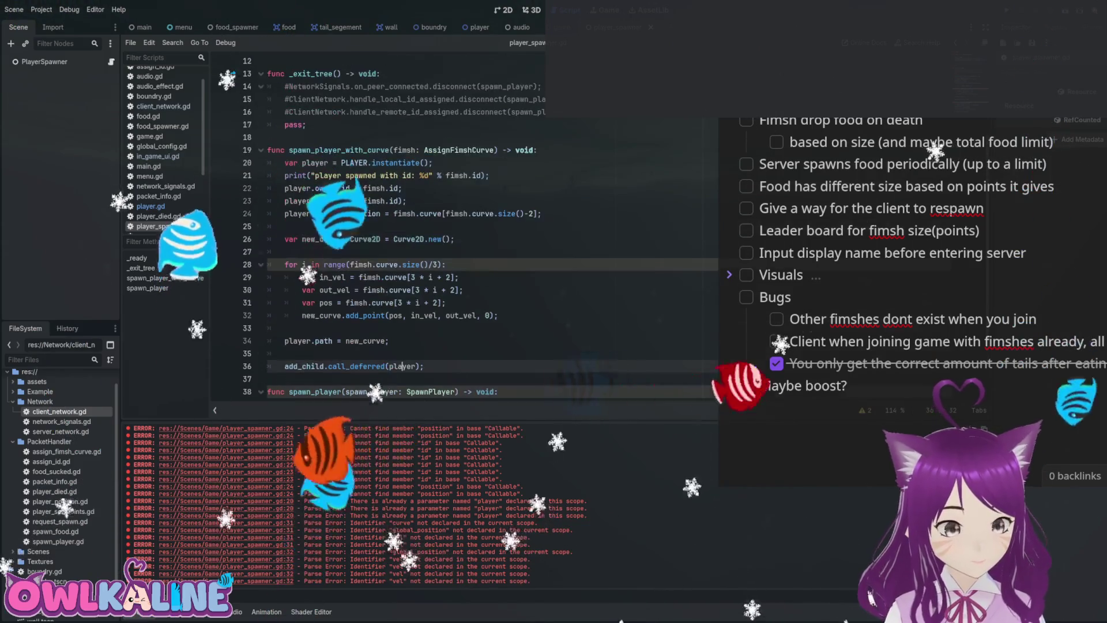
double_click(337, 150)
scroll(403, 231, up, 4)
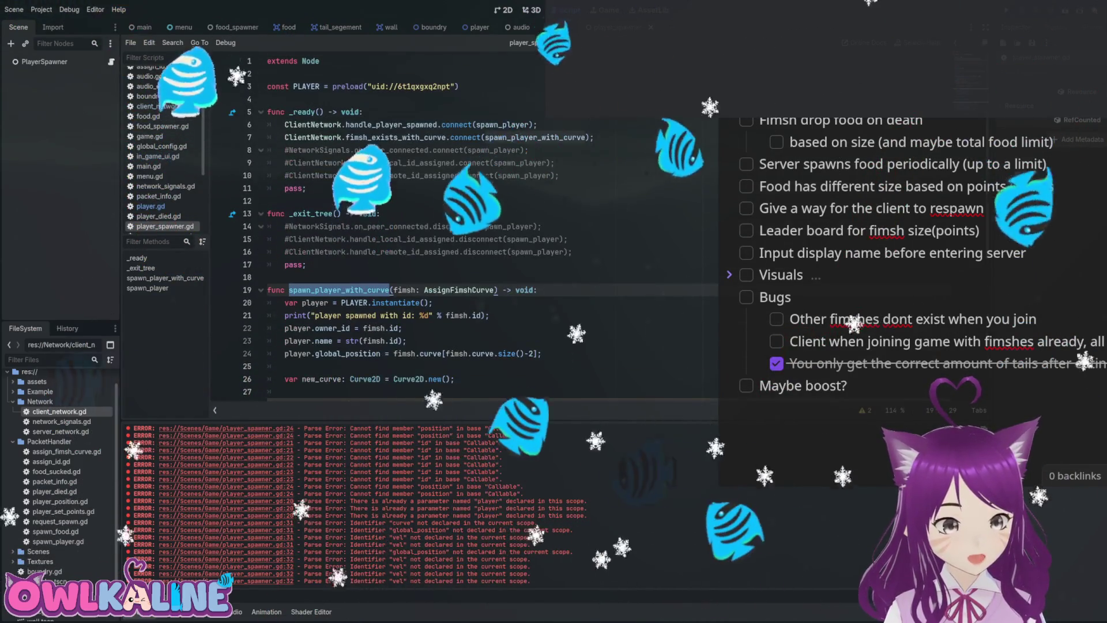
scroll(403, 231, down, 3)
click(346, 289)
click(428, 264)
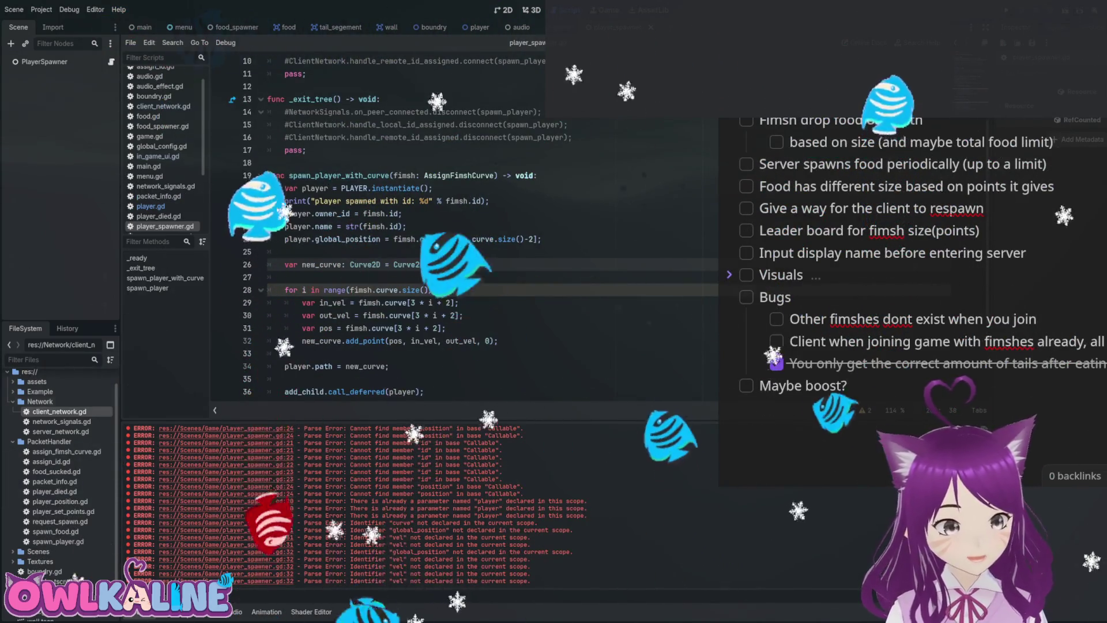
double_click(60, 432)
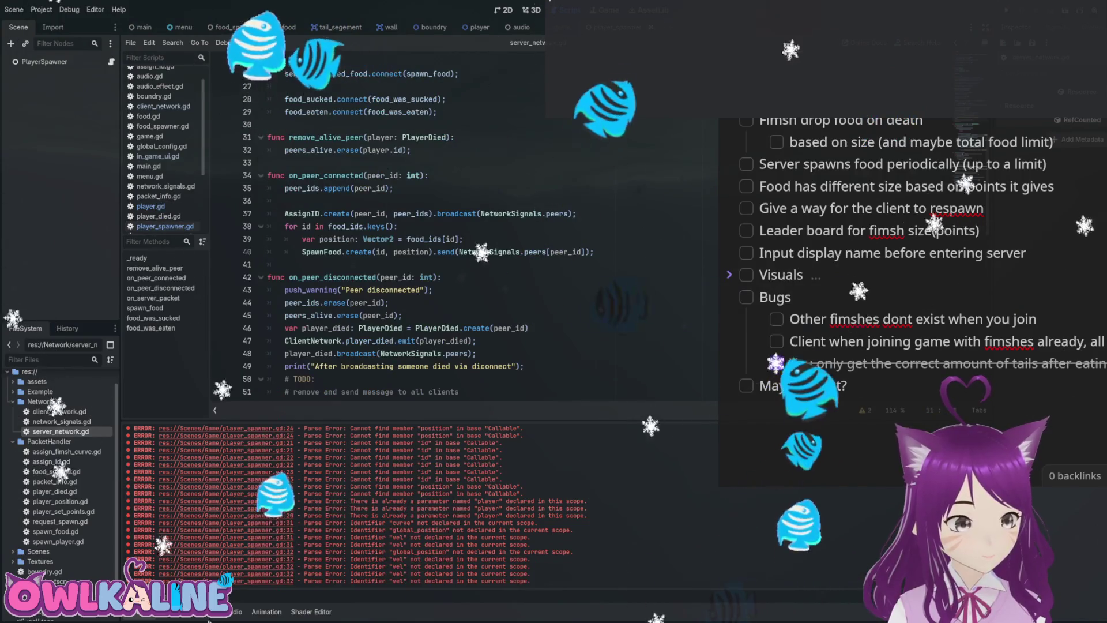
Open a new blank line after the SpawnFood loop in on_peer_connected.
click(318, 251)
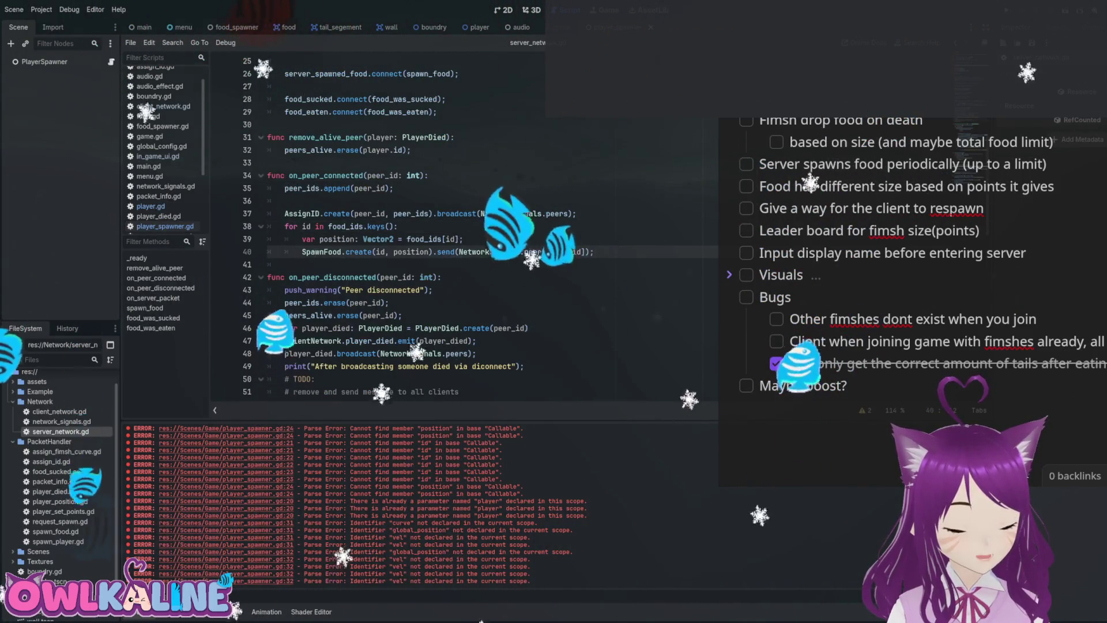
key(End)
key(Return)
key(BackSpace)
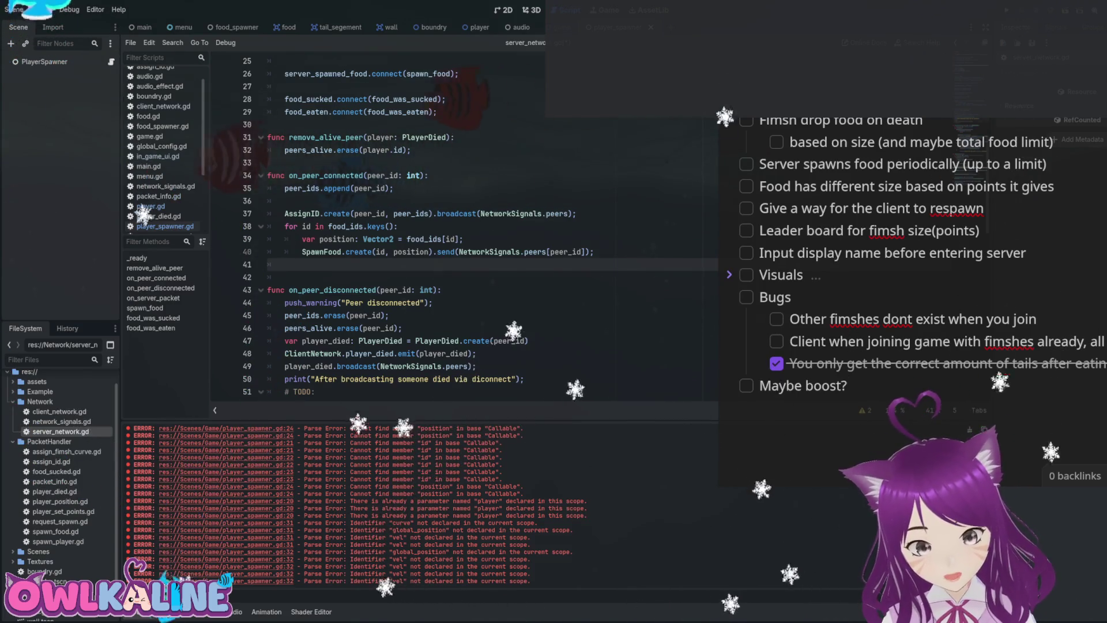
Give the broadcast_curve signal a 'peer_id: int' parameter.
scroll(462, 231, up, 8)
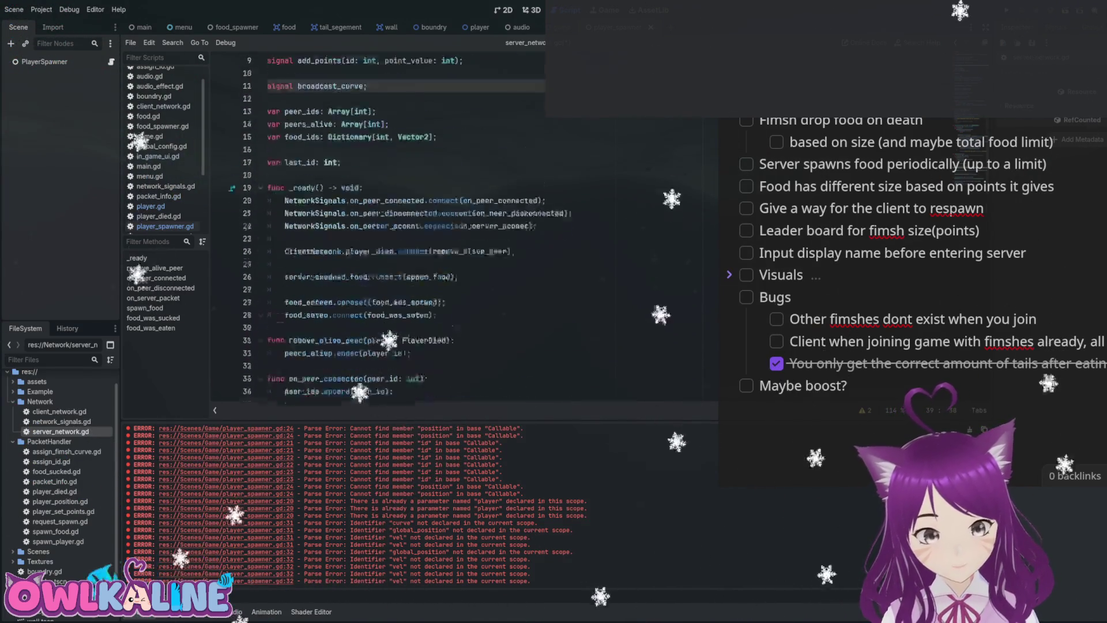
click(346, 188)
text(())
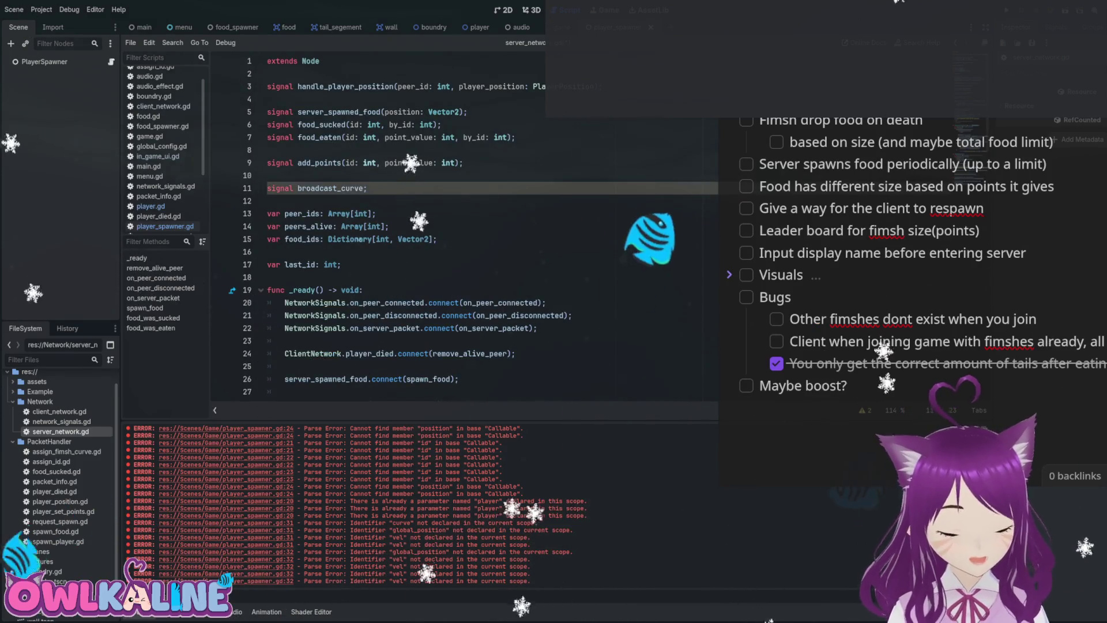
key(Left)
text(peer_id)
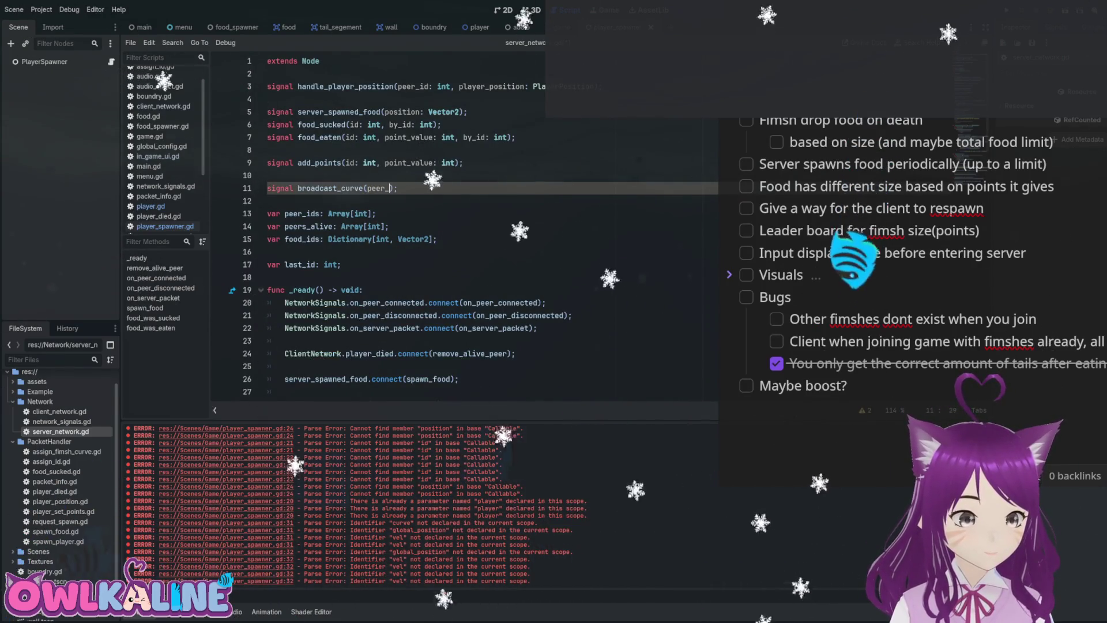
text(: int)
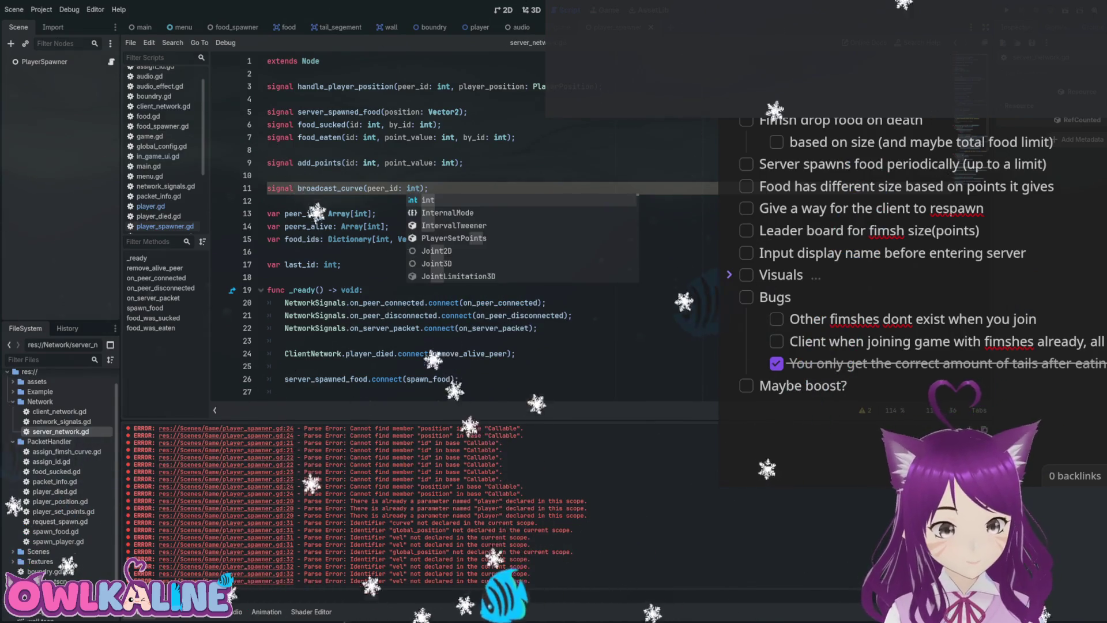
Add 'broadcast_curve.emit(peer_id);' on the new line, then open the player scene.
scroll(404, 230, down, 3)
scroll(404, 231, down, 5)
click(286, 264)
text(b)
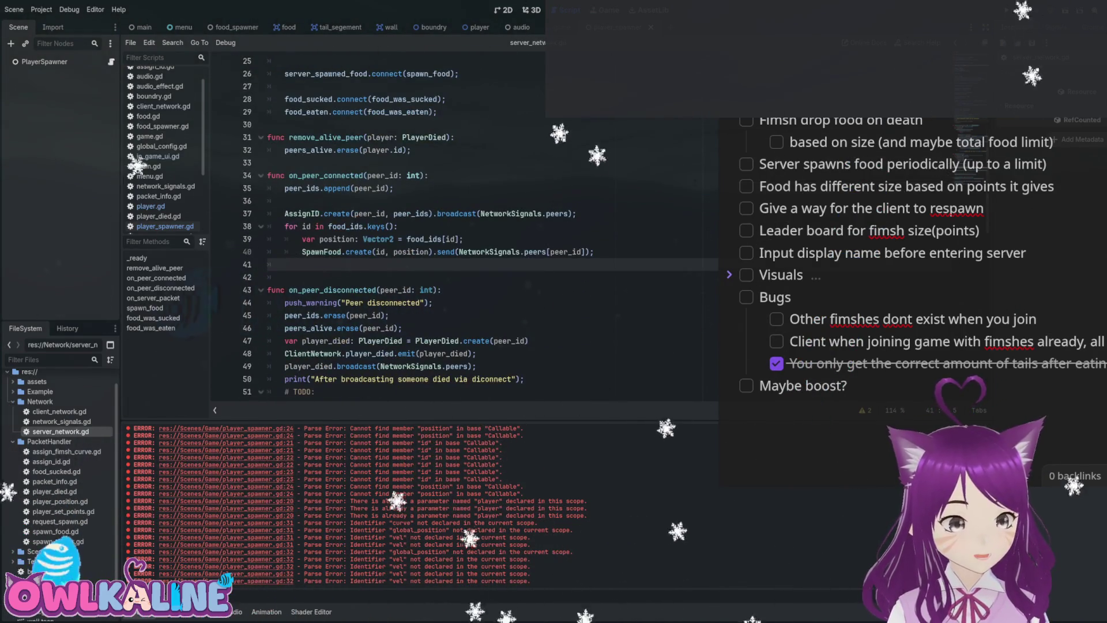
text(roadcast_curve)
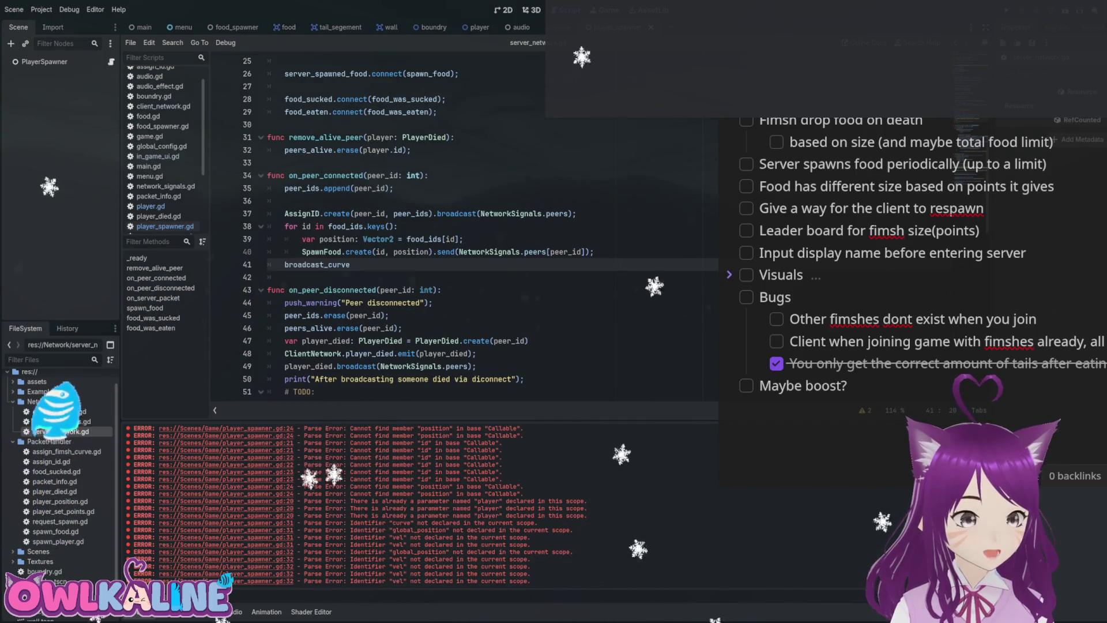
text(.emit(pee)
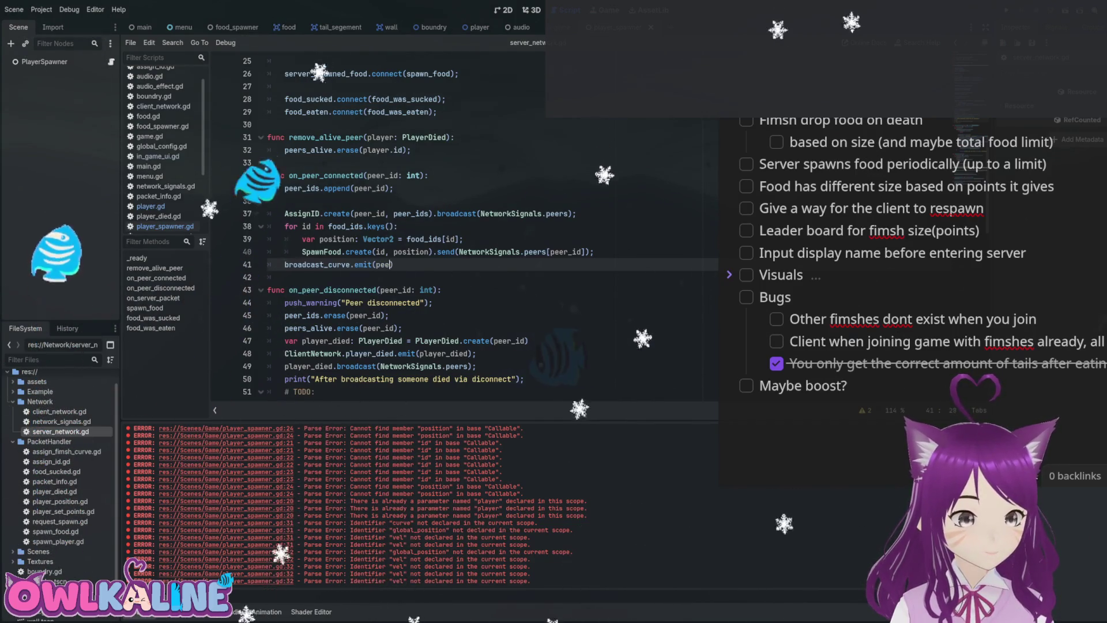
text(r_id);)
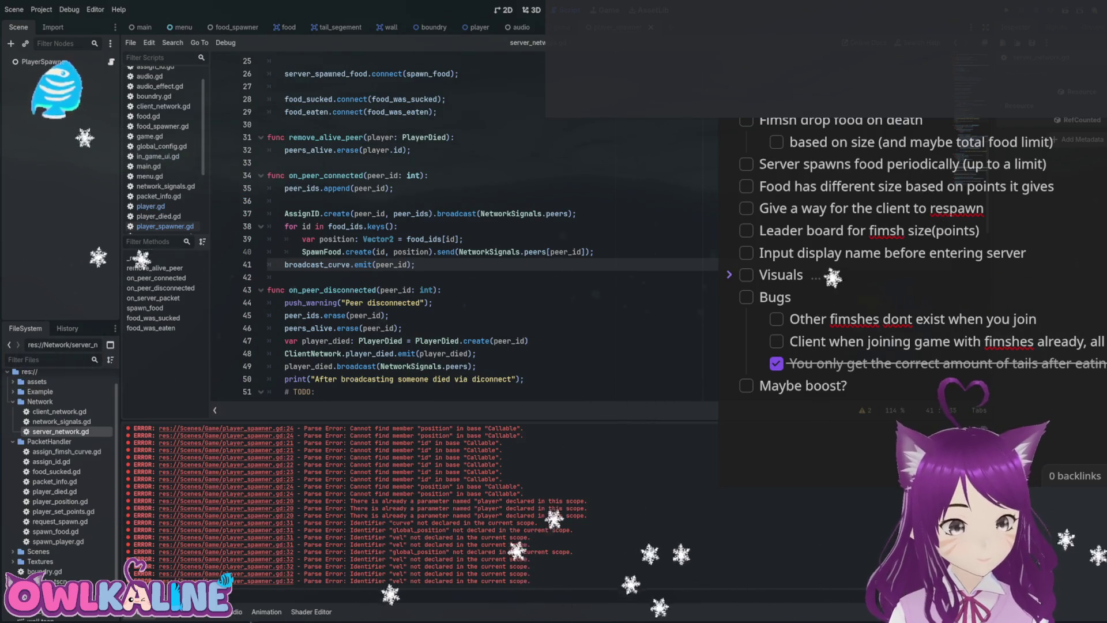
click(479, 27)
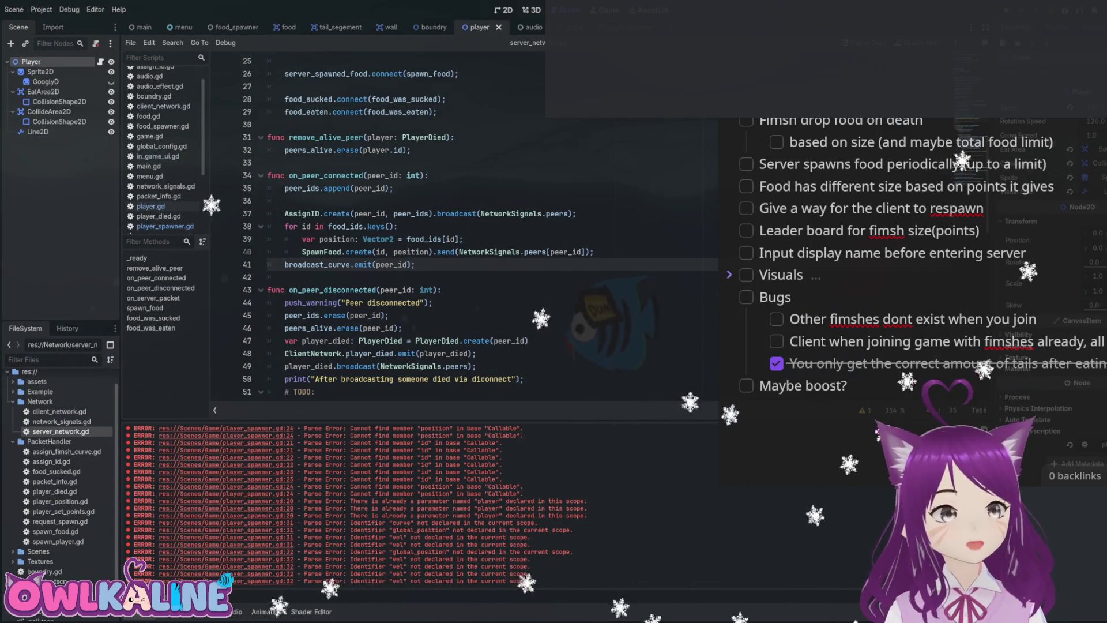
Add a 'peer_id: int' parameter to the broadcast_curve function in player.gd.
click(150, 206)
scroll(403, 231, up, 10)
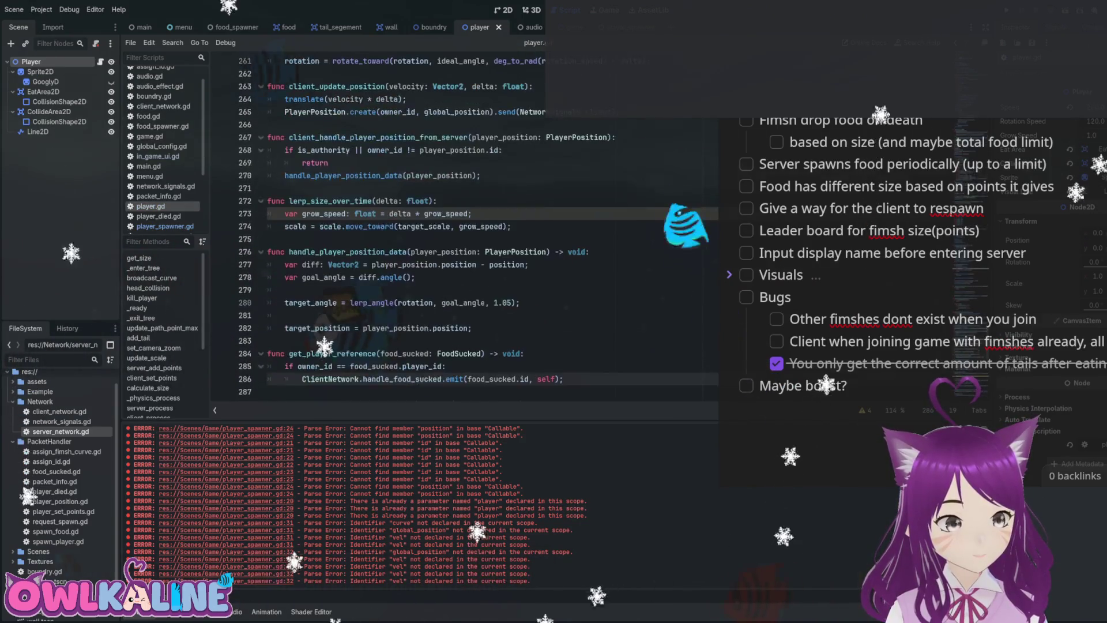
scroll(404, 230, up, 14)
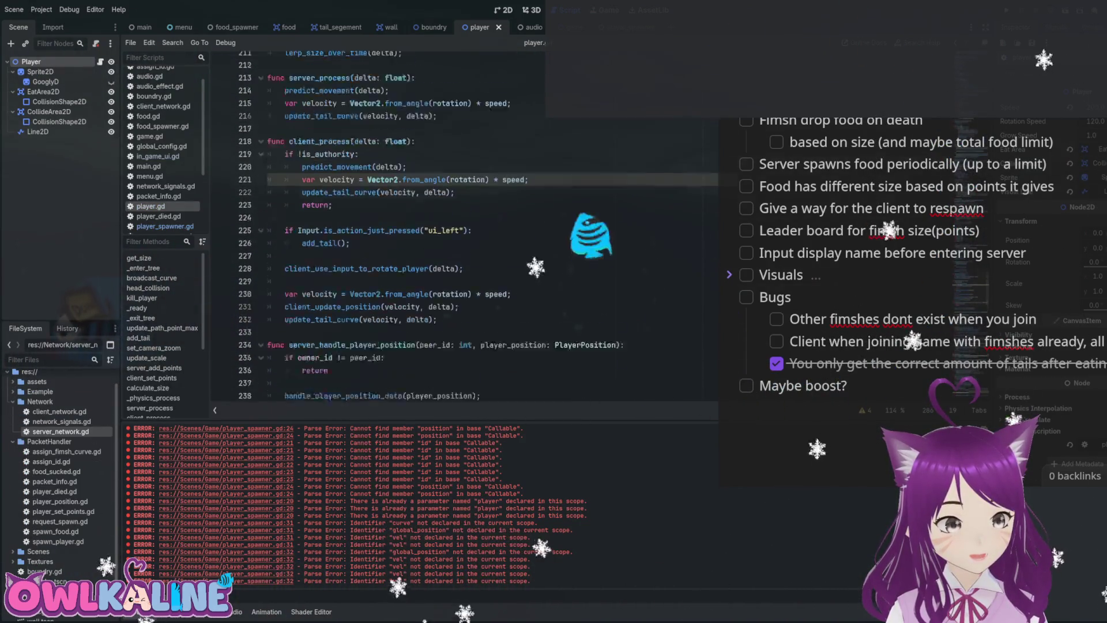
scroll(404, 231, up, 16)
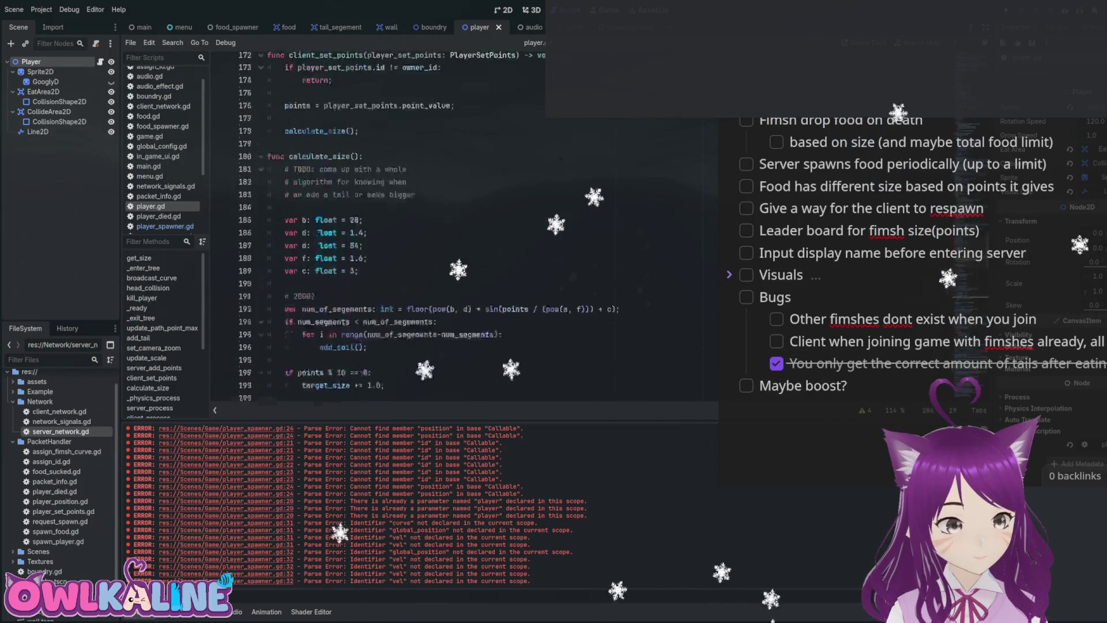
scroll(403, 231, up, 5)
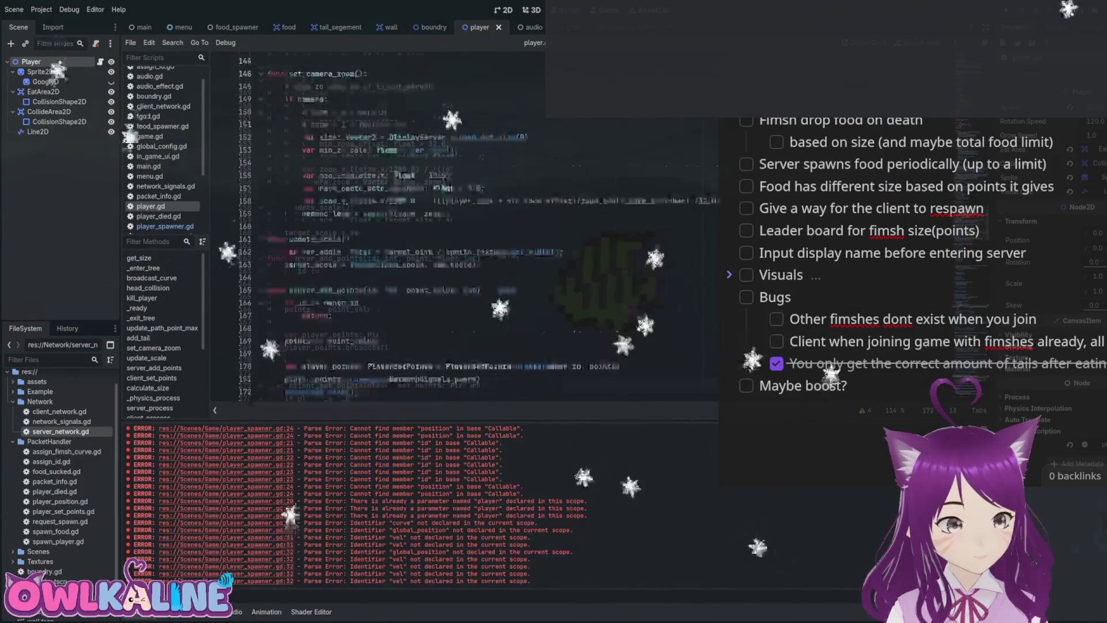
scroll(404, 231, up, 8)
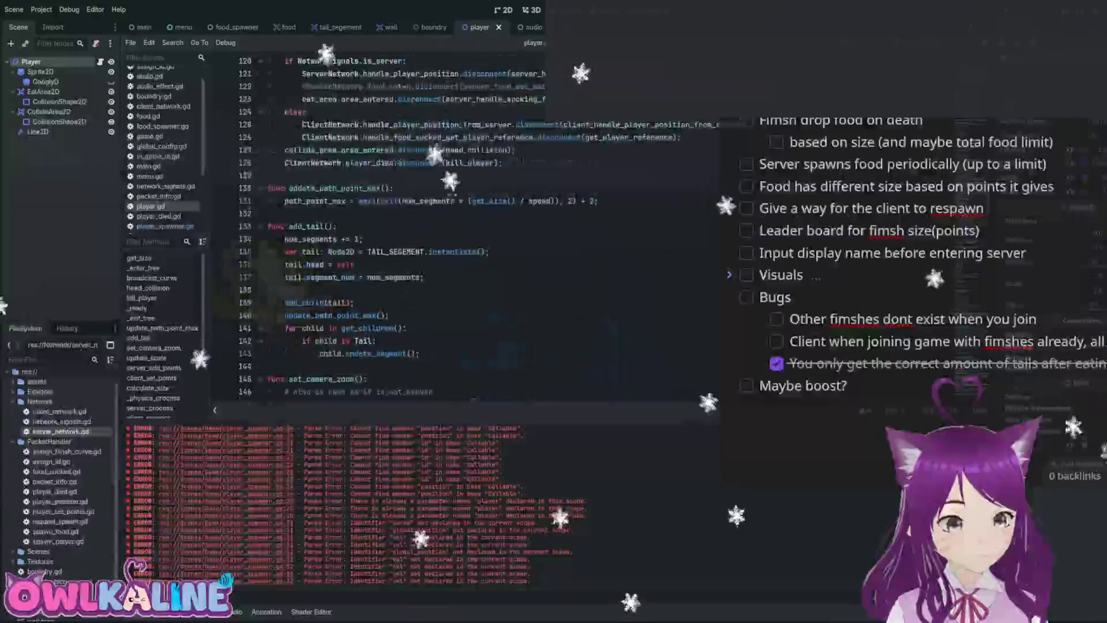
scroll(404, 231, up, 11)
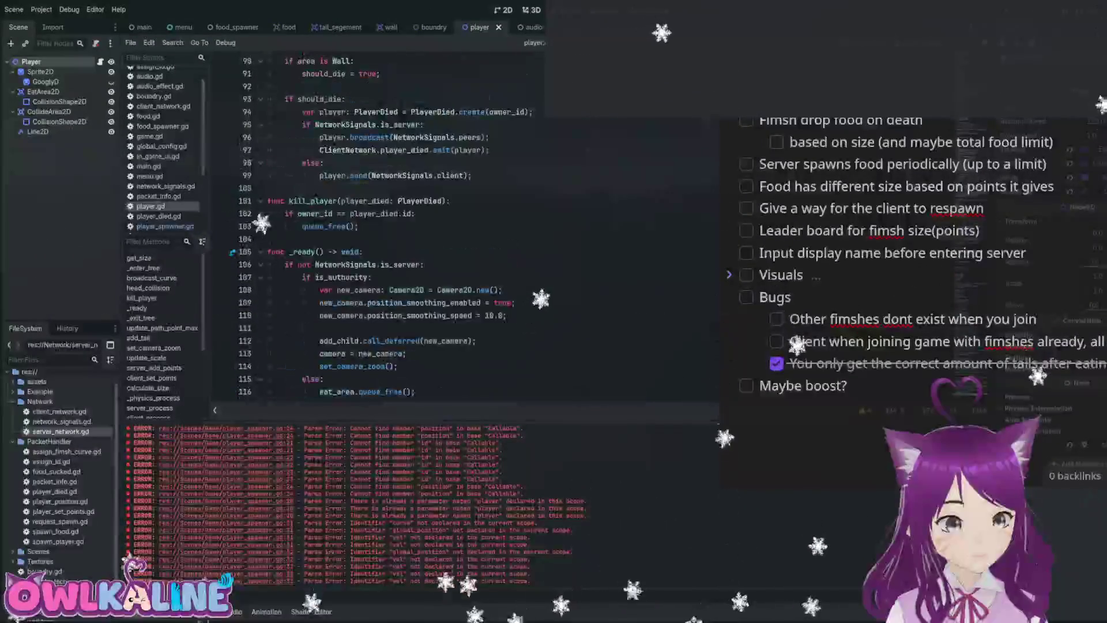
scroll(403, 231, up, 10)
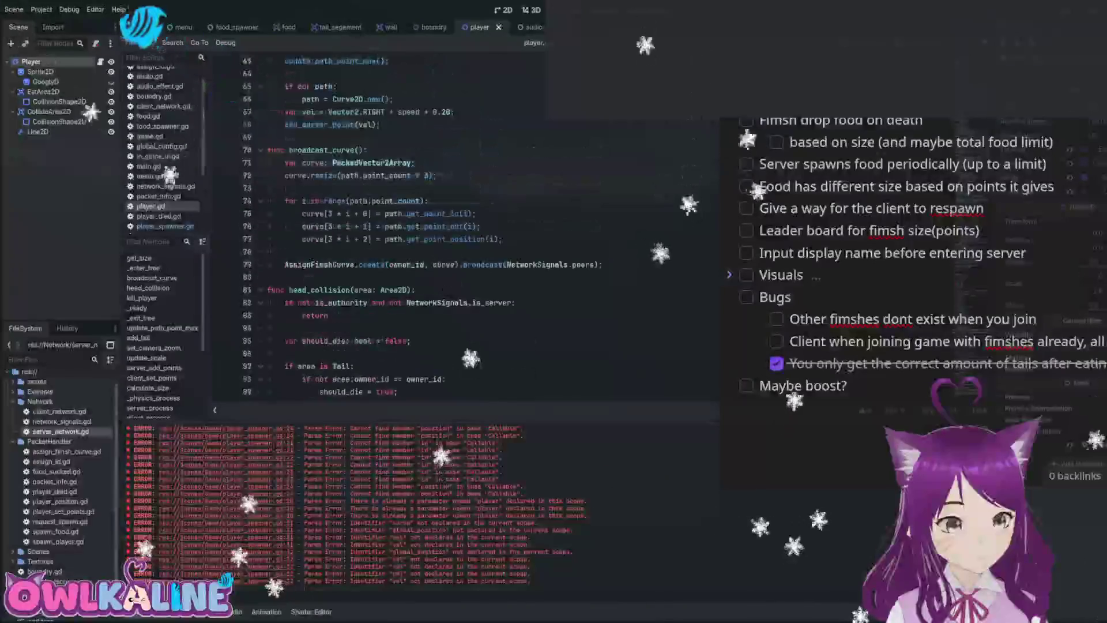
scroll(403, 231, up, 3)
scroll(403, 230, down, 4)
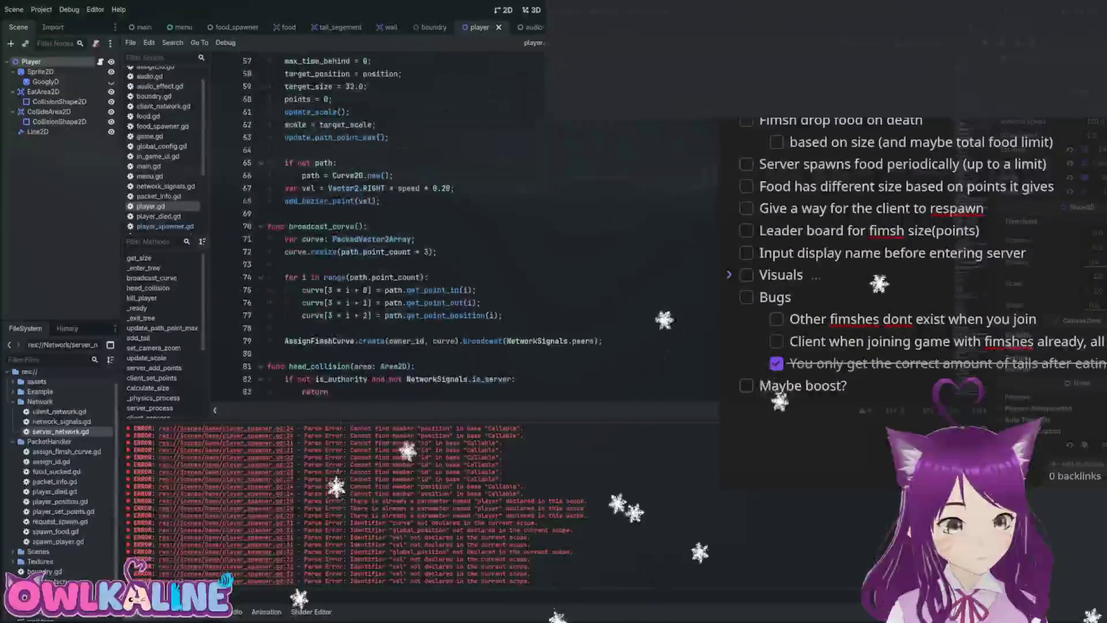
click(359, 226)
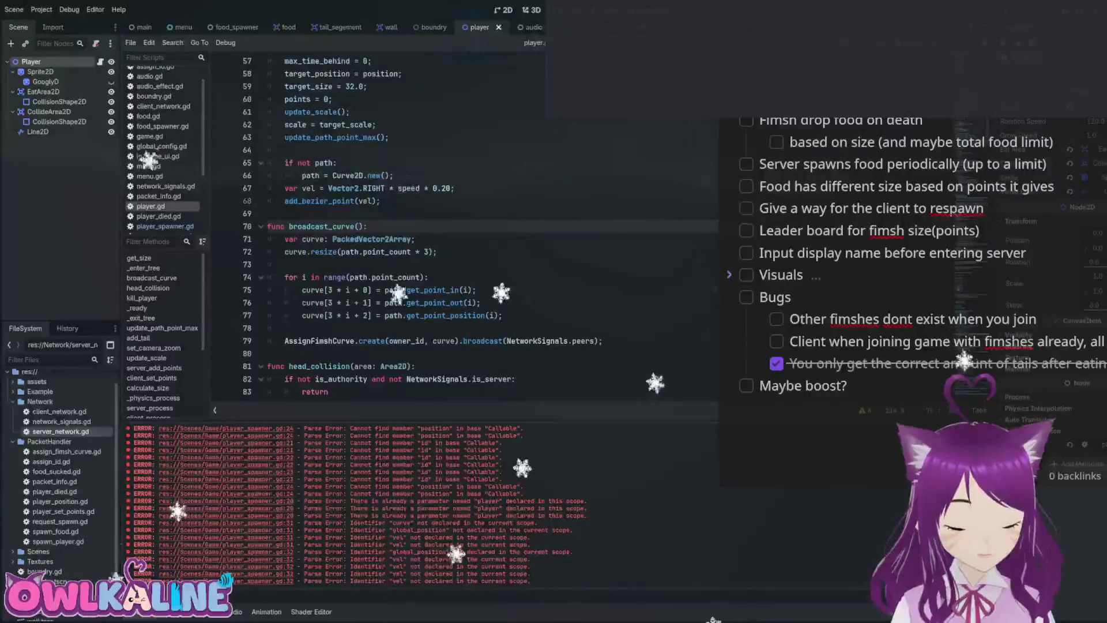
text(peer)
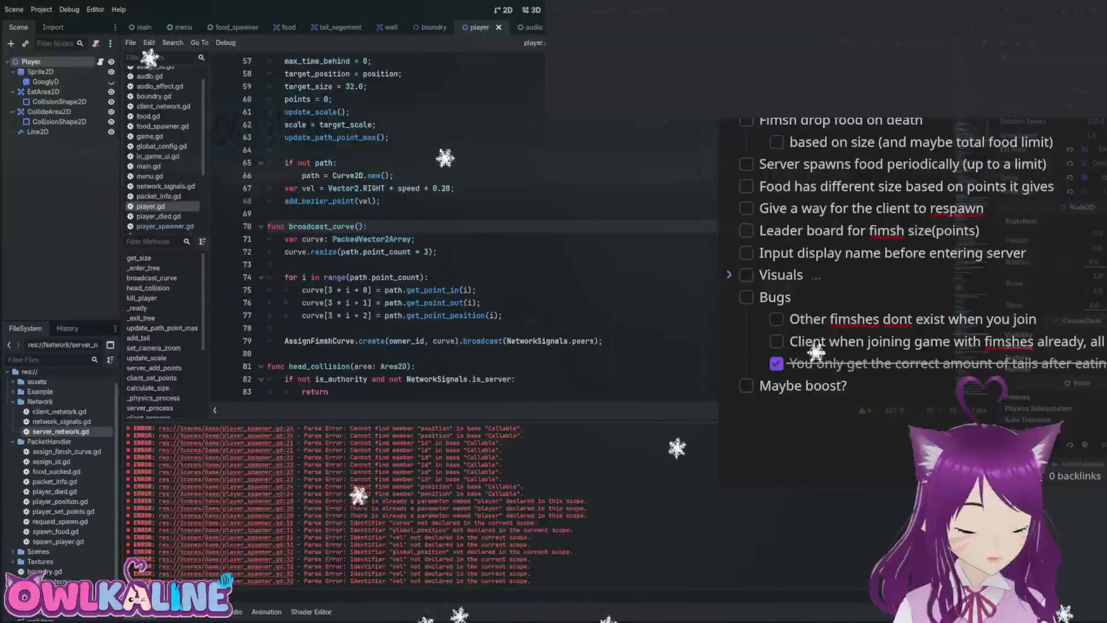
text(_id: int)
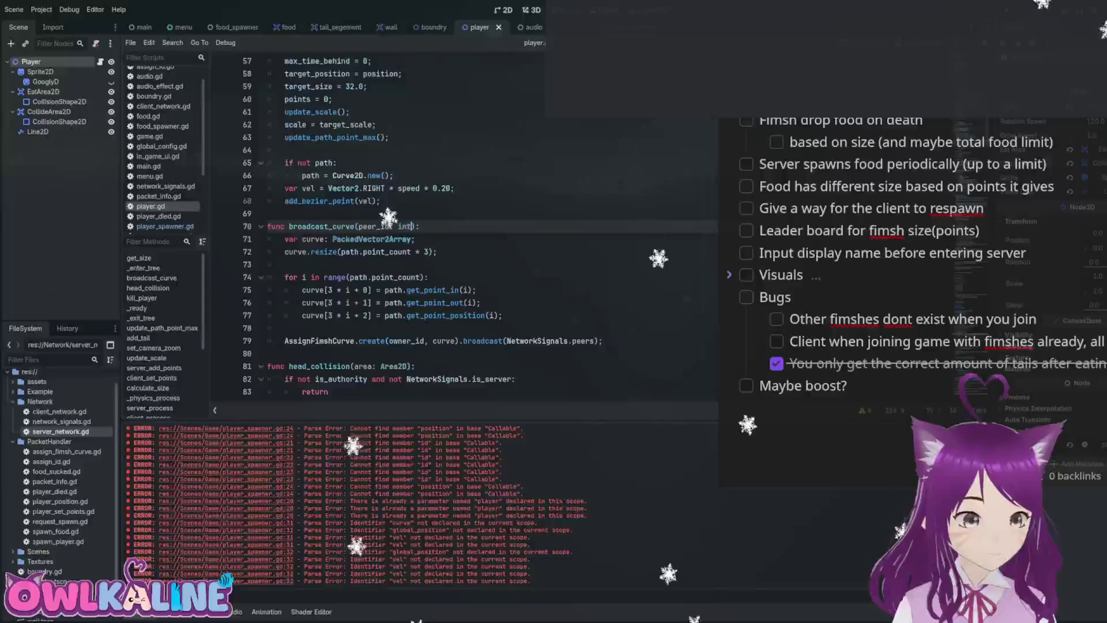
Replace .broadcast(NetworkSignals.peers) with .send(NetworkSignals.peers[peer_id]) and save.
double_click(481, 341)
text(send)
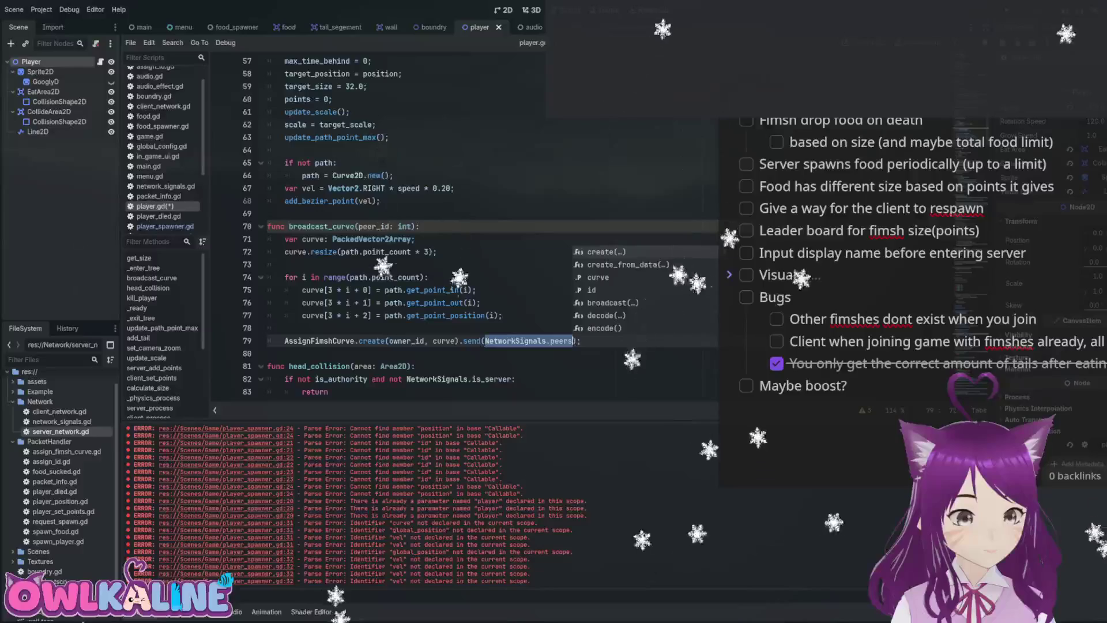
text(peer_id)
key(ctrl+s)
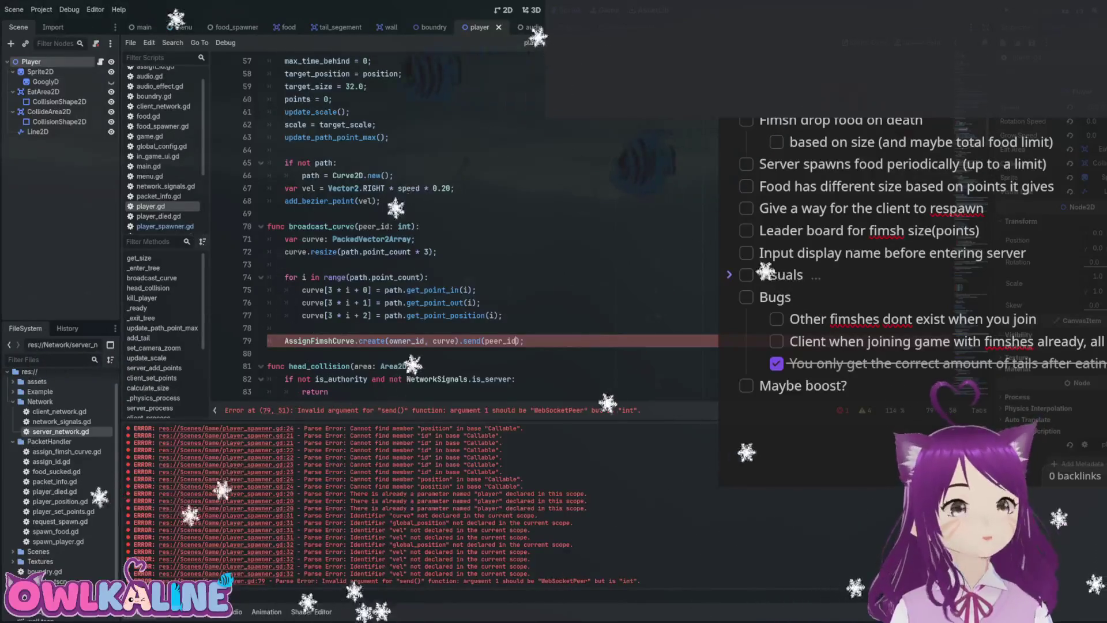
double_click(500, 341)
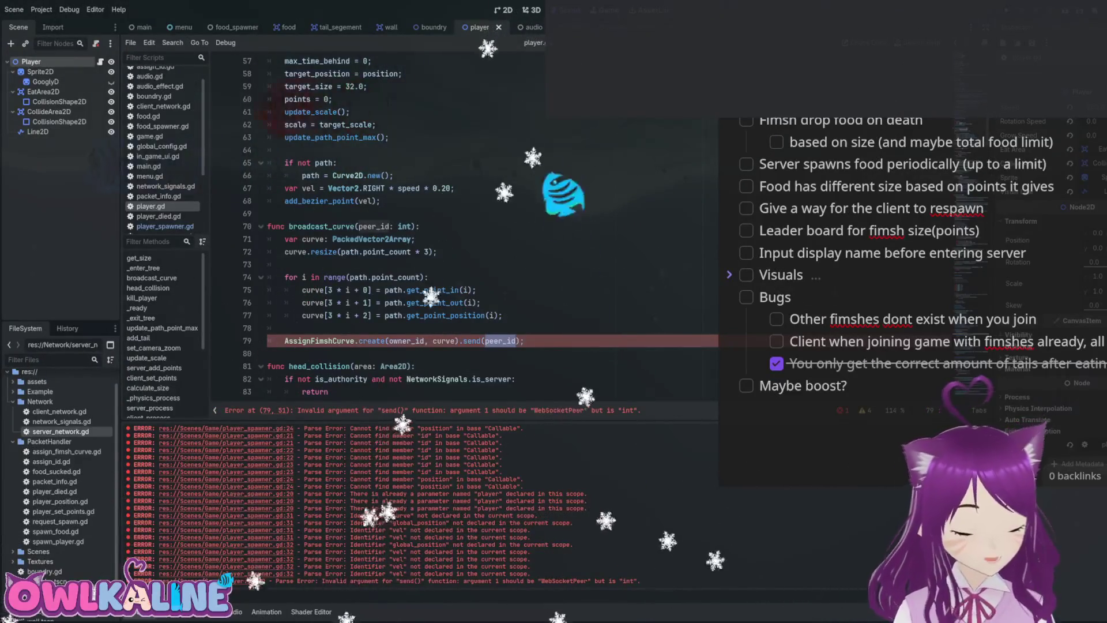
text(Netw)
key(Return)
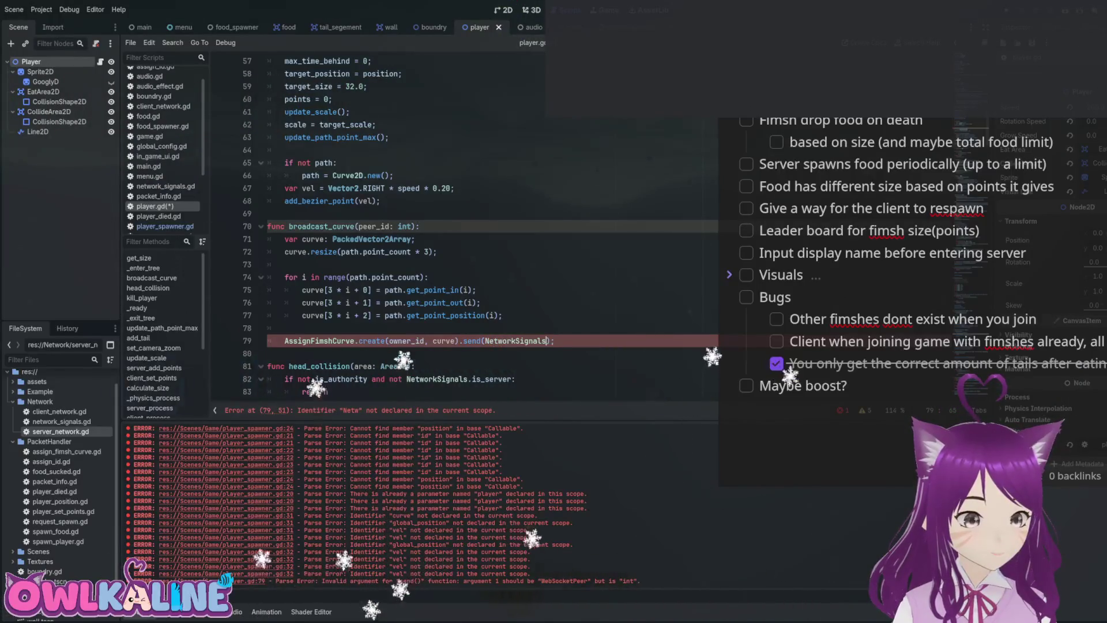
text(.p)
key(Return)
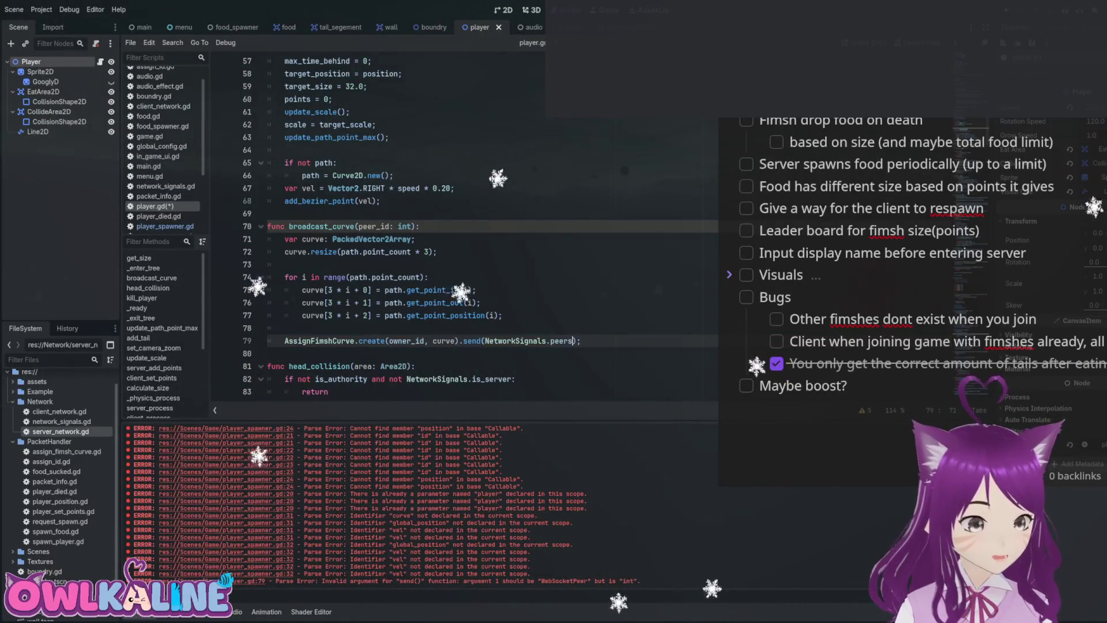
text([peer_id)
key(ctrl+s)
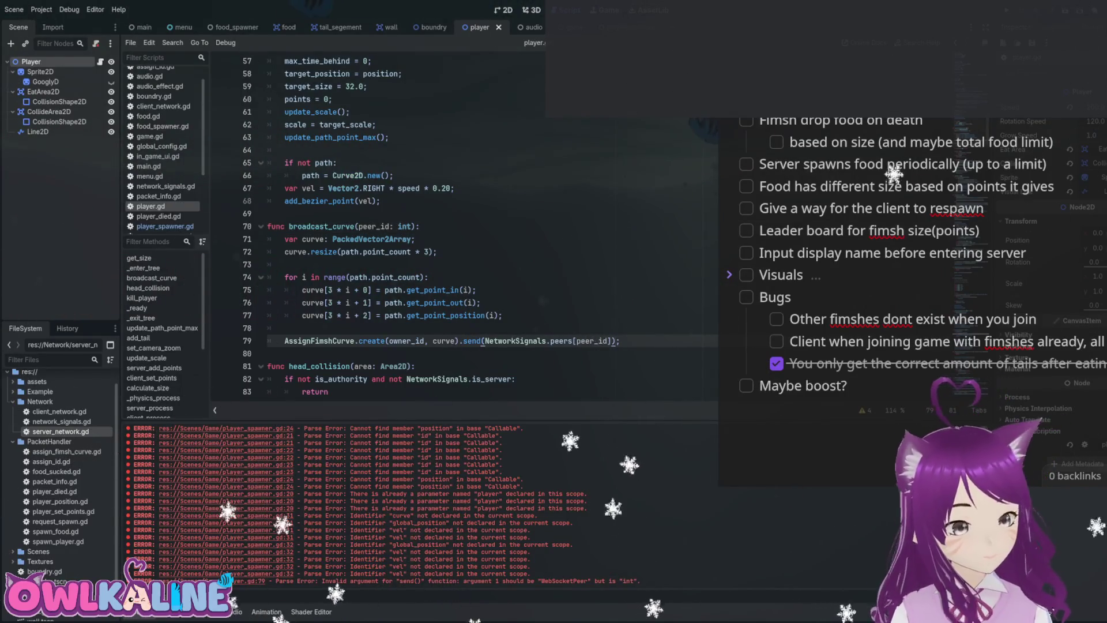
key(Up)
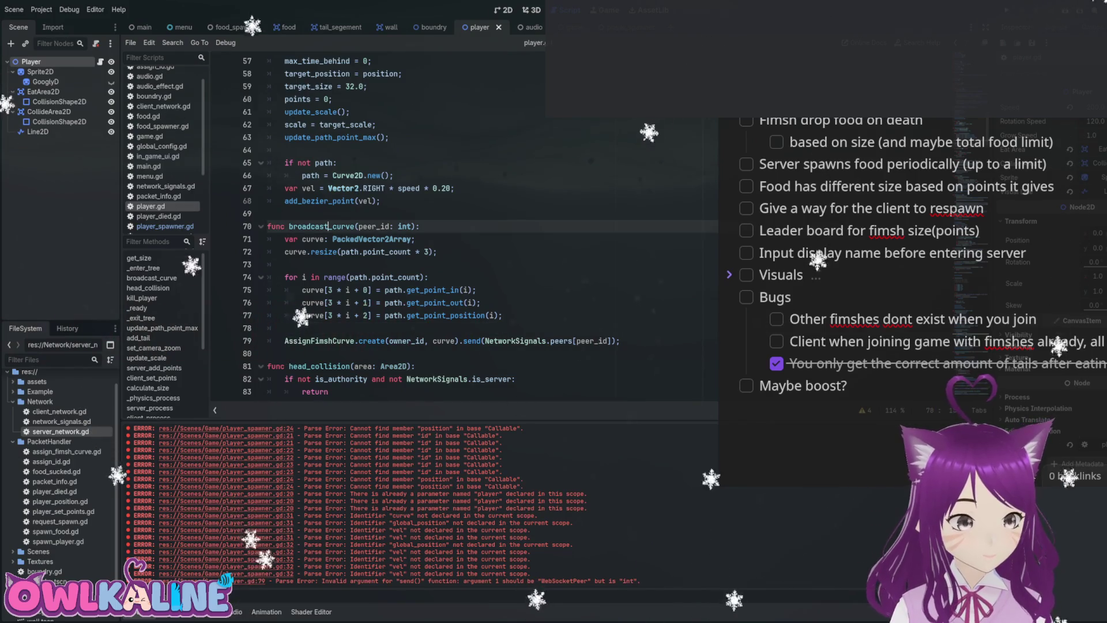
Check the AssignFimshCurve packet handler in client_network.gd, save, and return to player.gd.
scroll(461, 225, up, 9)
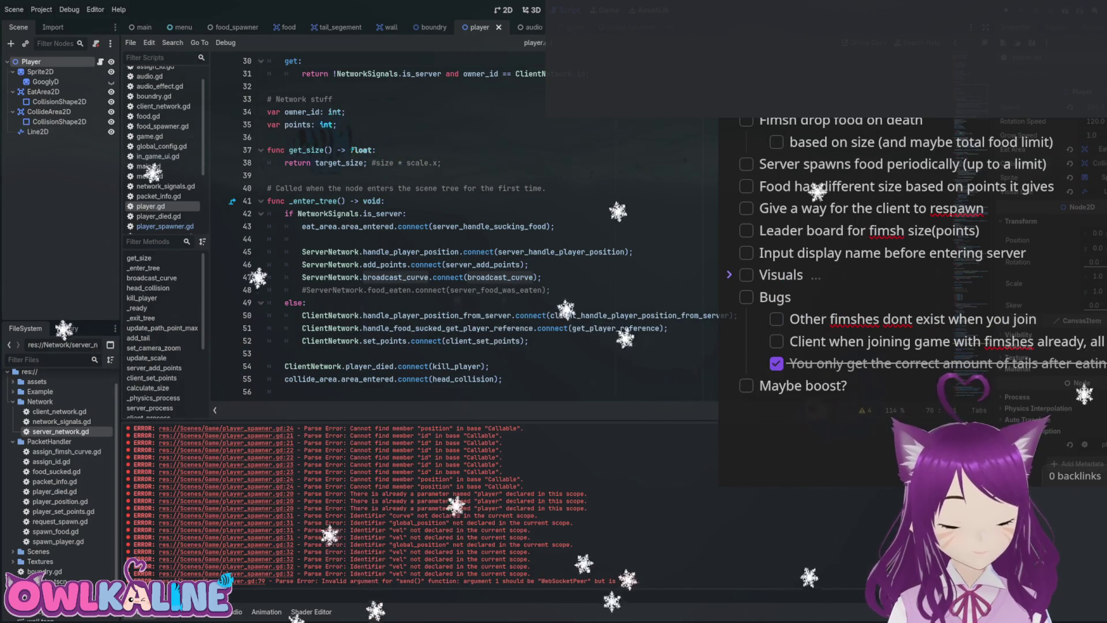
ctrl+click(492, 277)
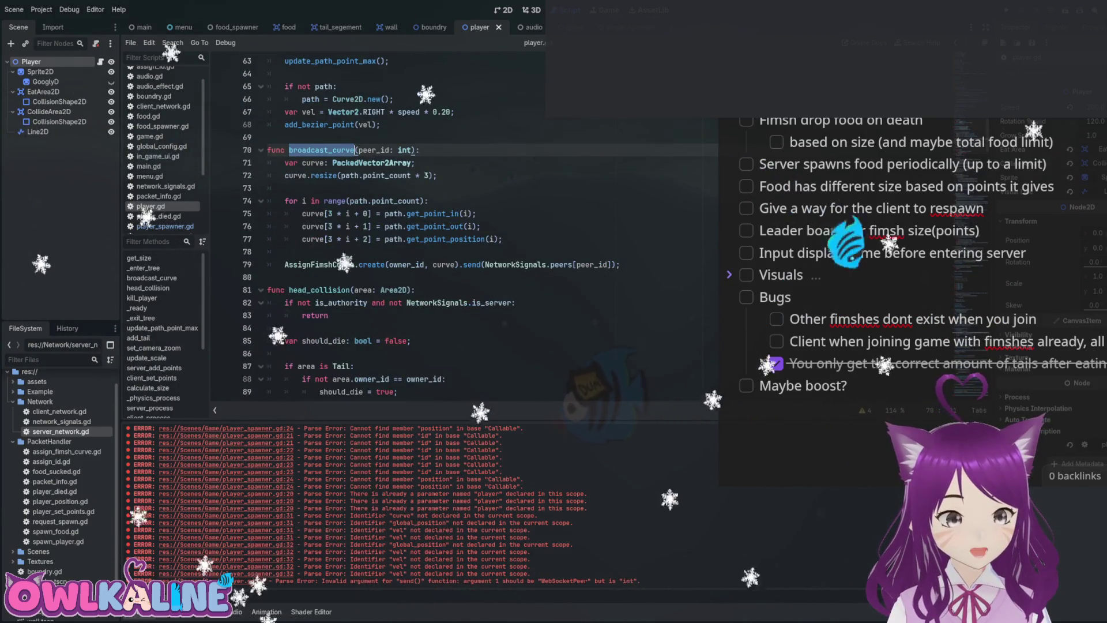
key(alt+Left)
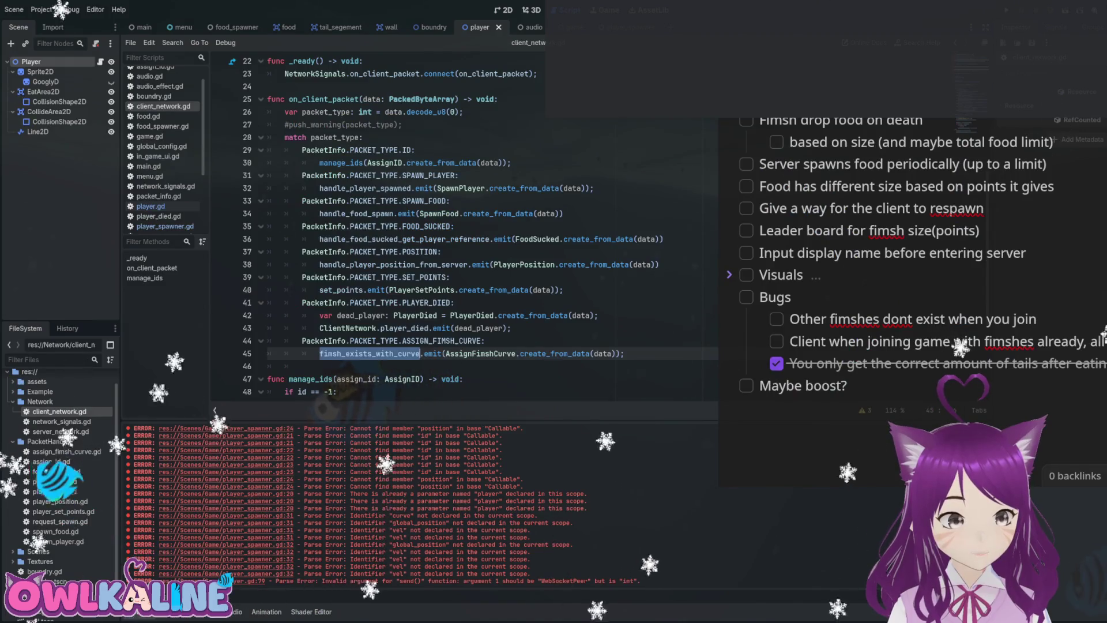
double_click(481, 353)
key(ctrl+s)
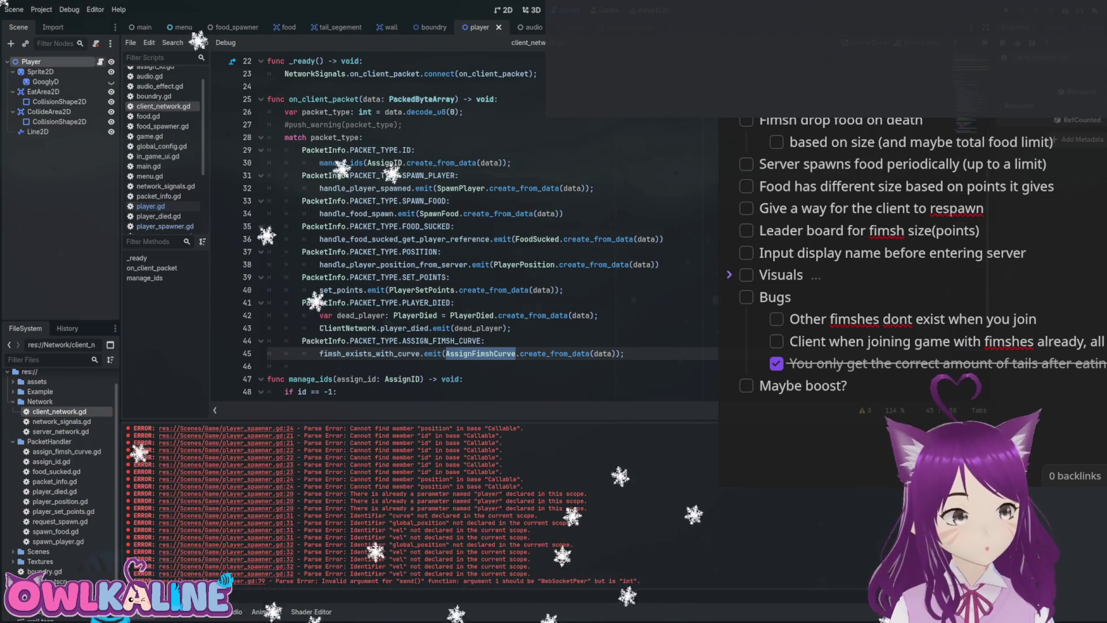
key(alt+Right)
Append '+ 10' to the num_of_segments calculation on line 192 and run the project with F5.
scroll(461, 225, up, 6)
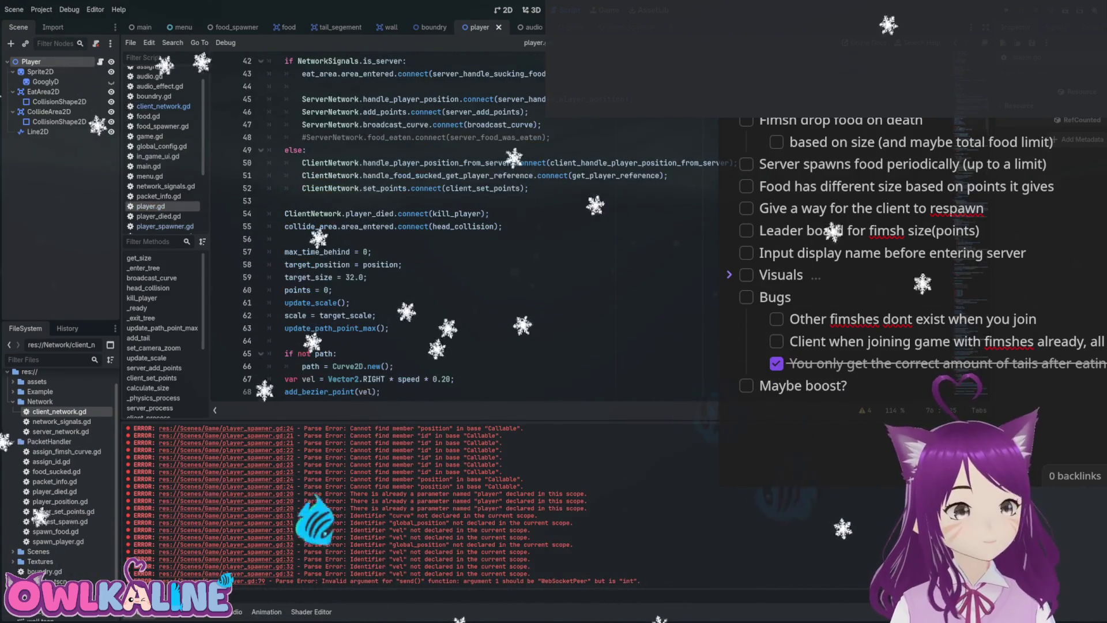
scroll(461, 225, down, 4)
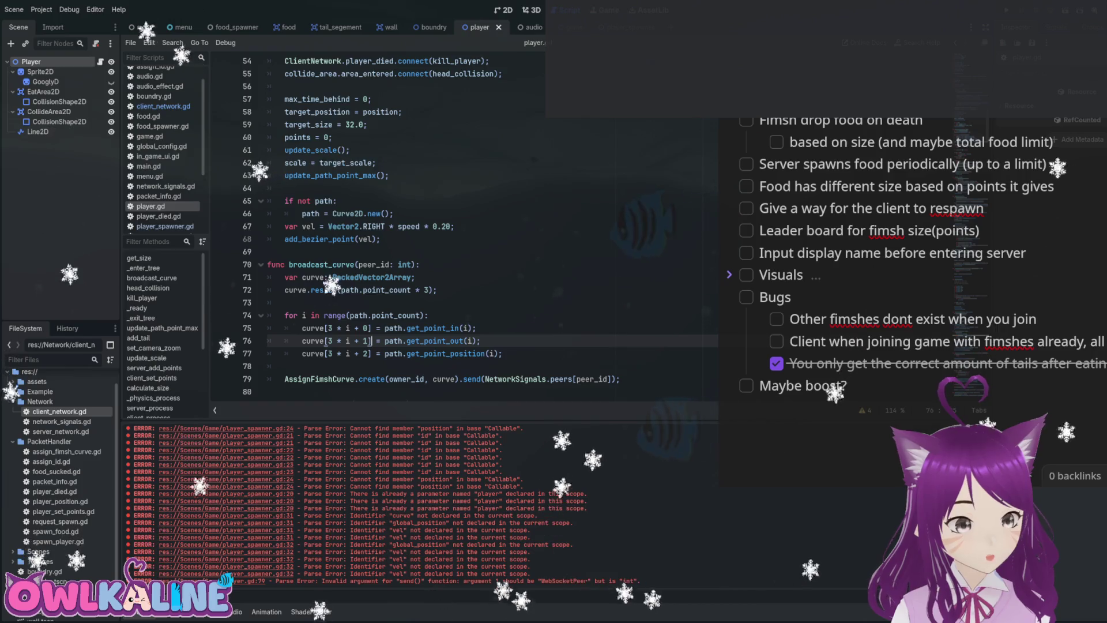
scroll(461, 225, down, 6)
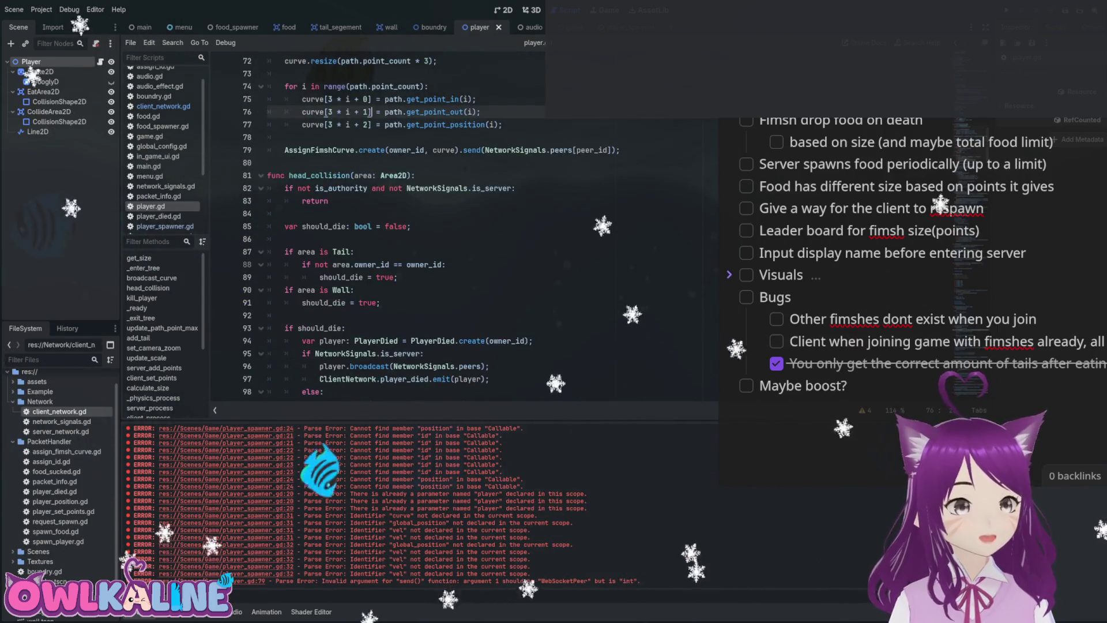
scroll(462, 225, down, 7)
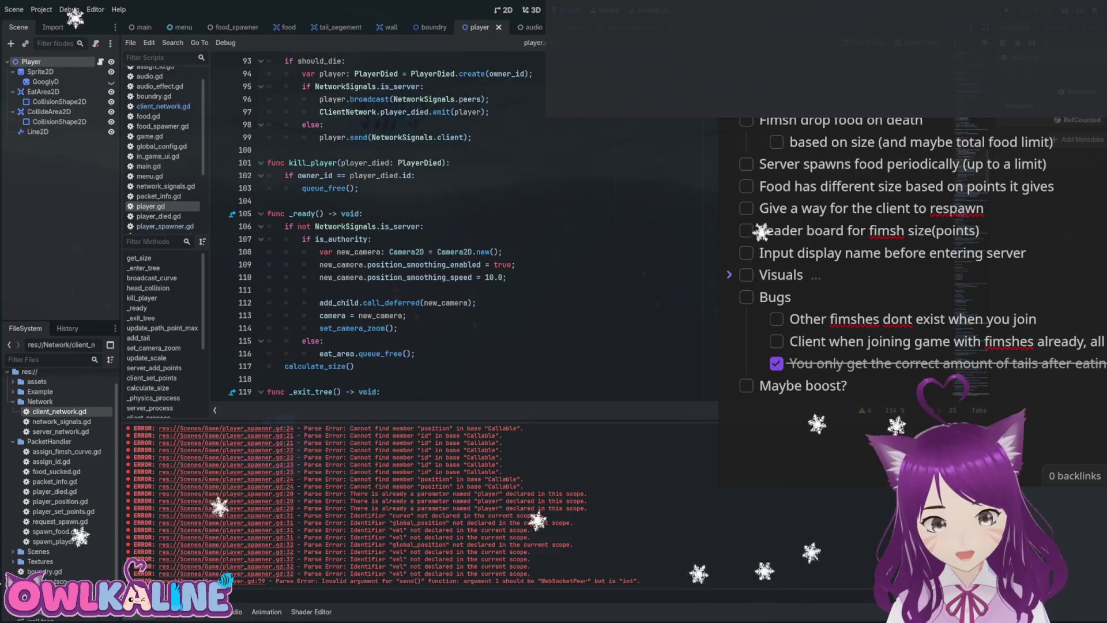
scroll(462, 225, down, 12)
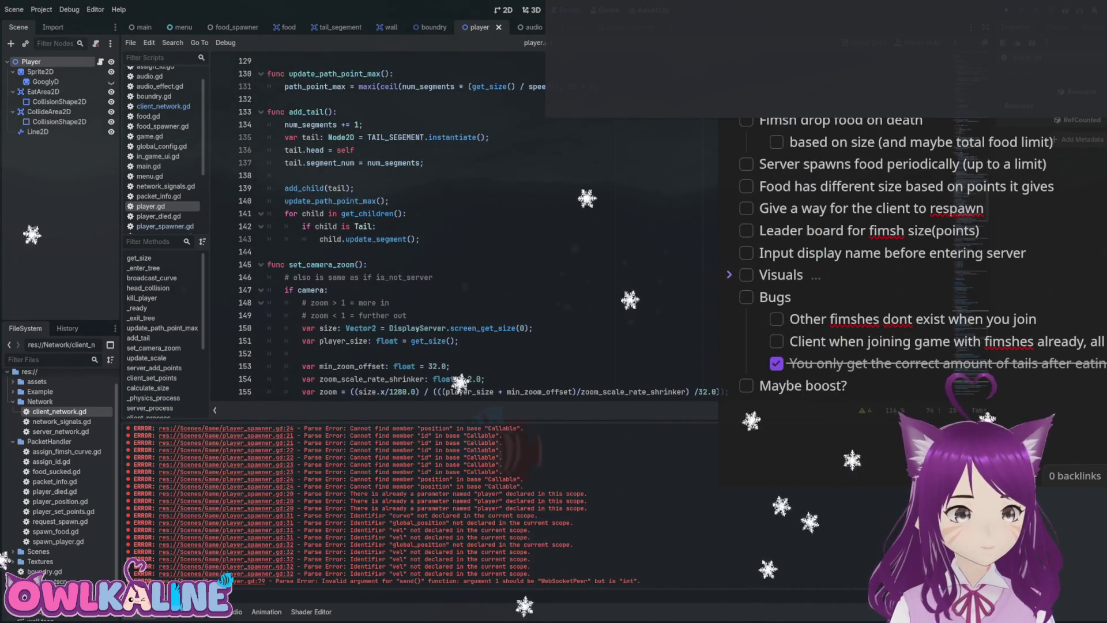
scroll(462, 225, down, 6)
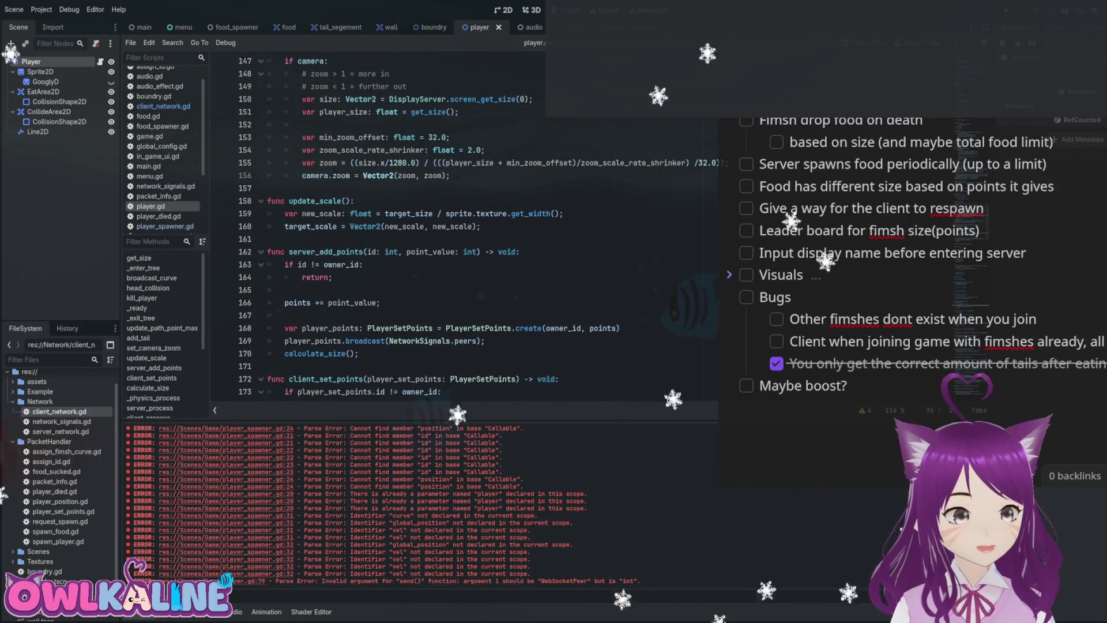
scroll(461, 225, down, 2)
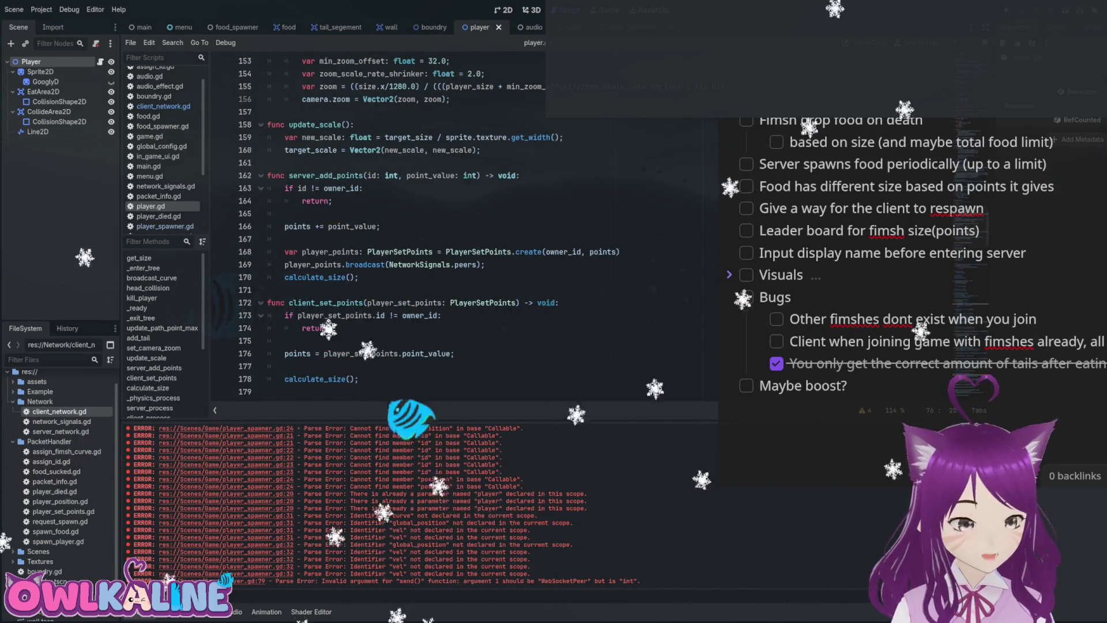
click(328, 278)
scroll(461, 225, down, 7)
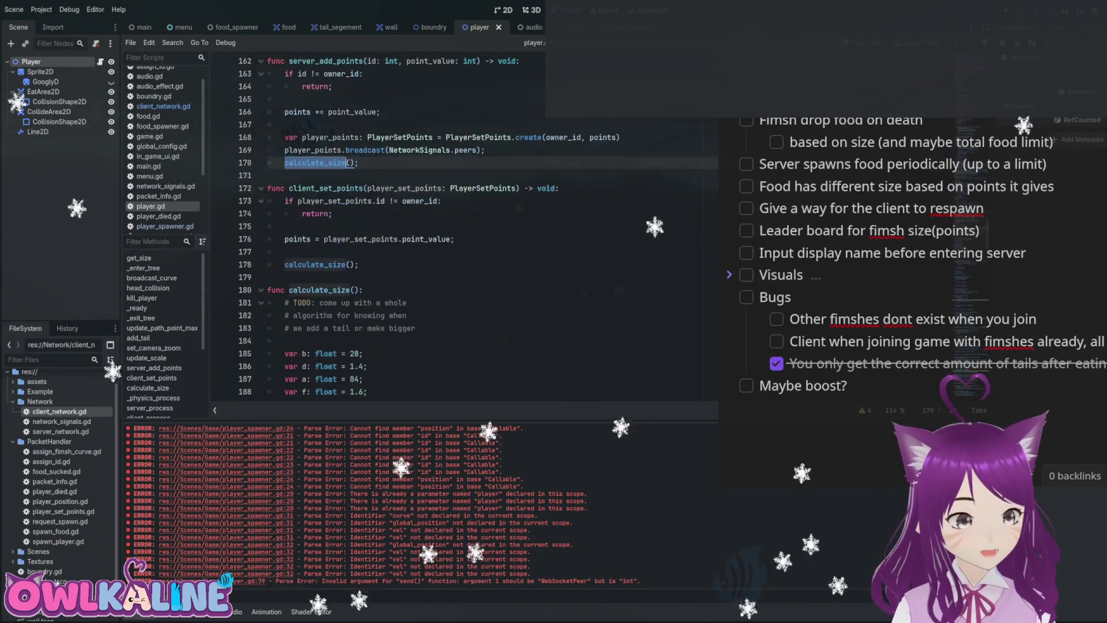
scroll(378, 225, down, 1)
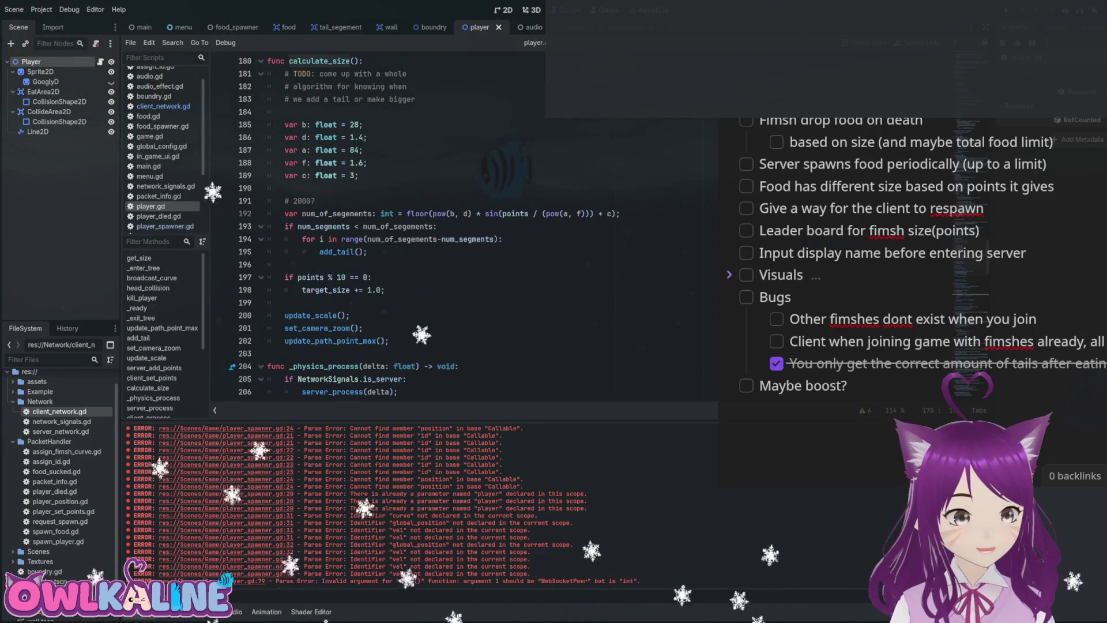
click(620, 214)
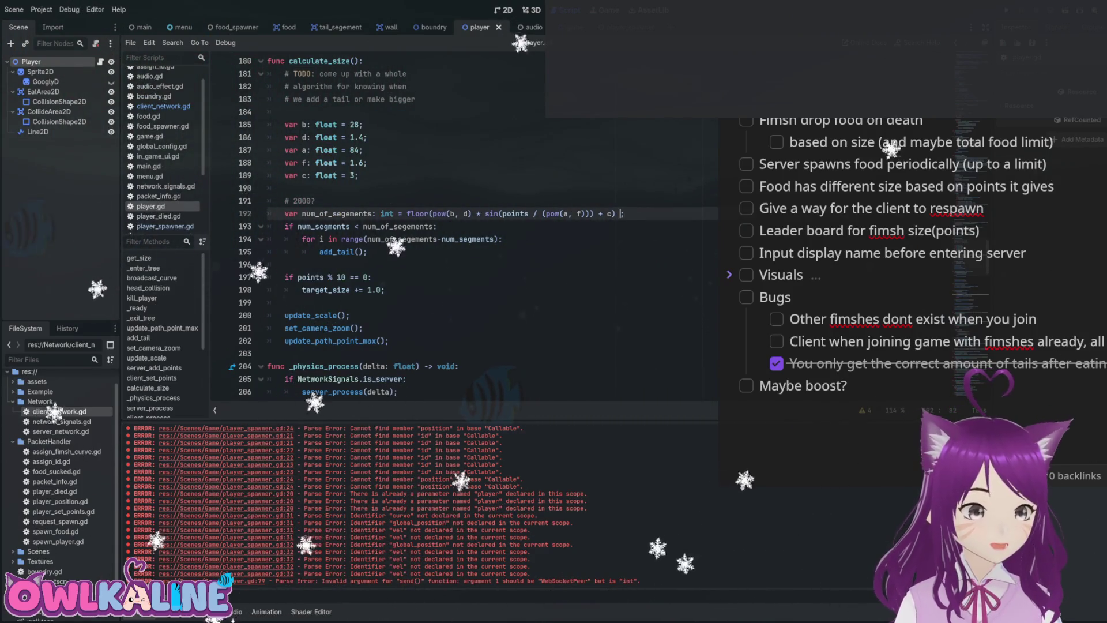
text(+ 10)
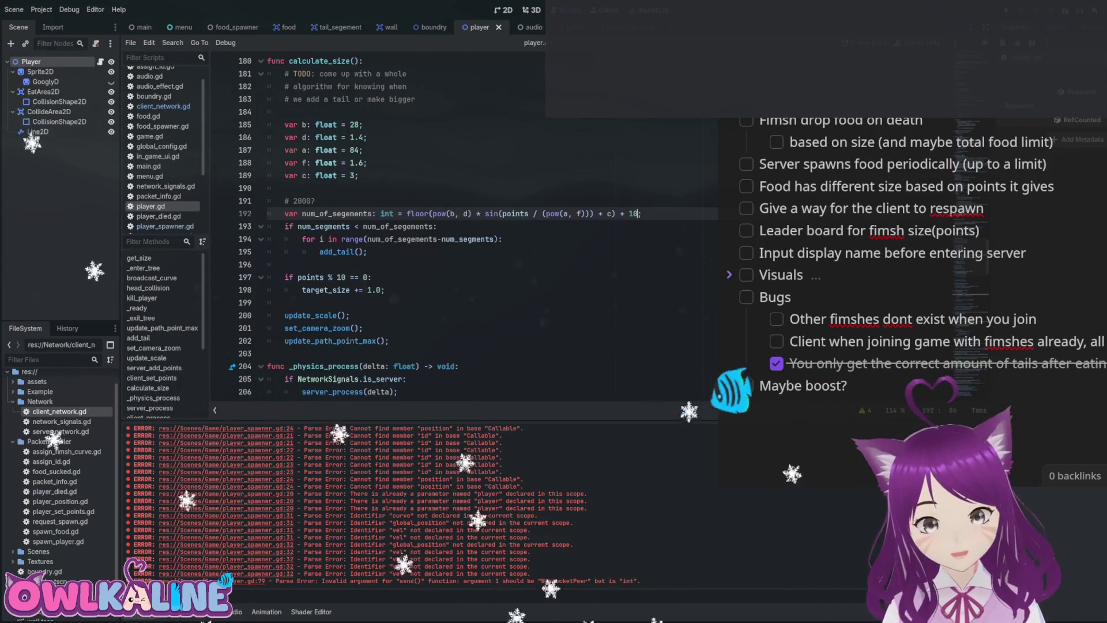
key(F5)
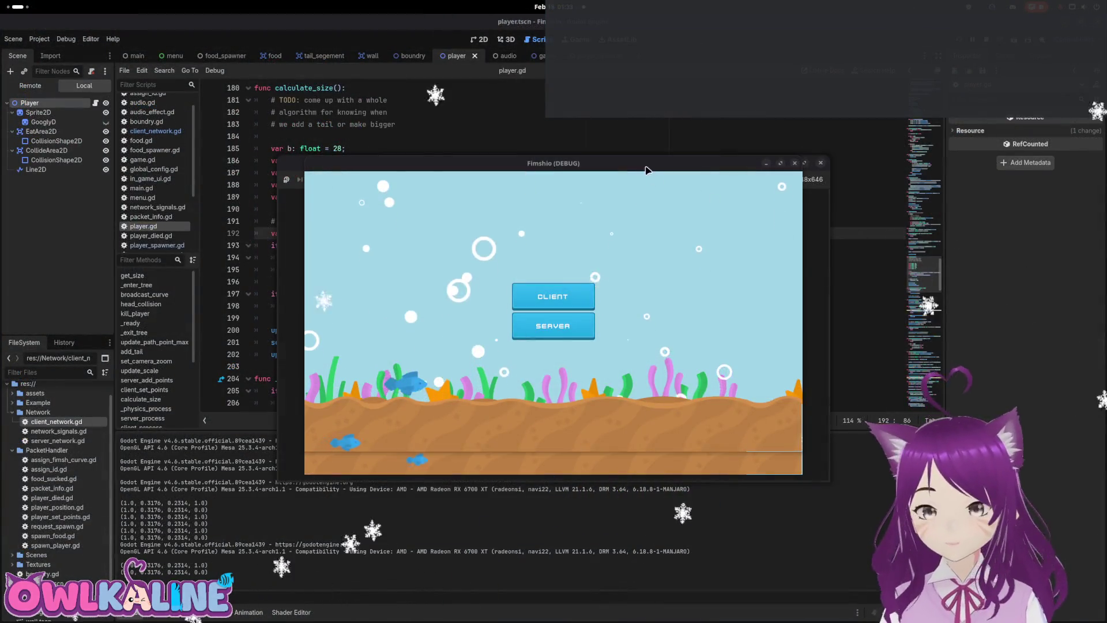
Join as CLIENT from several Fimshio windows, spawn a fish with Play, and drag windows off the code.
drag(519, 170, 285, 152)
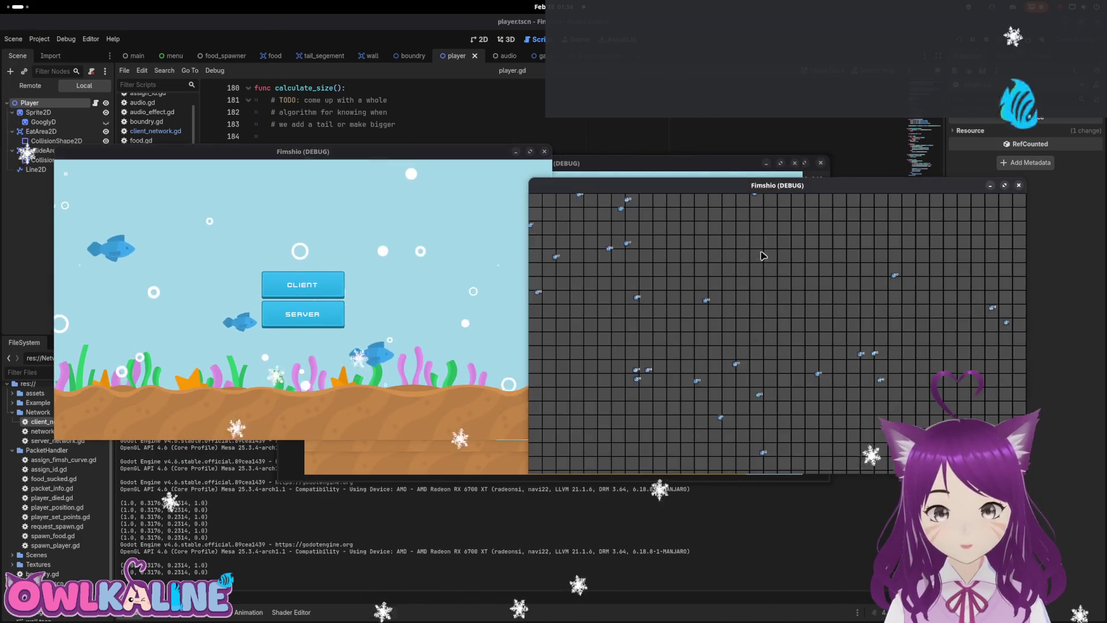
click(321, 275)
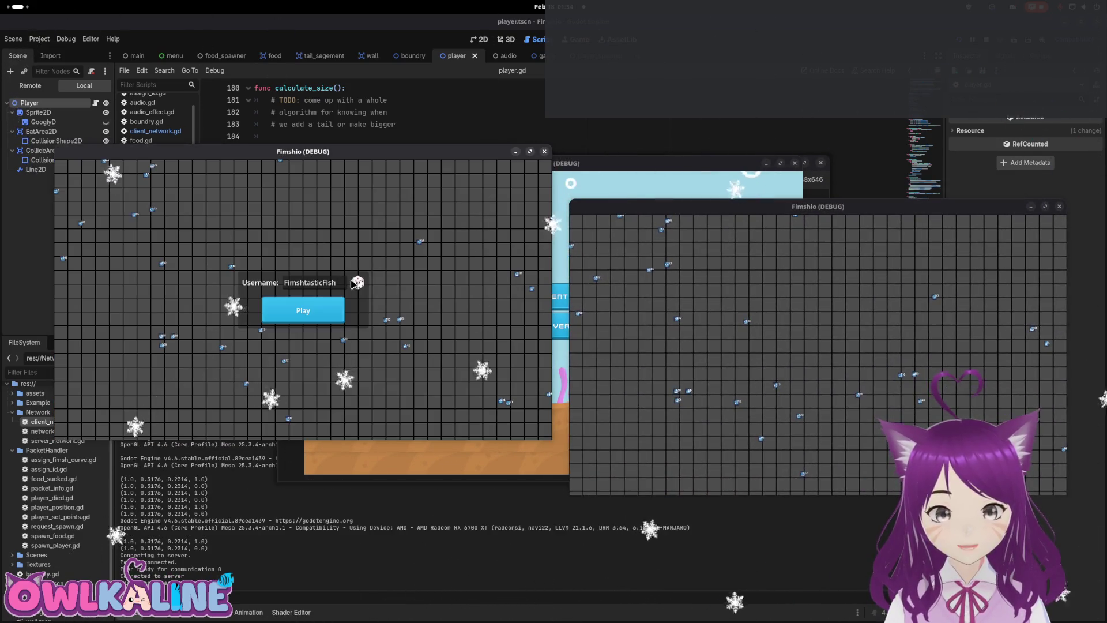
click(305, 312)
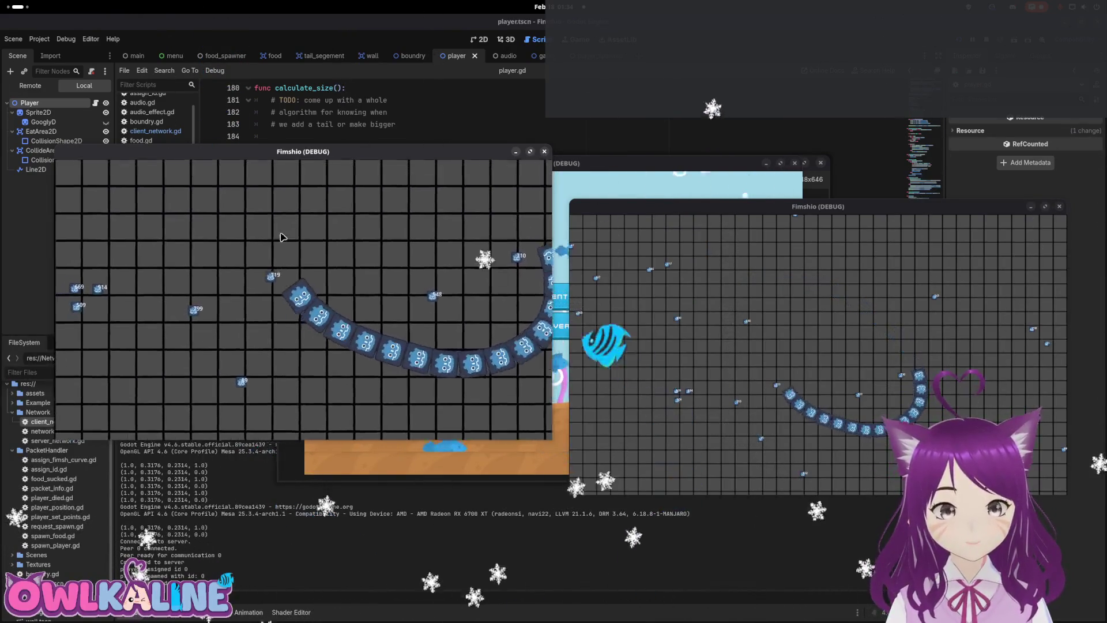
click(561, 185)
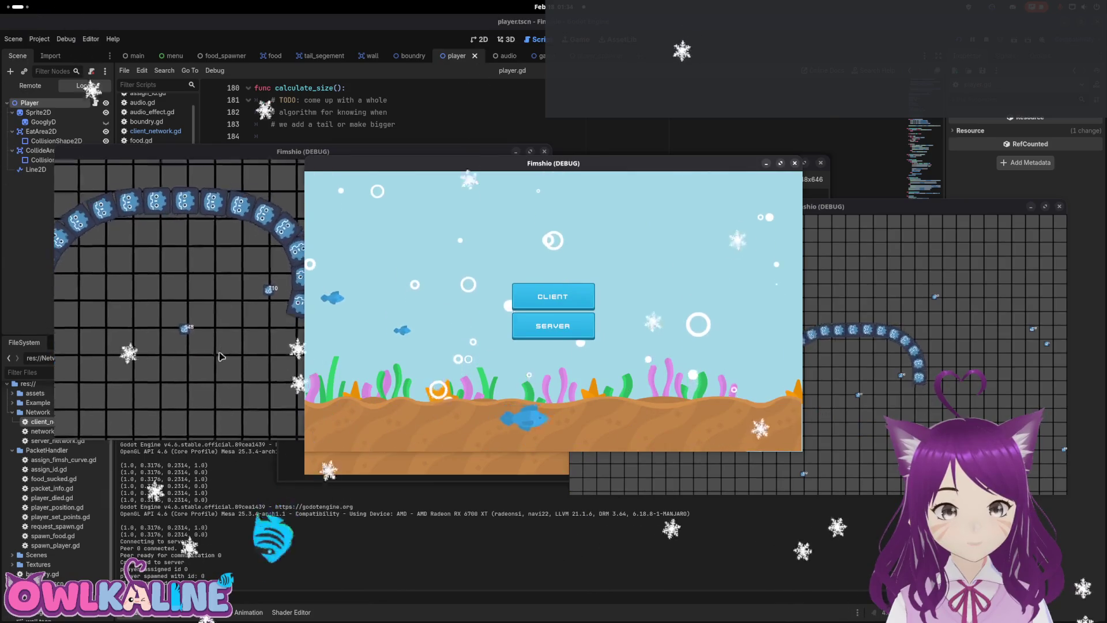
click(536, 297)
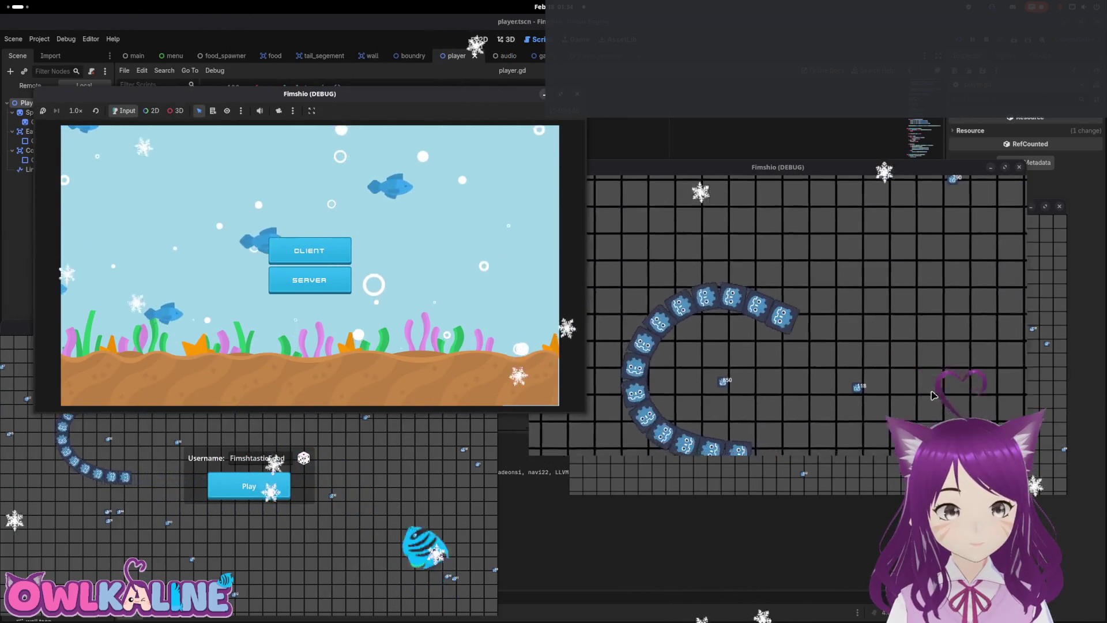
click(308, 281)
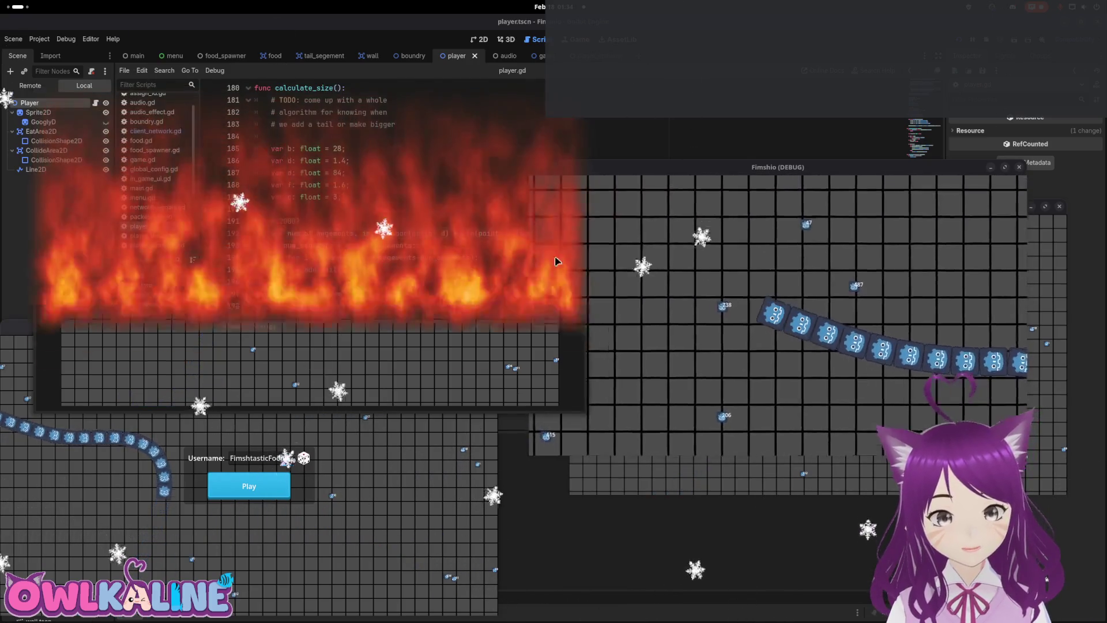
drag(838, 174, 551, 203)
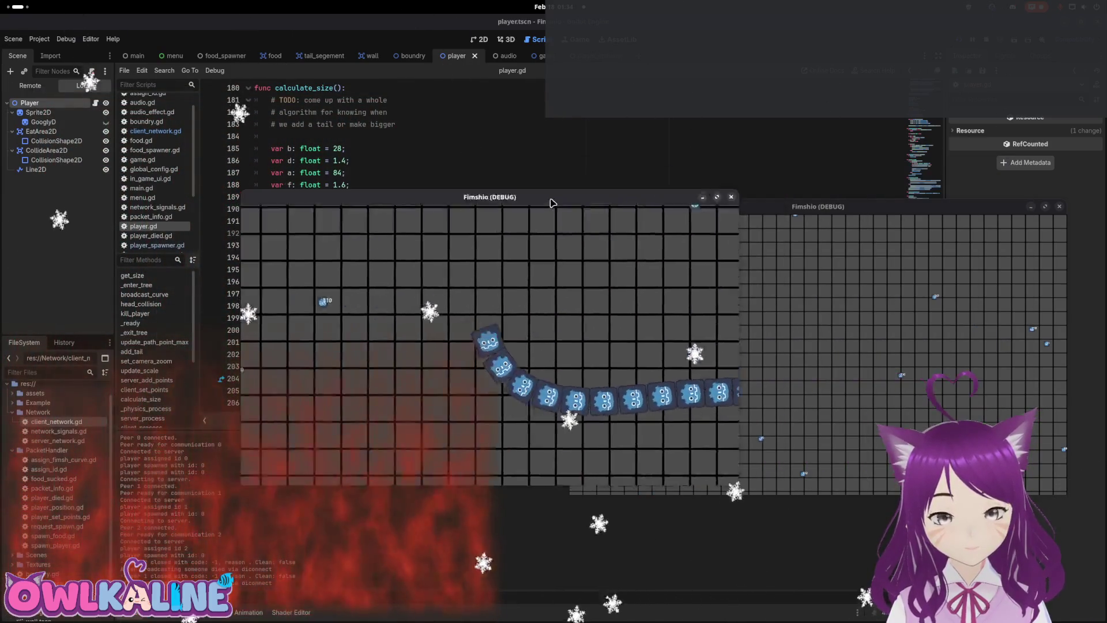
drag(925, 206, 767, 217)
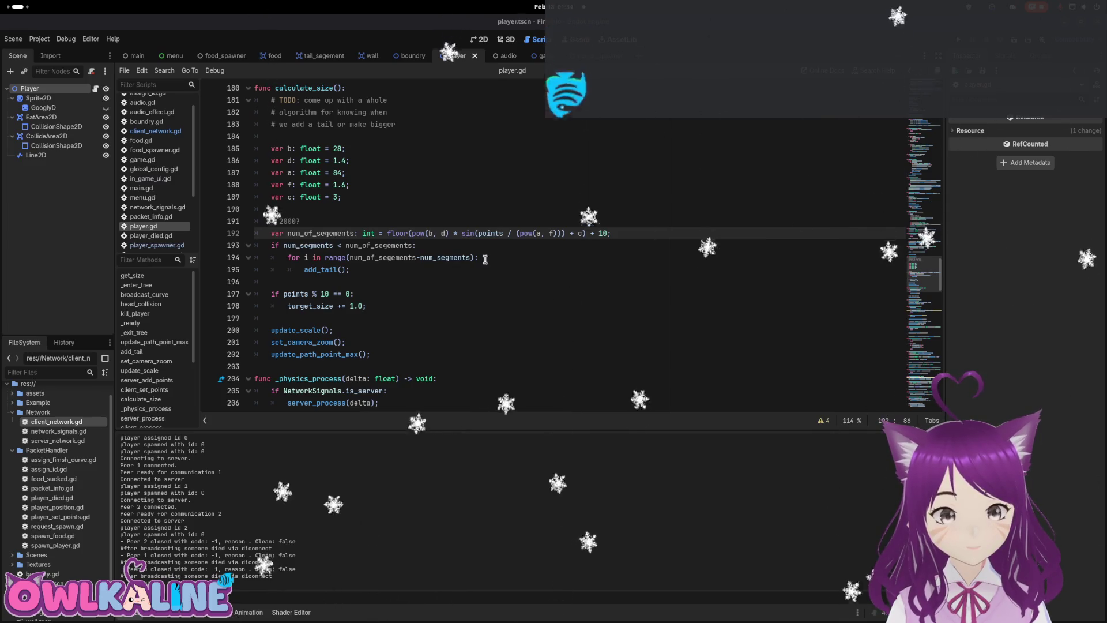
Dismiss the num_segments documentation popup and scroll back to the if-not-path block in player.gd.
mouse_move(471, 257)
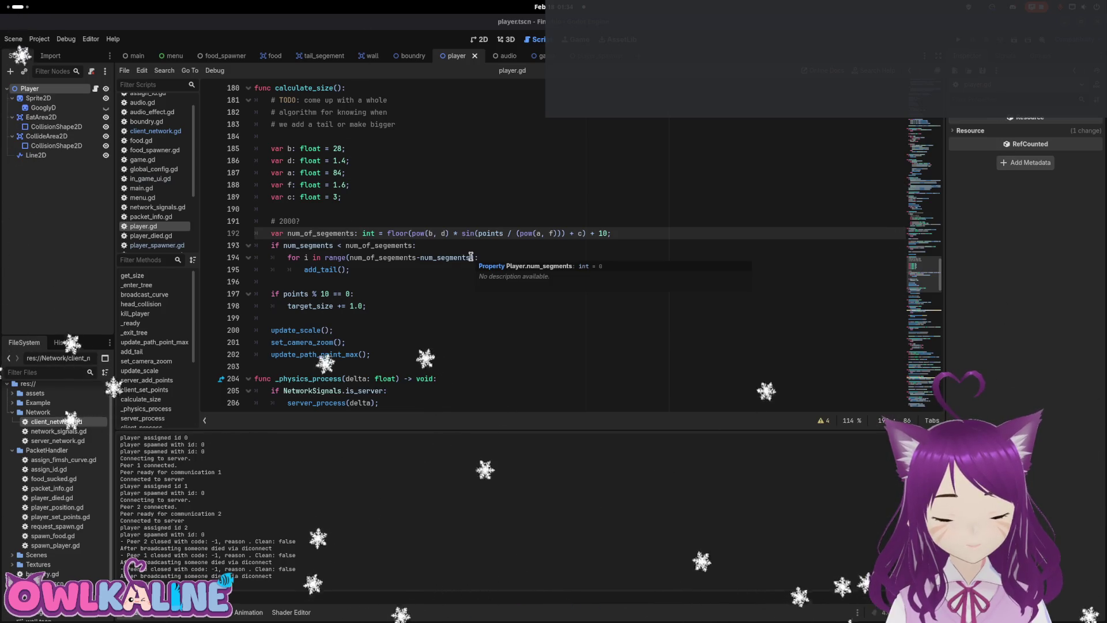
click(390, 294)
scroll(485, 219, up, 19)
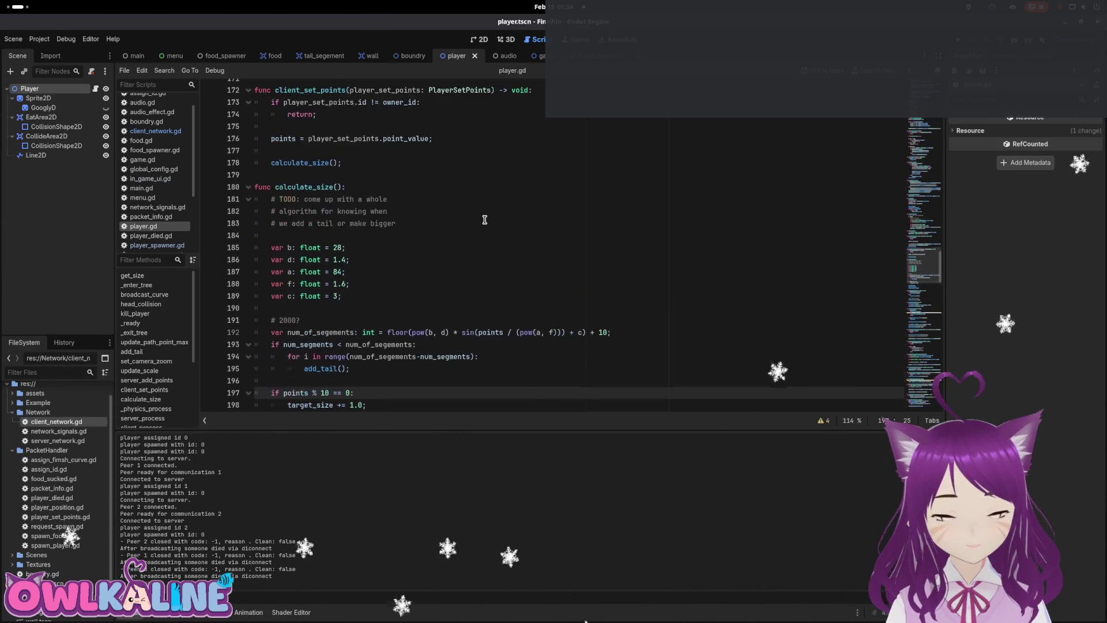
scroll(471, 224, up, 13)
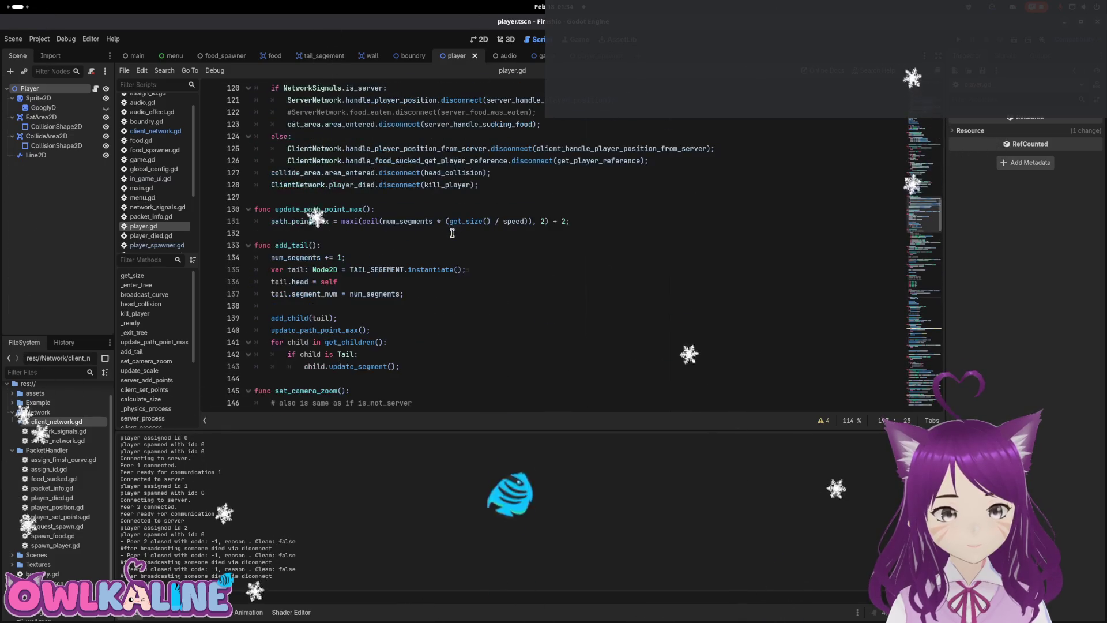
scroll(453, 231, down, 6)
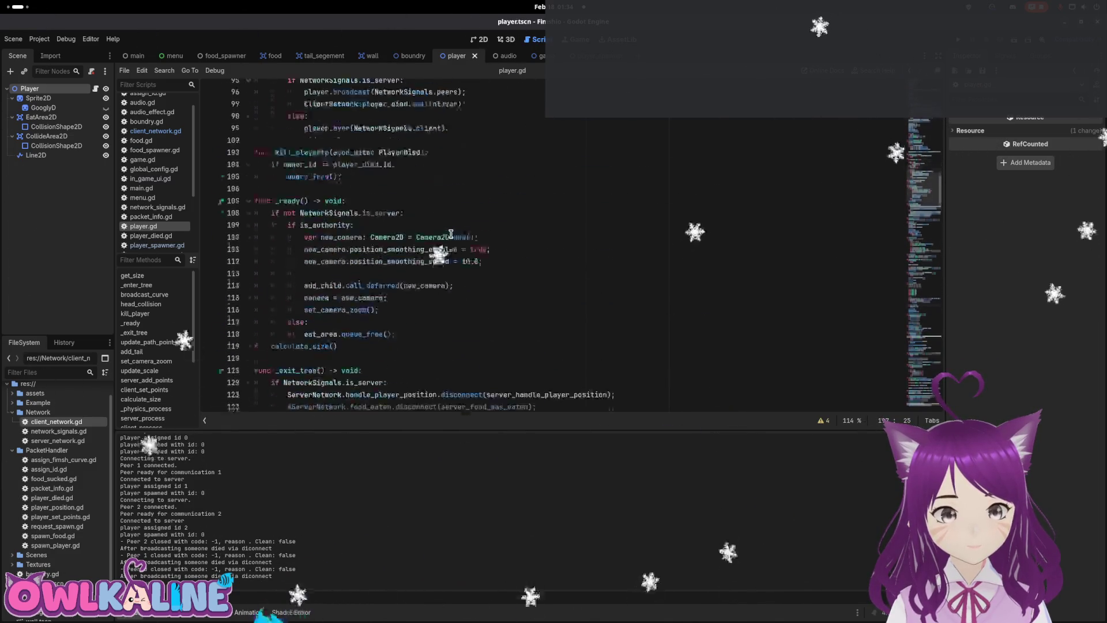
scroll(349, 233, up, 5)
scroll(349, 233, up, 12)
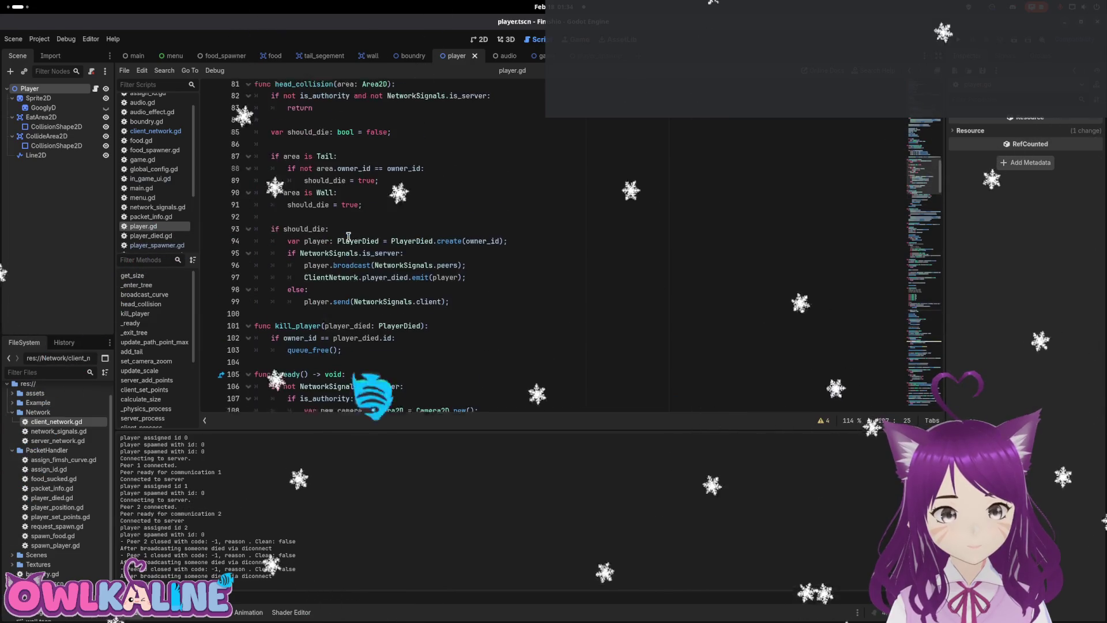
scroll(343, 245, up, 4)
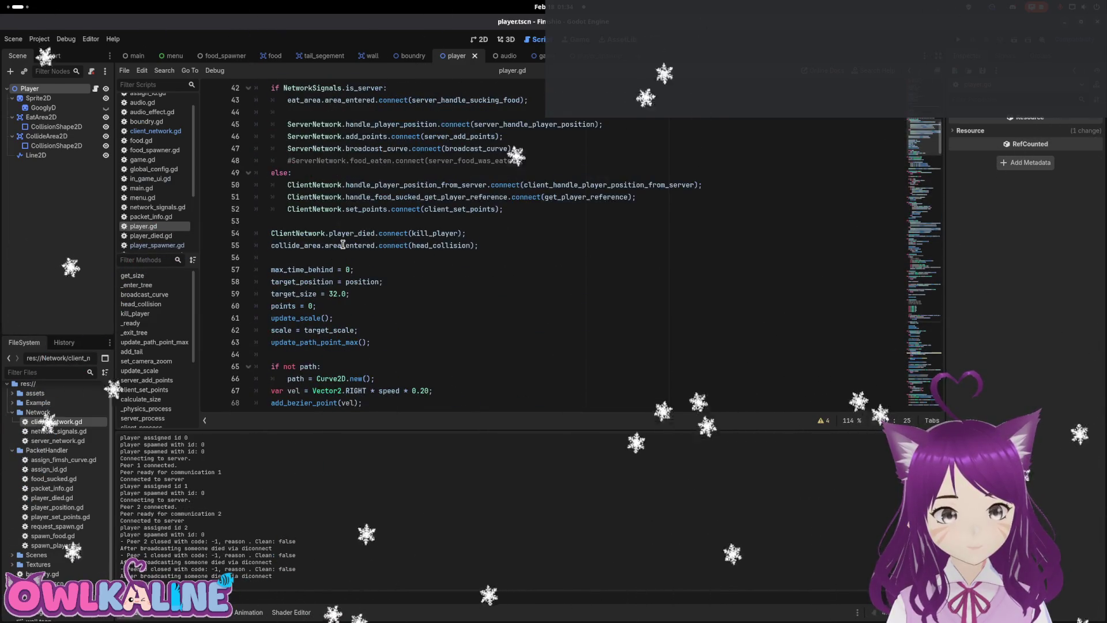
scroll(343, 245, down, 5)
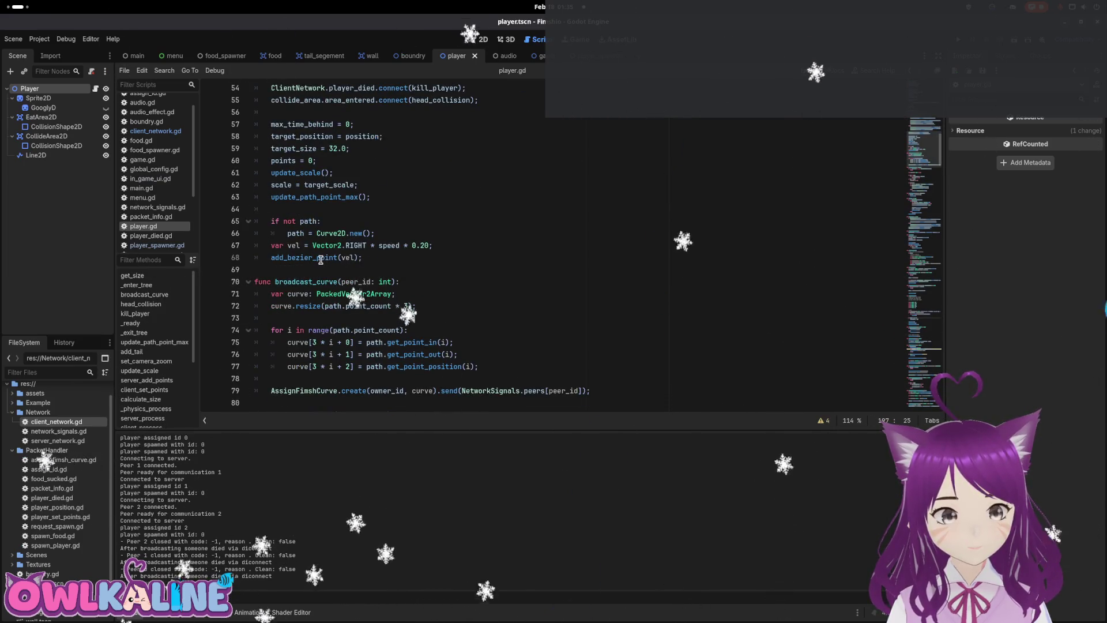
Indent lines 67–68 (vel and add_bezier_point) under 'if not path:', save, and run with F5.
click(363, 245)
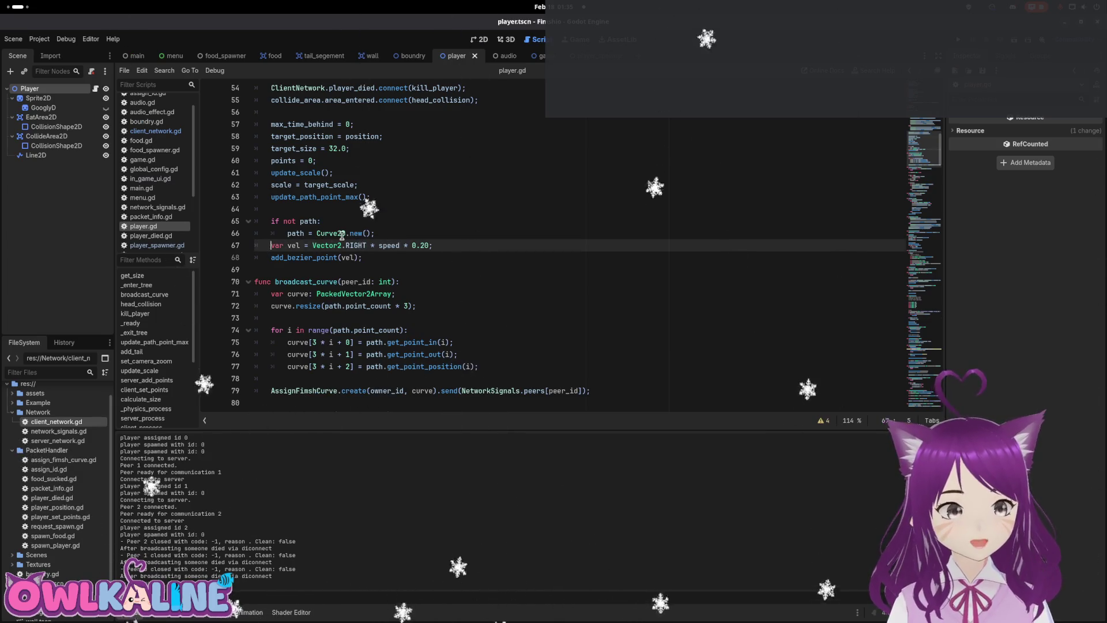
key(Home)
key(Tab)
key(Down)
key(Tab)
key(ctrl+s)
key(F5)
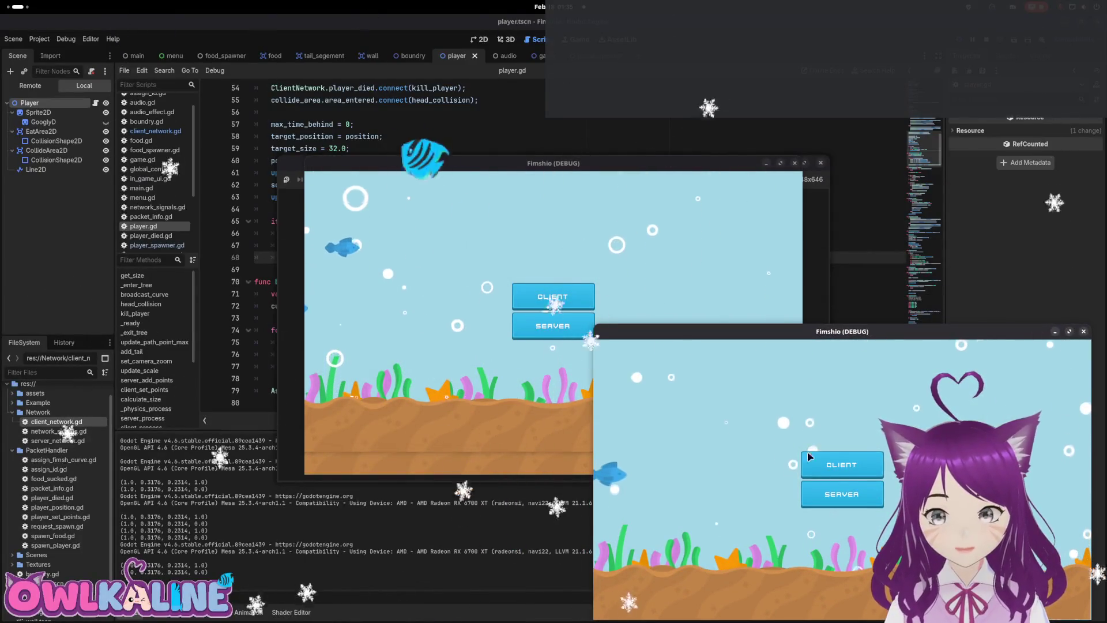
Join as a client from two game windows and arrange the windows into screen corners.
click(837, 462)
click(588, 176)
mouse_move(523, 166)
mouse_down()
mouse_move(244, 270)
mouse_move(236, 343)
mouse_up()
drag(477, 170, 256, 55)
mouse_move(630, 161)
mouse_down()
mouse_move(840, 92)
mouse_move(906, 19)
mouse_up()
drag(381, 47, 337, 37)
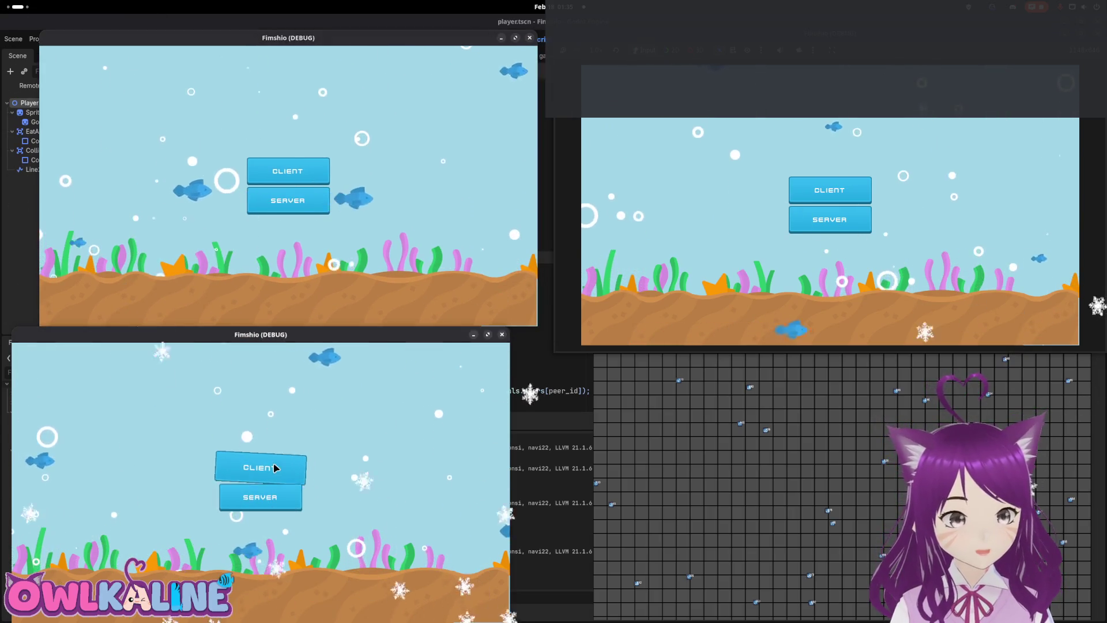
Join and spawn fish from the bottom-left and top-left windows, then stop the game with F8.
click(275, 468)
click(259, 490)
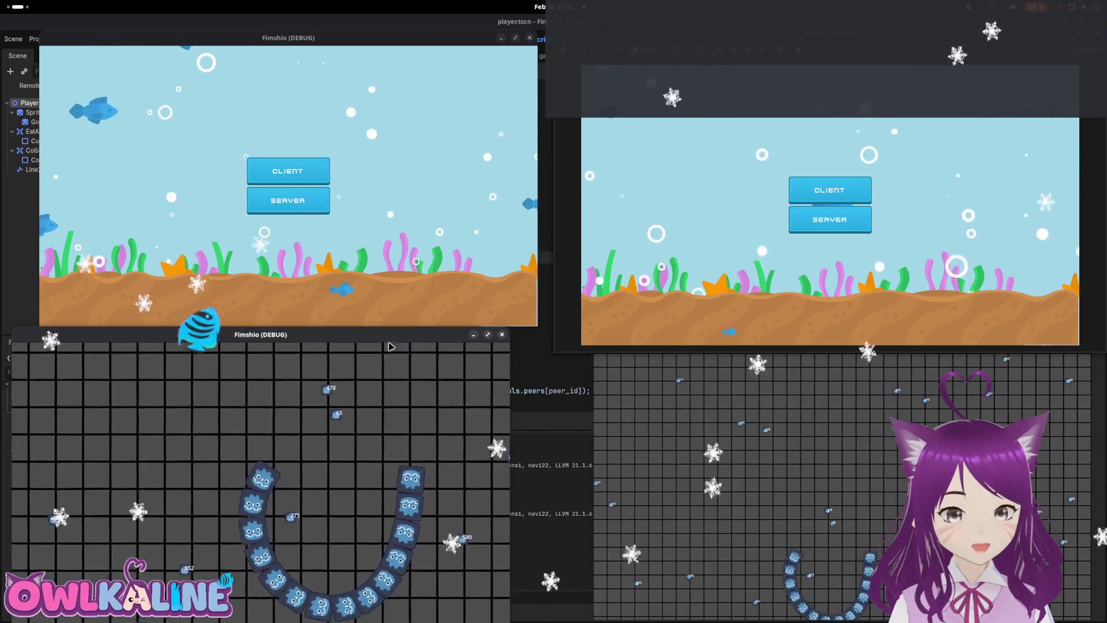
click(288, 171)
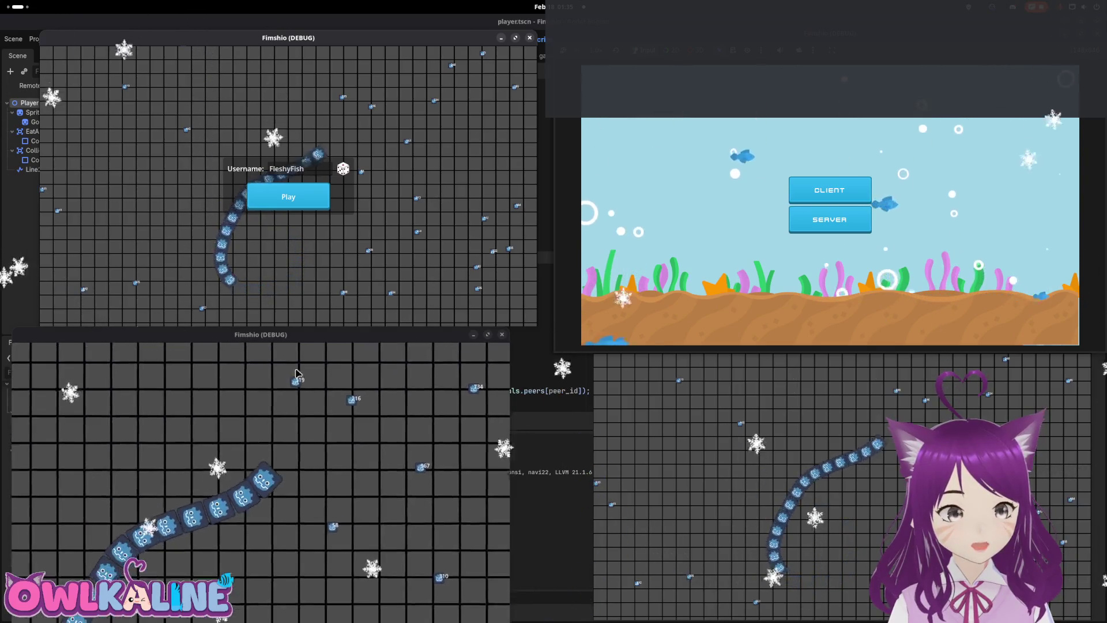
key(F8)
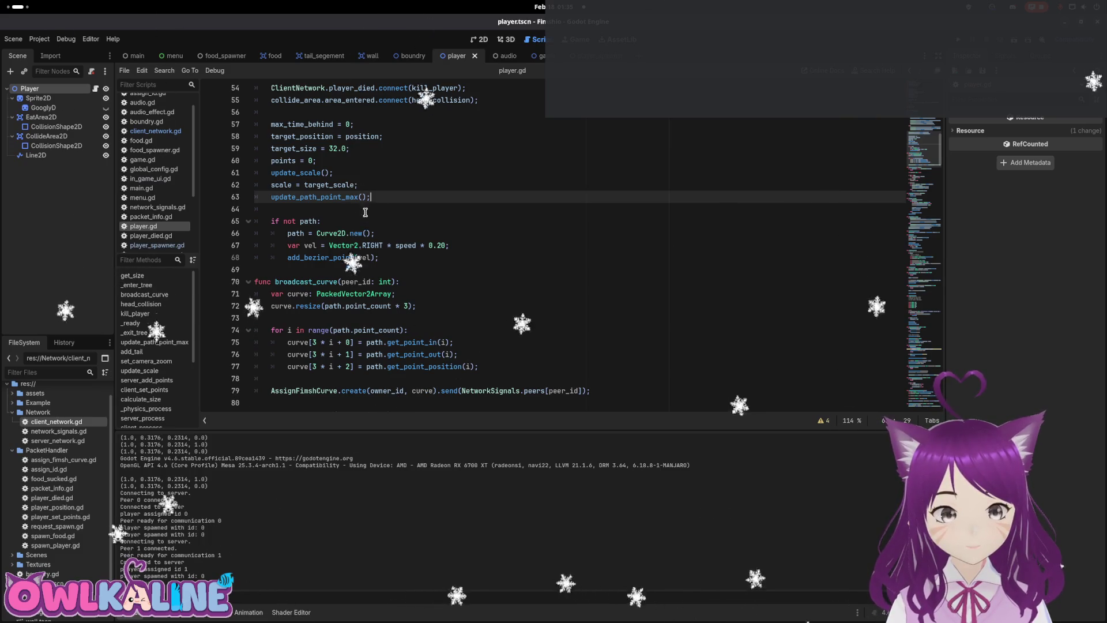
click(290, 245)
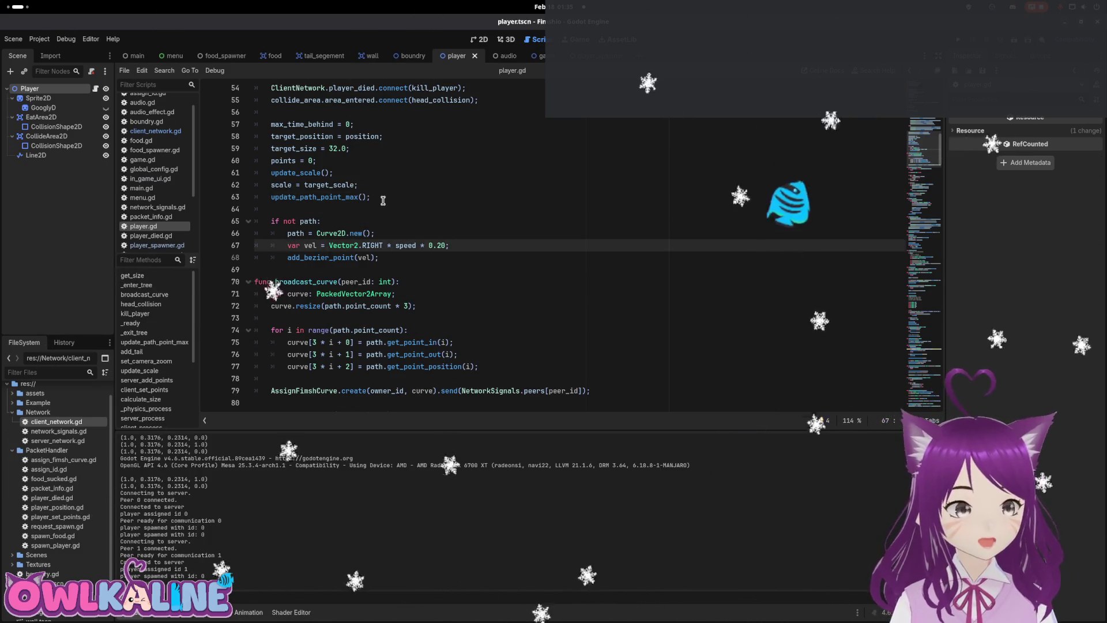
Unindent the vel and add_bezier_point lines out of the if-not-path block and save.
key(shift+Tab)
key(Down)
key(shift+Tab)
key(ctrl+s)
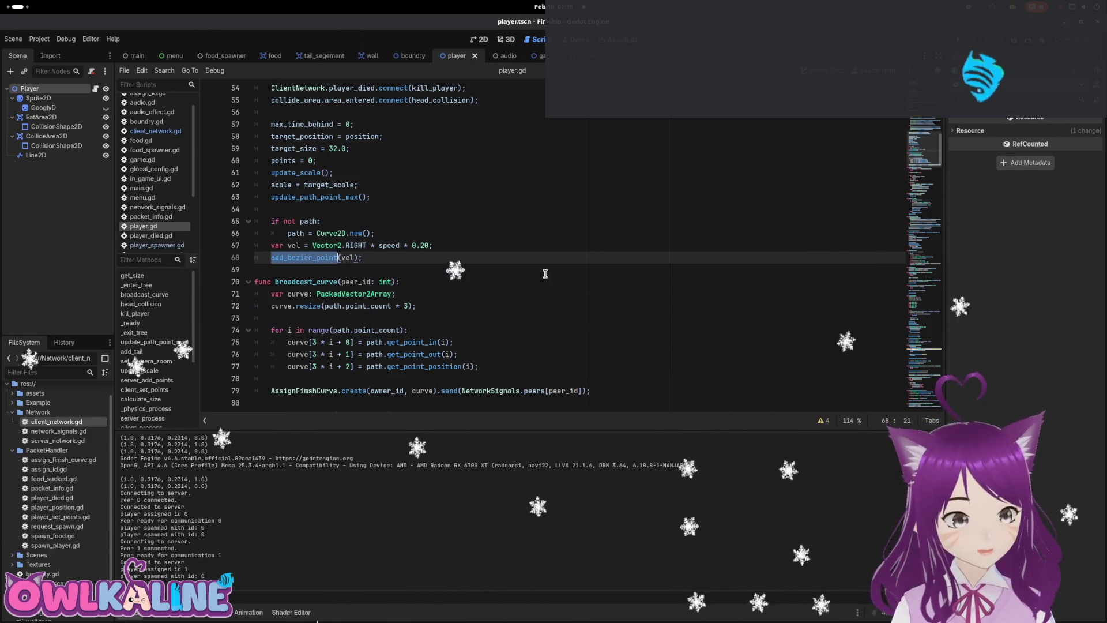
Jump to the add_bezier_point definition with F12 and review it.
key(F12)
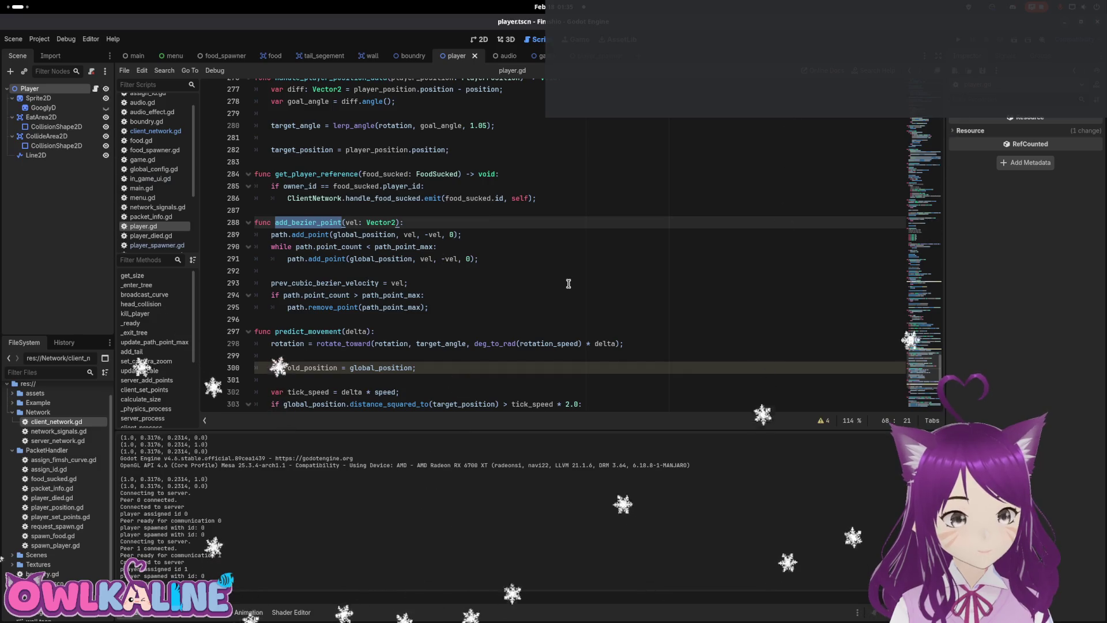
scroll(566, 283, down, 2)
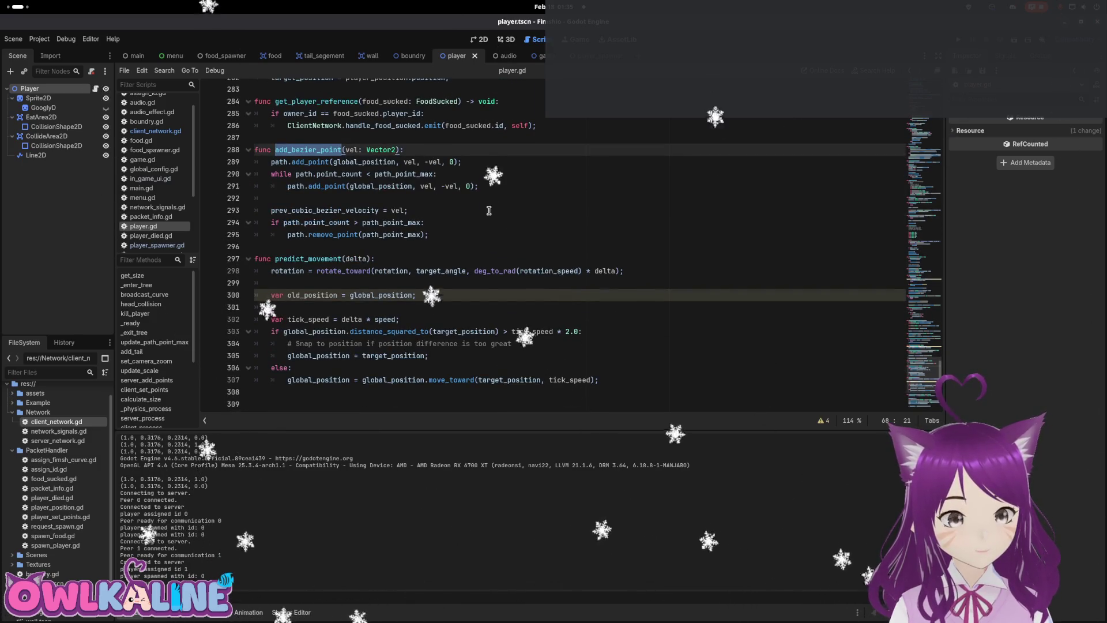
scroll(501, 243, up, 20)
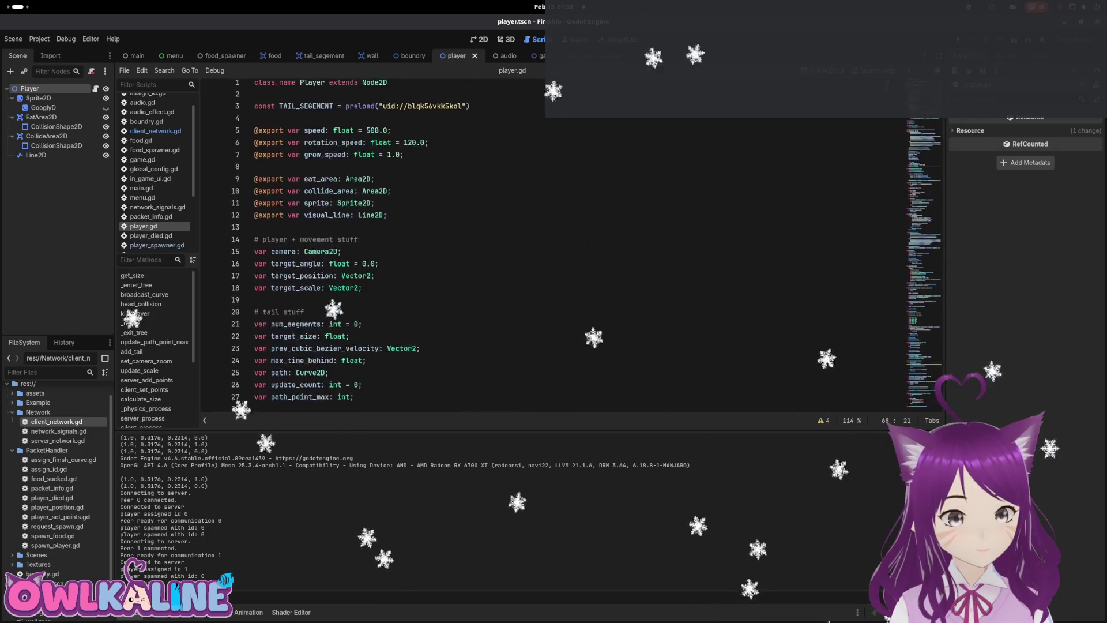
scroll(515, 263, down, 14)
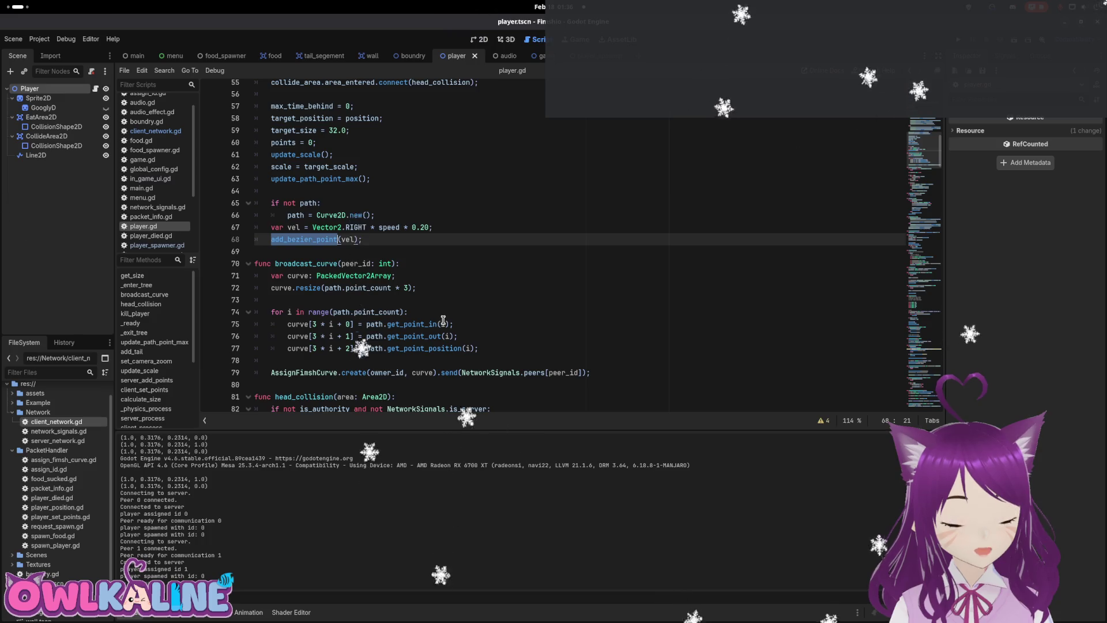
scroll(444, 320, down, 1)
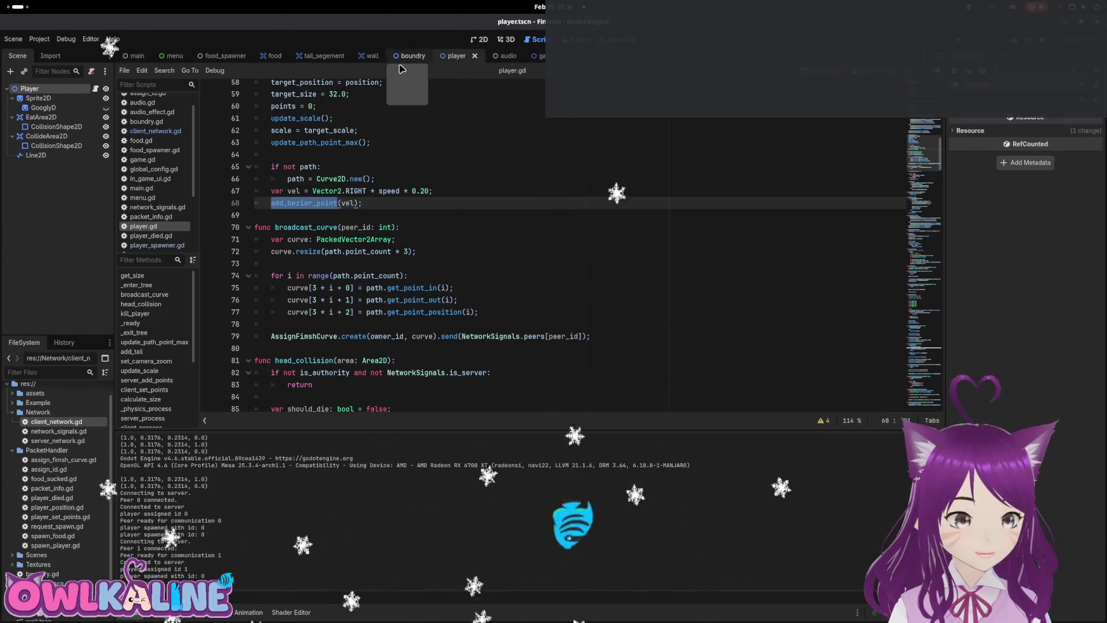
scroll(379, 203, up, 3)
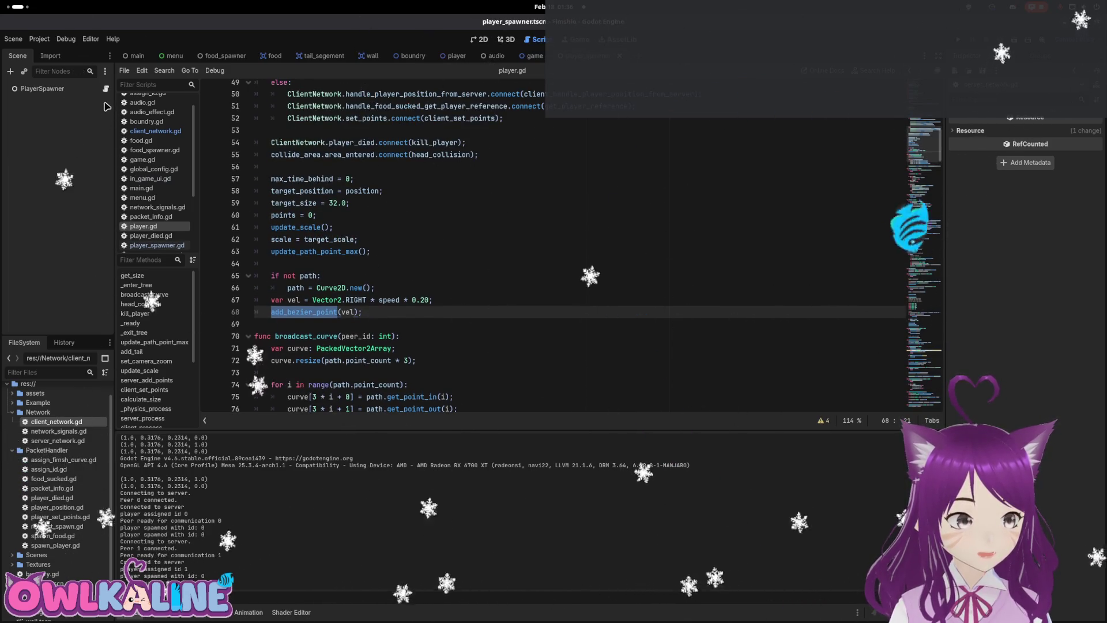
In player_spawner.gd, change the out_vel index offset in the curve loop to 1.
key(ctrl+Tab)
scroll(409, 275, down, 2)
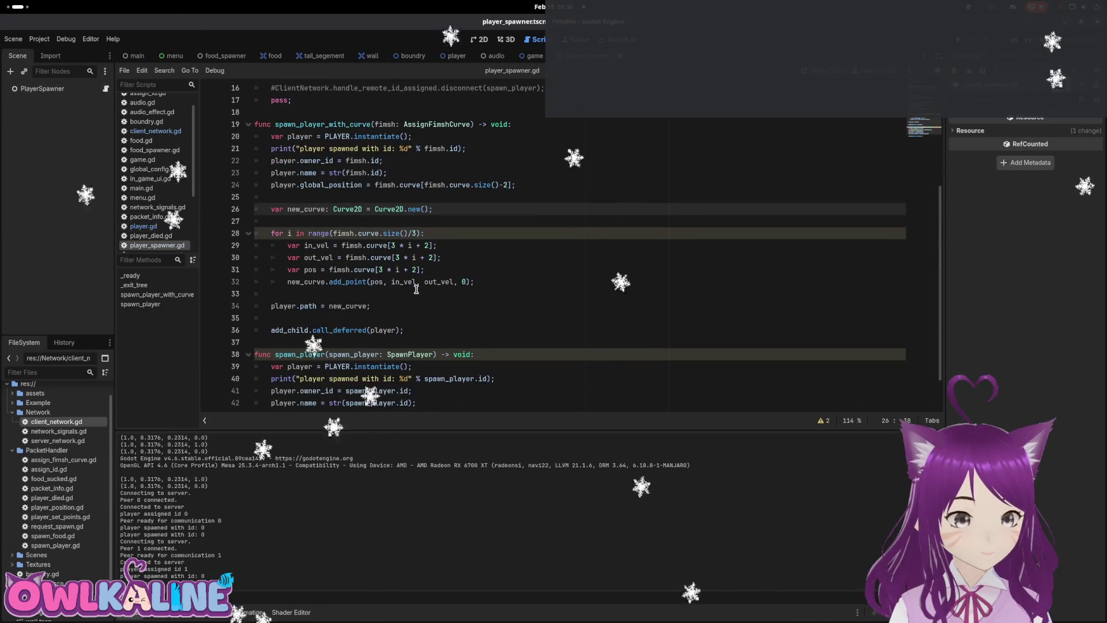
click(428, 242)
text(0)
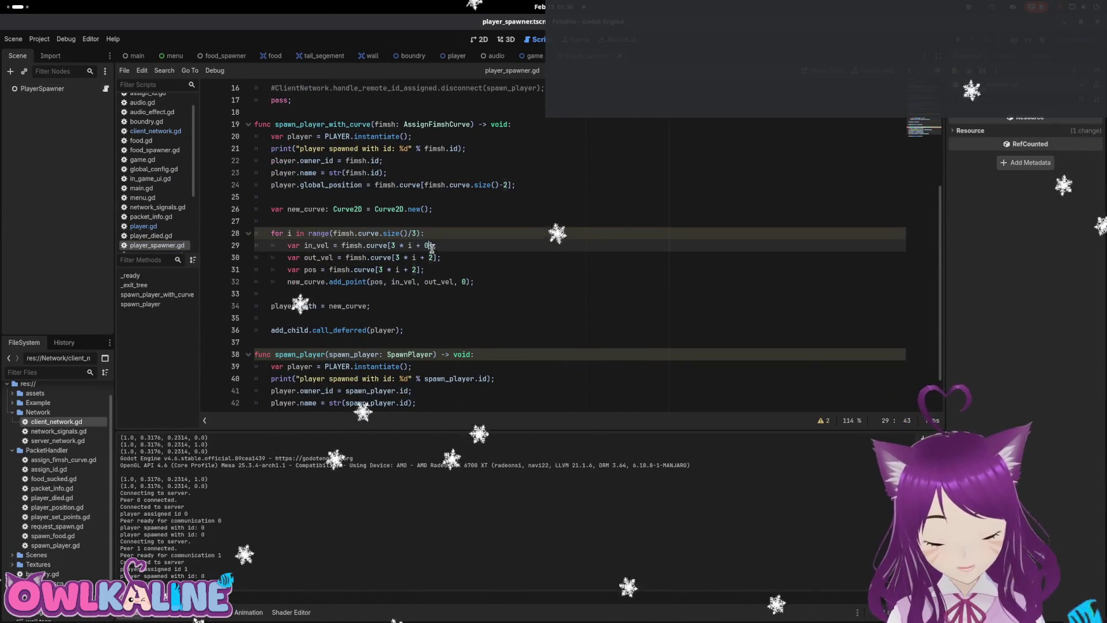
click(434, 257)
key(BackSpace)
text(1)
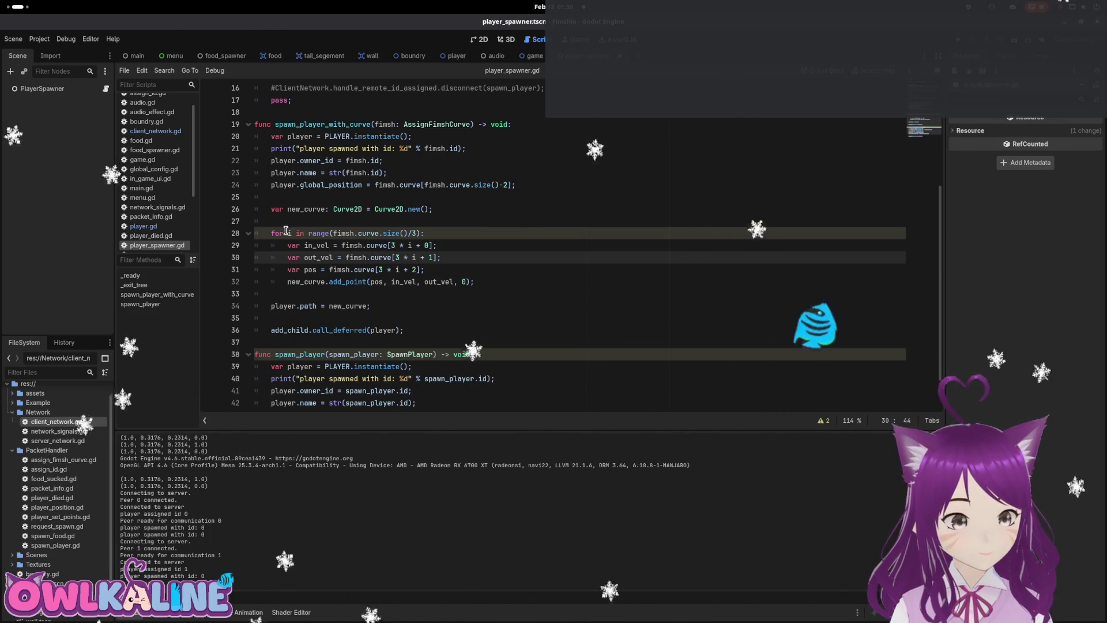
Pass the loop index i as add_point's last argument instead of 0, then run with F5.
mouse_move(354, 283)
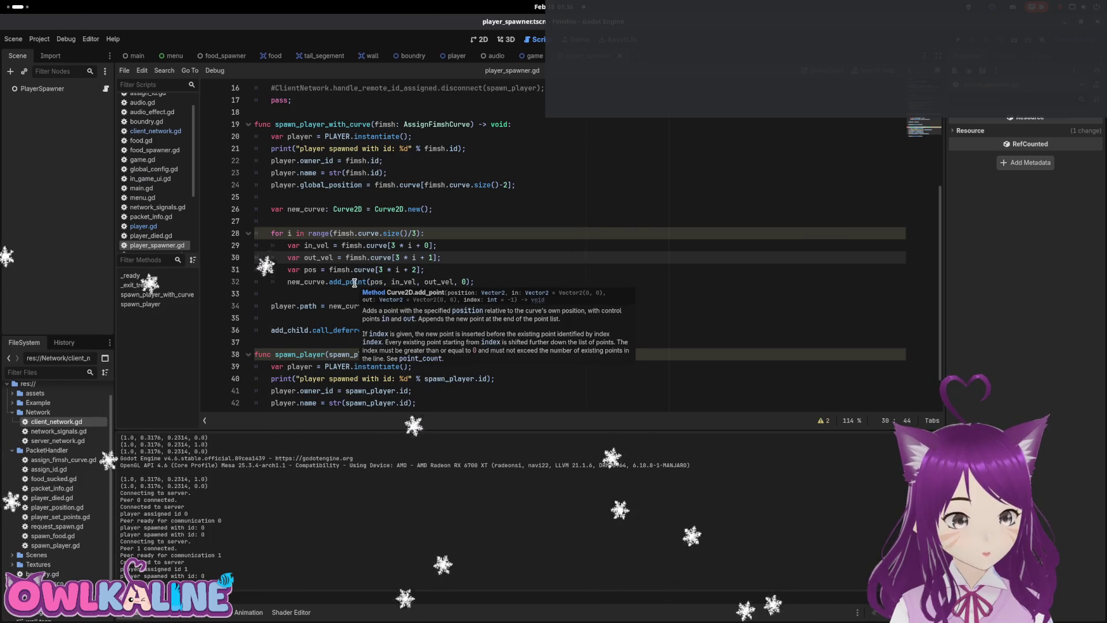
double_click(464, 281)
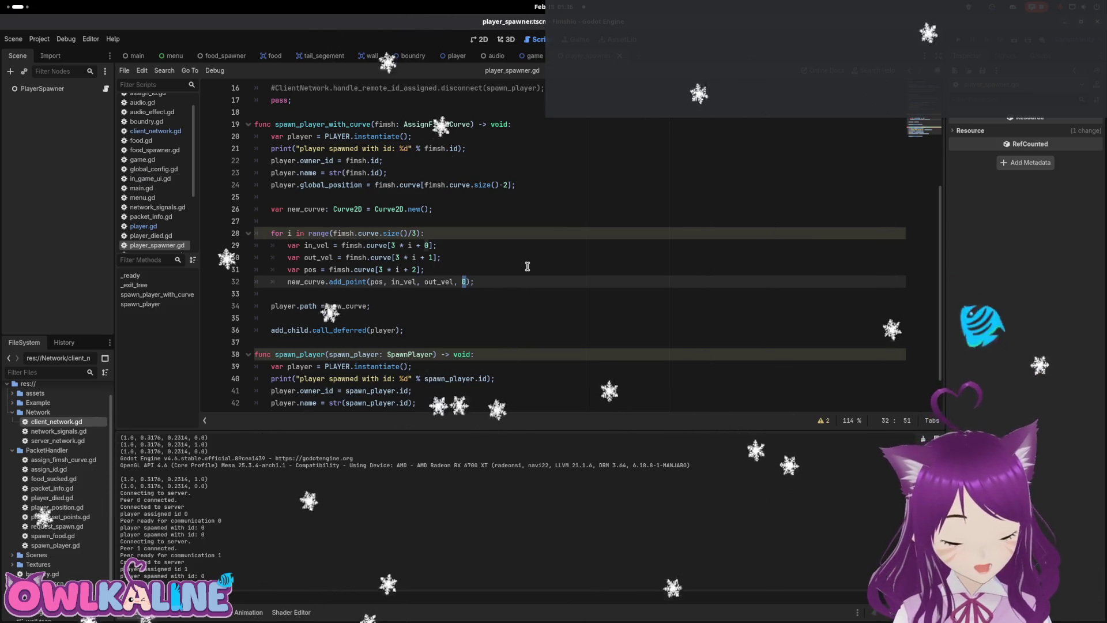
text(3 * i)
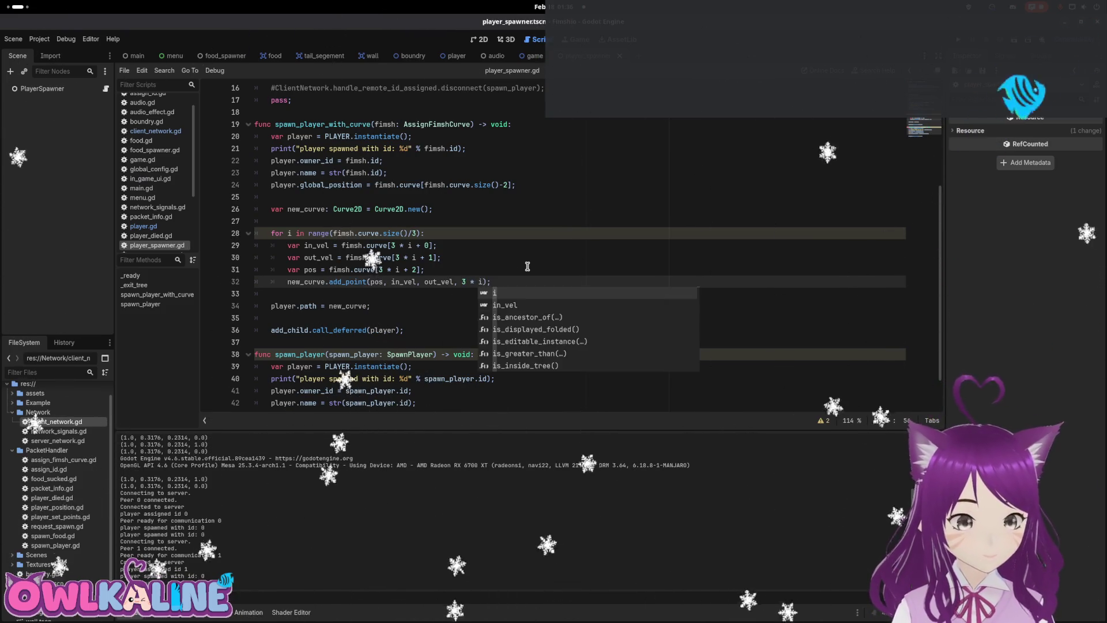
click(527, 266)
scroll(529, 268, down, 1)
scroll(528, 268, up, 1)
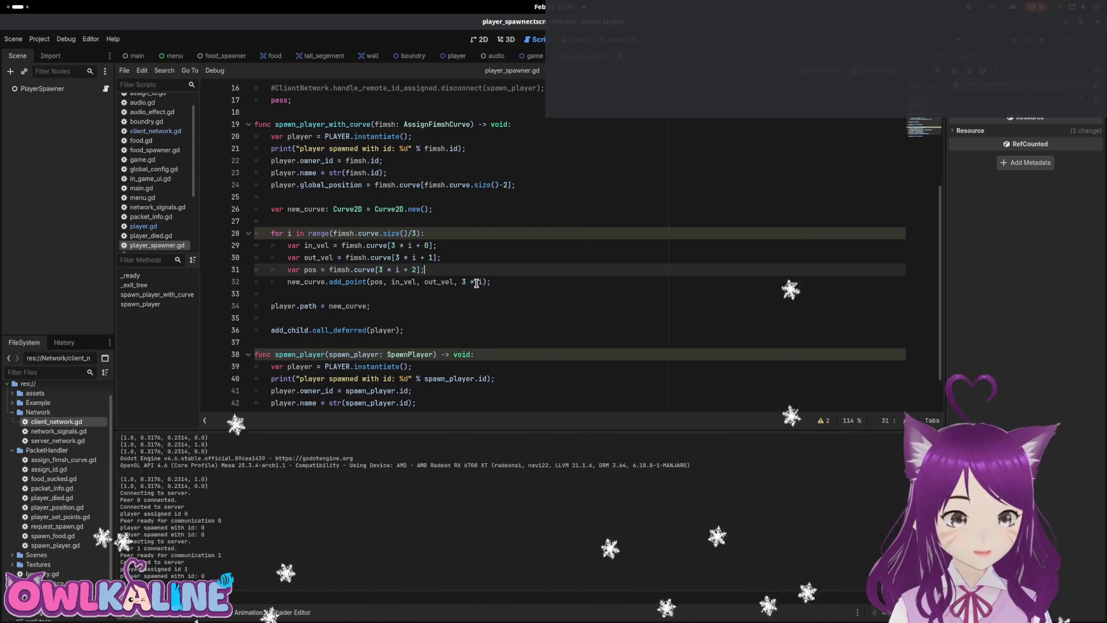
drag(476, 283, 465, 284)
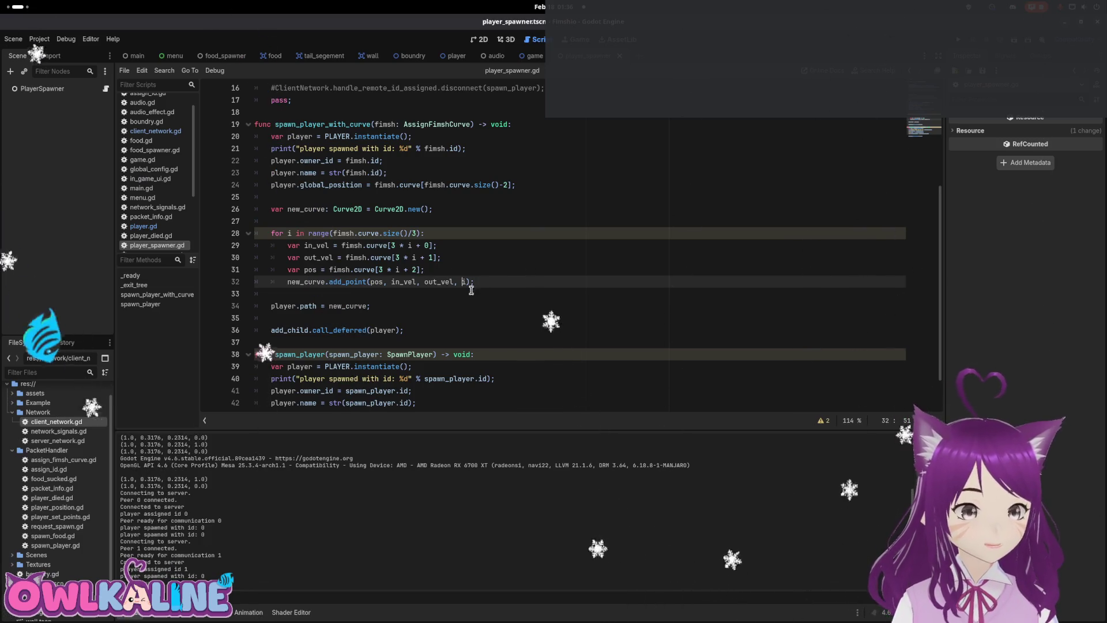
key(F5)
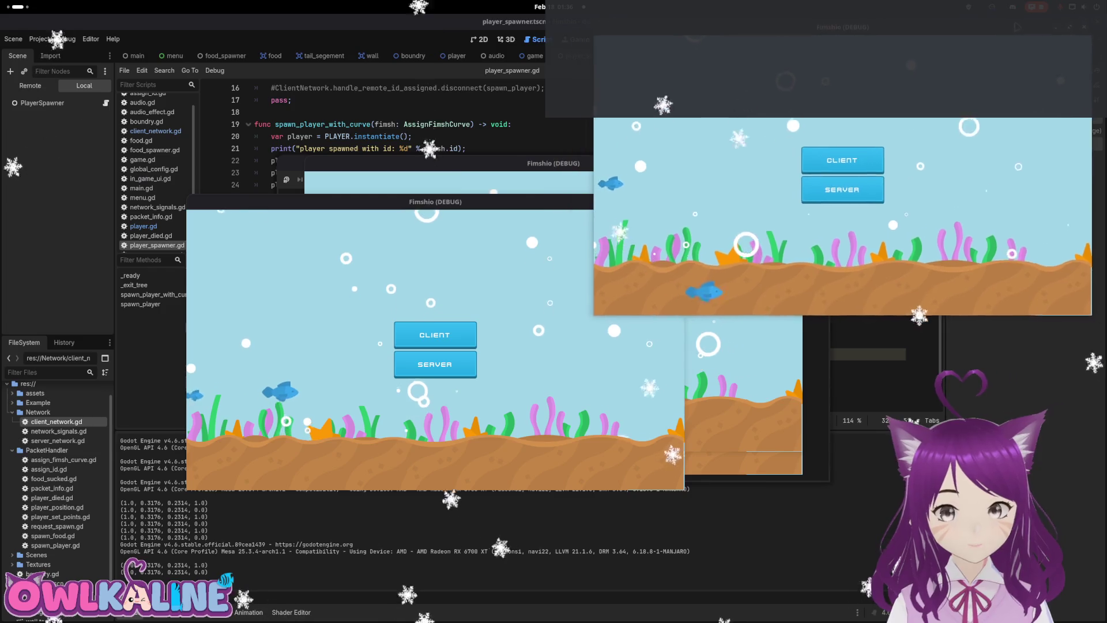
Spread the debug game windows apart to the lower-left, top-left and bottom-right.
mouse_move(527, 203)
mouse_down()
mouse_move(406, 322)
mouse_move(335, 334)
mouse_up()
drag(502, 166, 211, 26)
mouse_move(536, 162)
mouse_down()
mouse_move(780, 316)
mouse_move(822, 307)
mouse_up()
Host the server bottom-right, spawn a fish, join clients from the other windows, then stop.
click(833, 494)
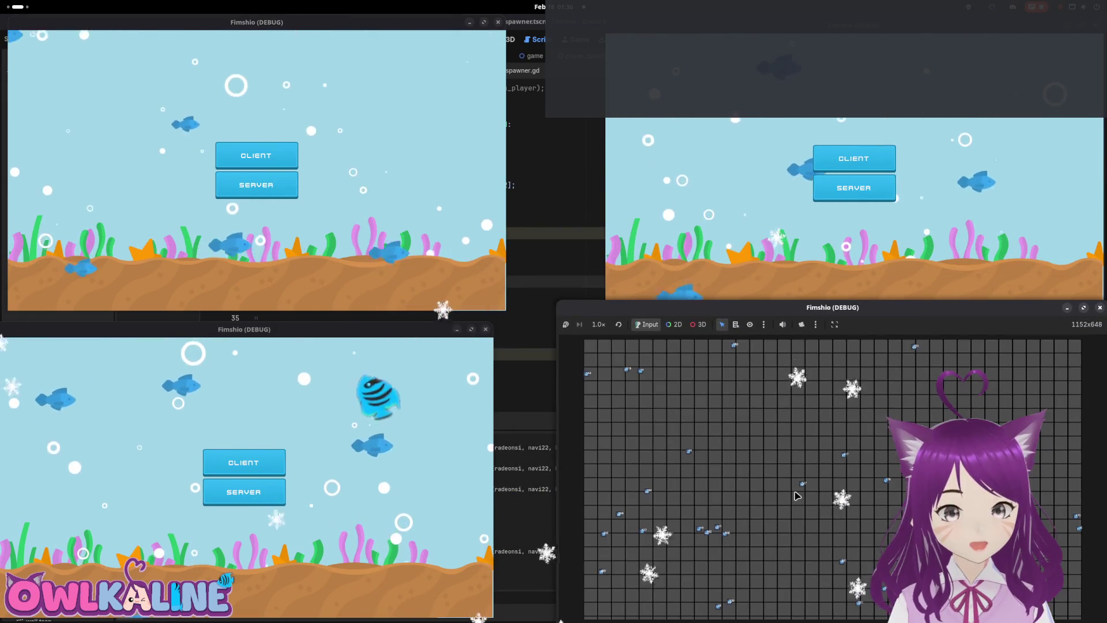
click(244, 462)
key(Return)
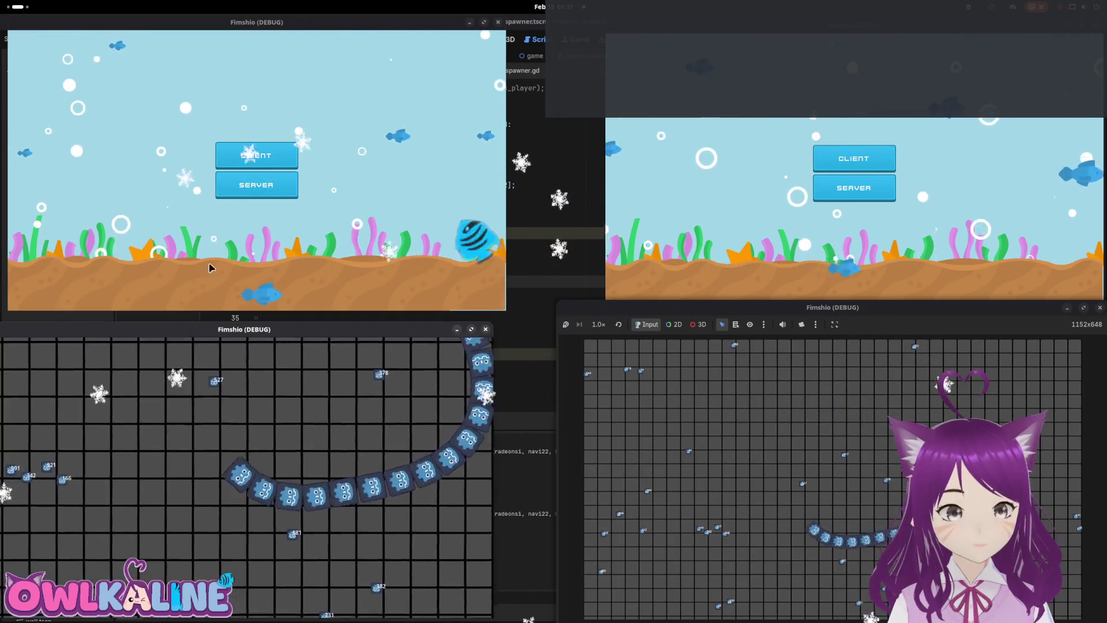
click(263, 163)
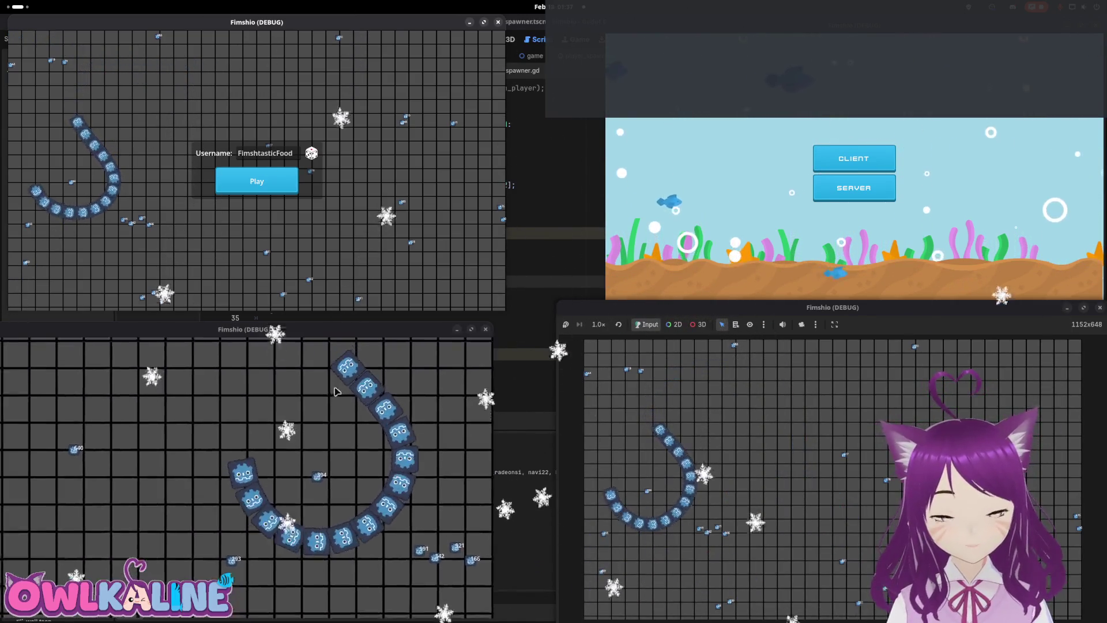
click(841, 171)
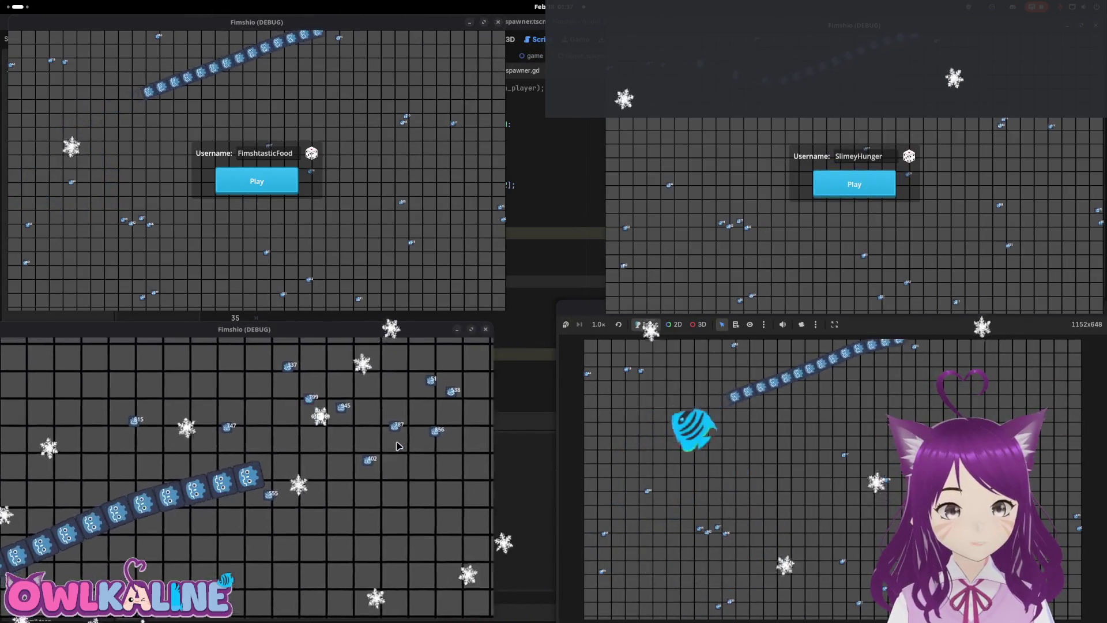
key(F8)
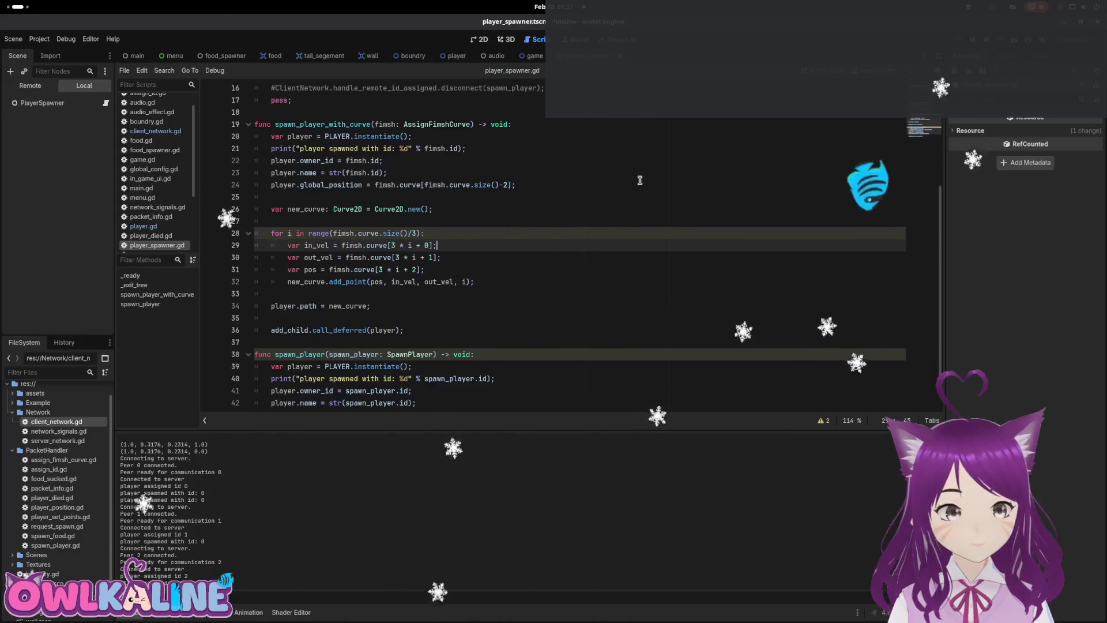
Compare the add_point and out_vel lines against get_point_out in player.gd's broadcast code.
click(465, 281)
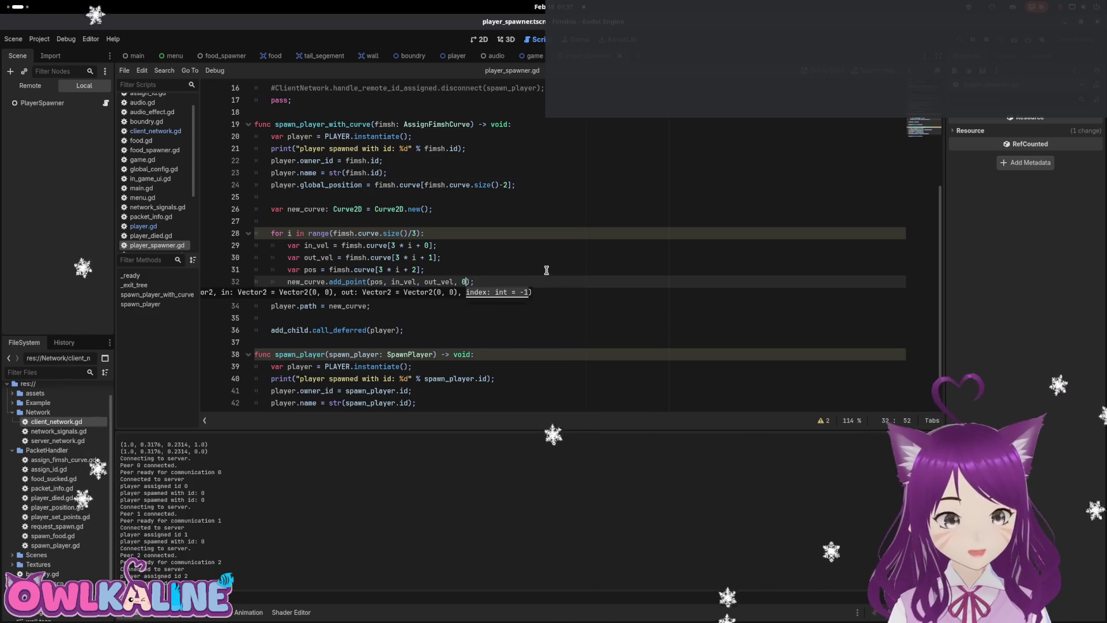
key(Up)
key(Up)
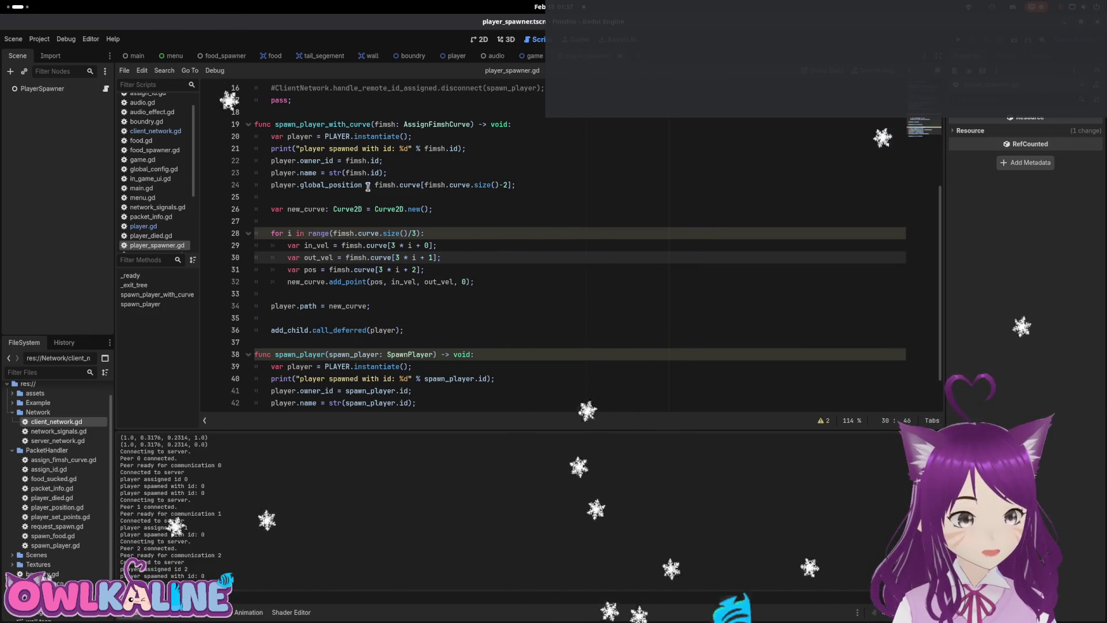
click(456, 56)
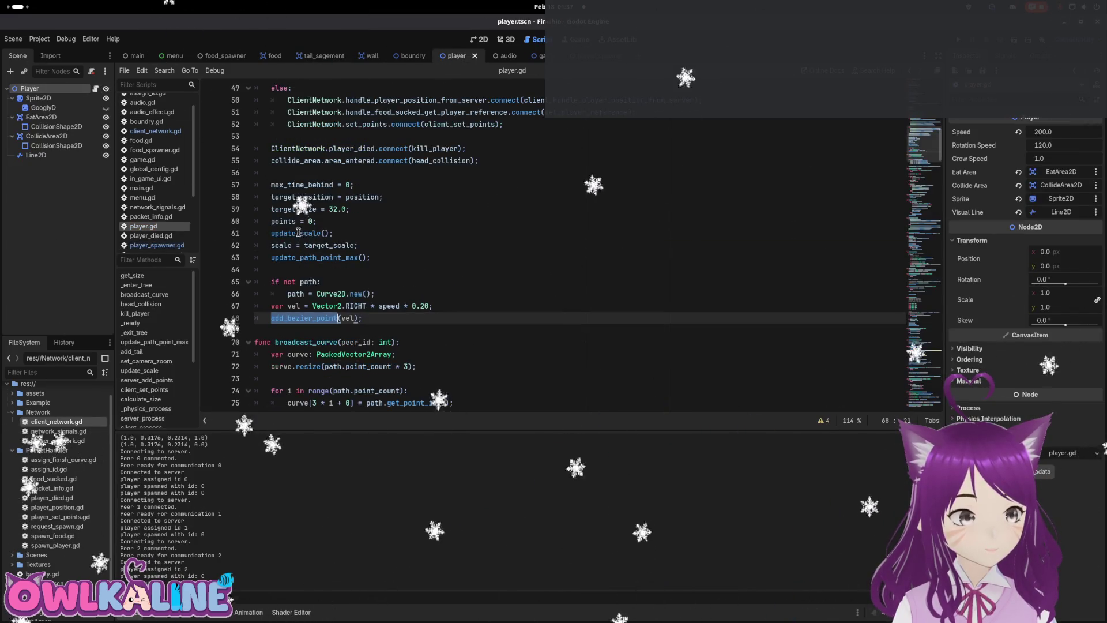
scroll(354, 298, down, 1)
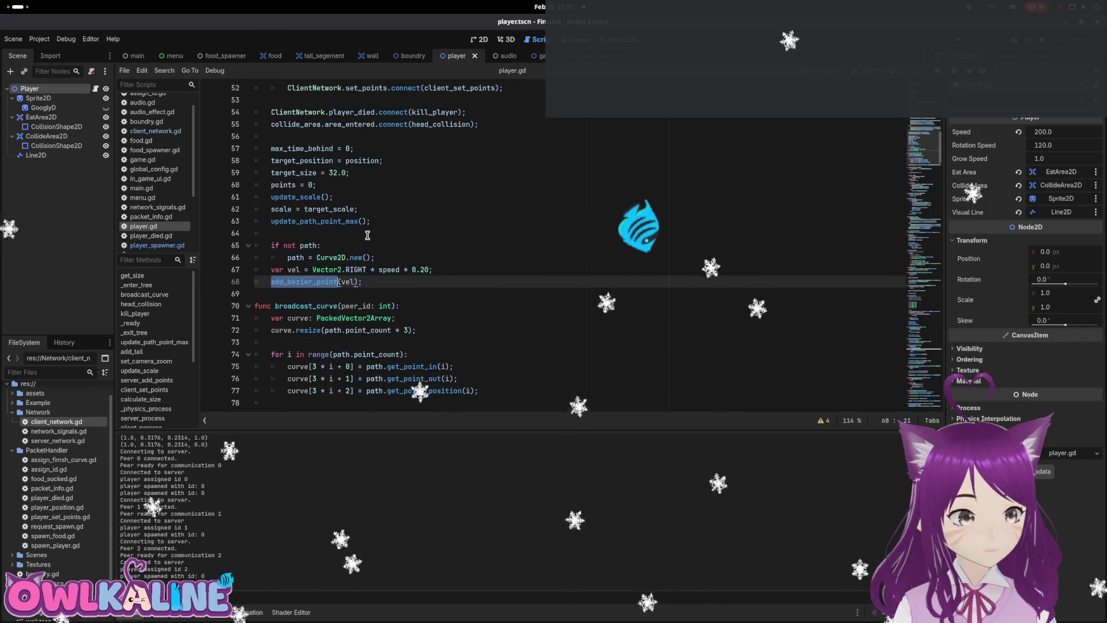
scroll(369, 237, down, 2)
mouse_move(411, 306)
mouse_down()
mouse_move(450, 305)
mouse_move(462, 317)
mouse_up()
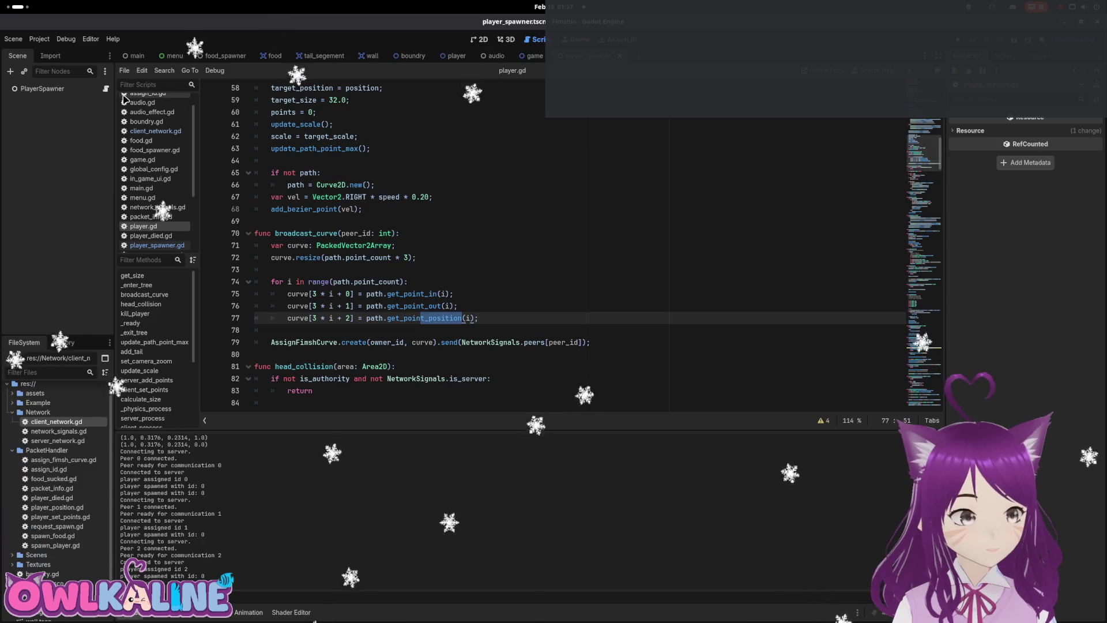
key(ctrl+Tab)
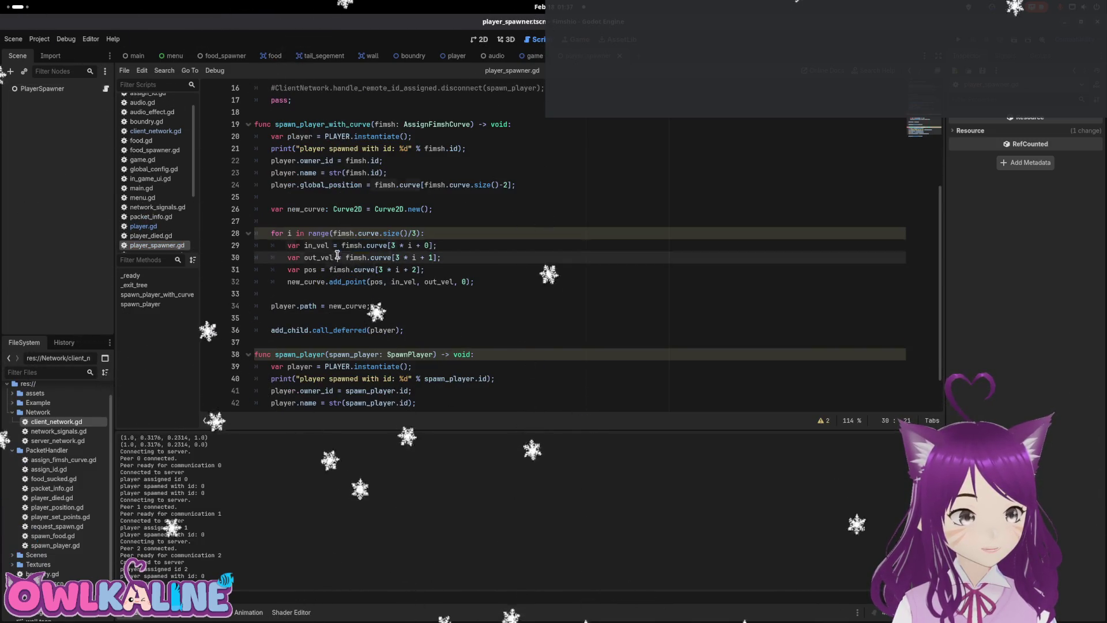
Recheck line 31's curve index against get_point_out on player.gd line 76, then relaunch with F5.
drag(350, 270, 405, 267)
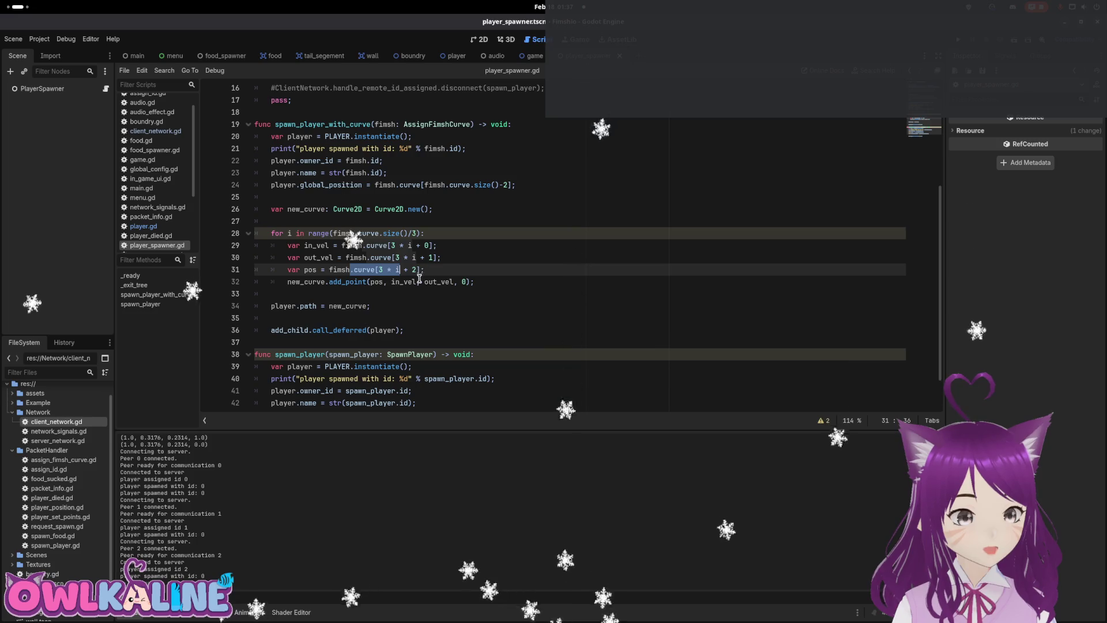
mouse_move(509, 62)
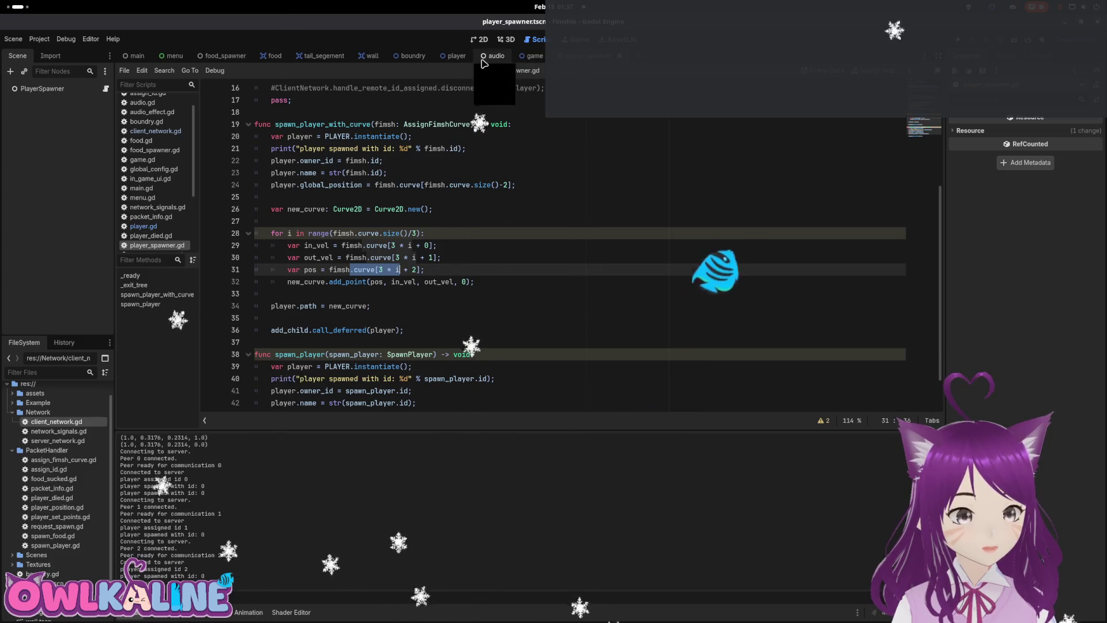
click(457, 56)
click(97, 88)
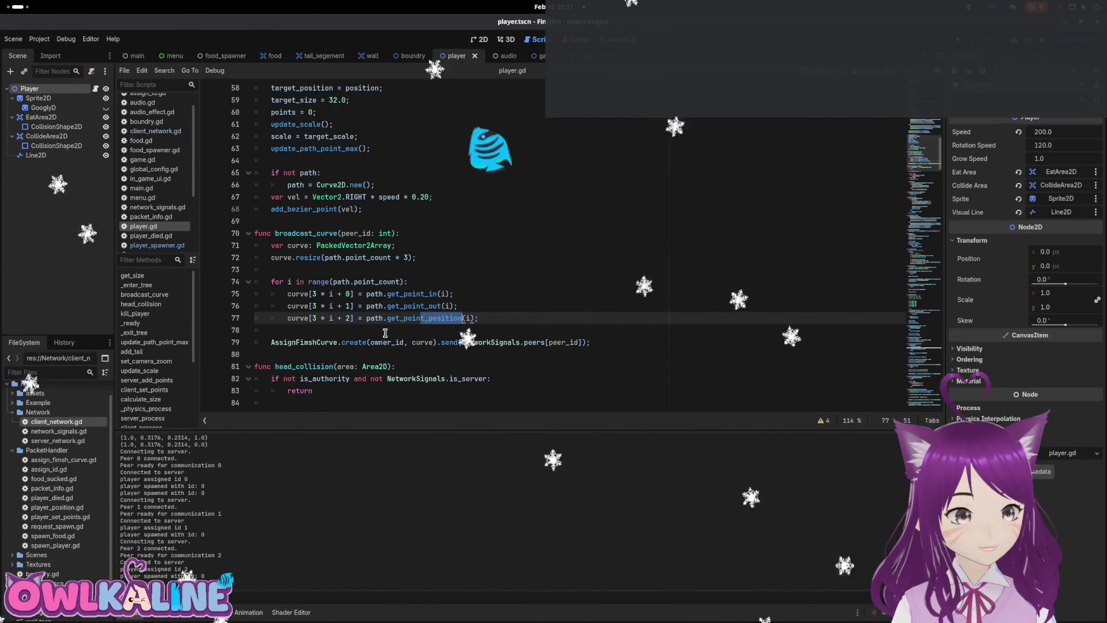
double_click(406, 306)
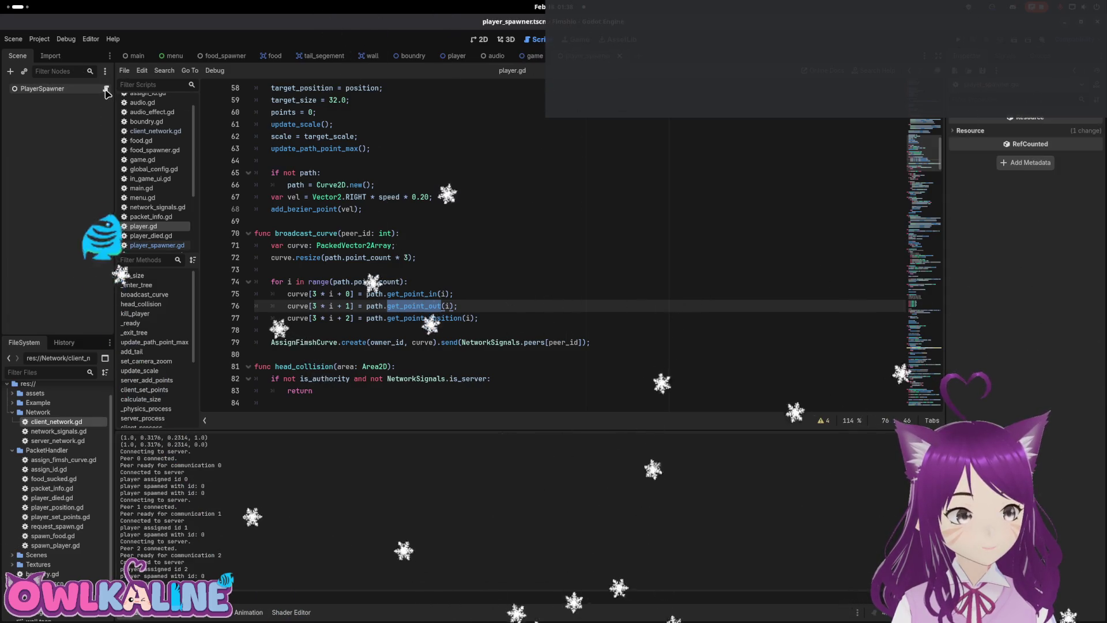
key(ctrl+Tab)
click(457, 278)
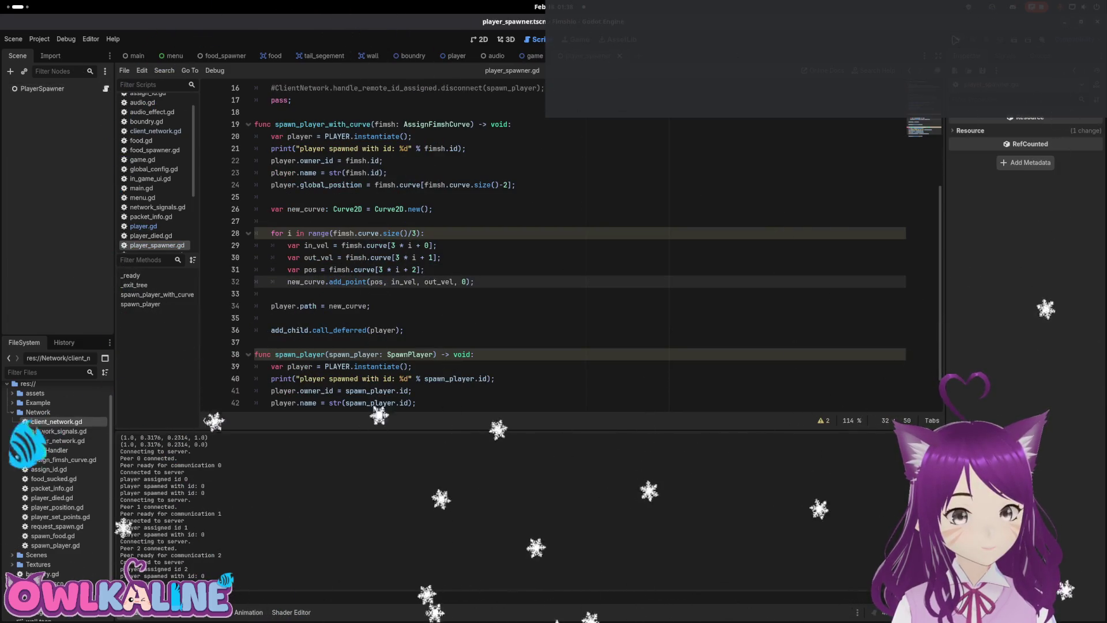
key(F5)
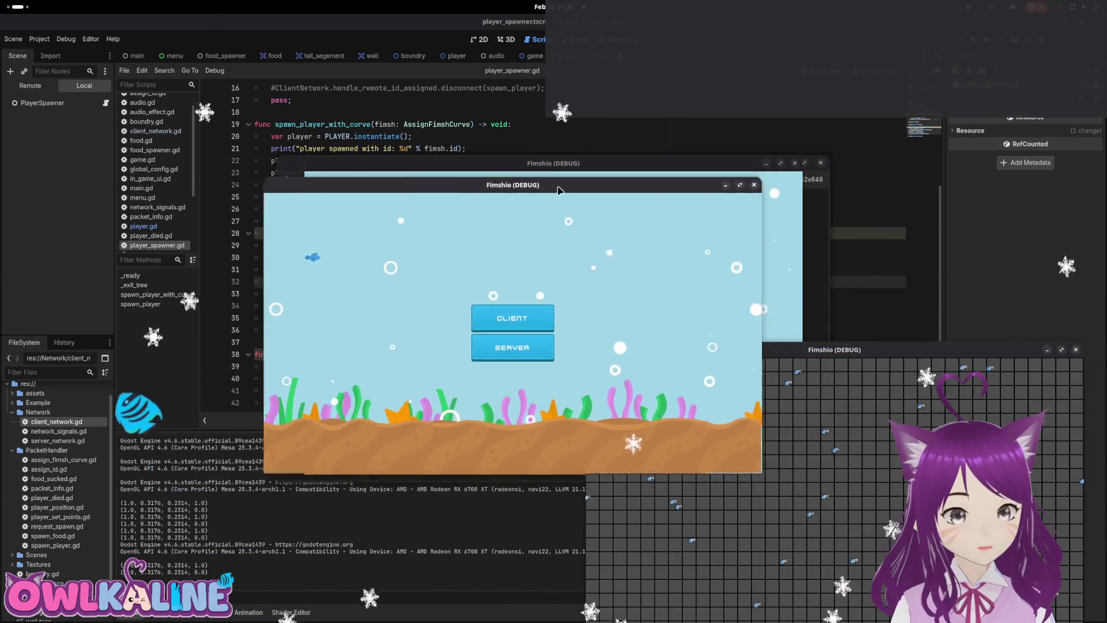
Move two game windows apart, join each as a client to view existing fish tails, then stop.
drag(594, 167, 315, 329)
drag(536, 168, 538, 63)
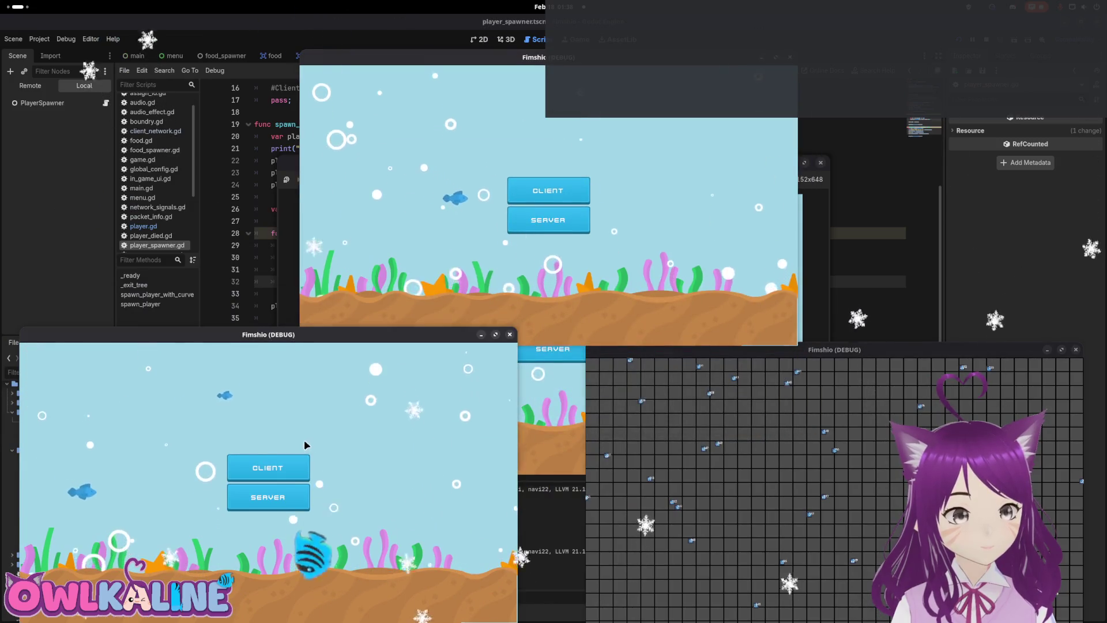
click(303, 461)
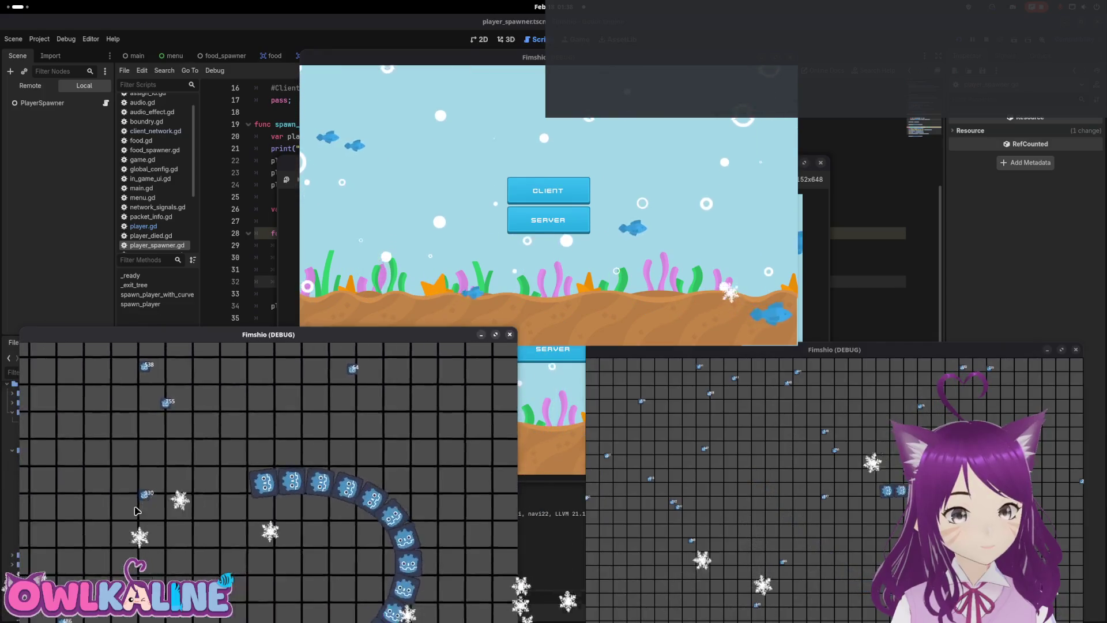
click(550, 192)
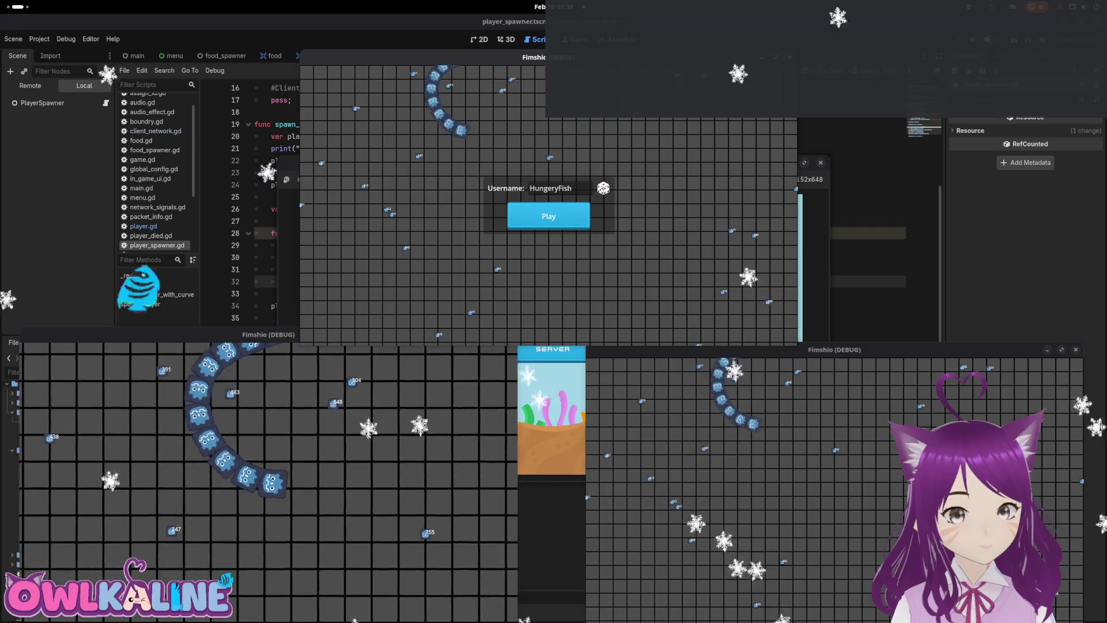
key(F8)
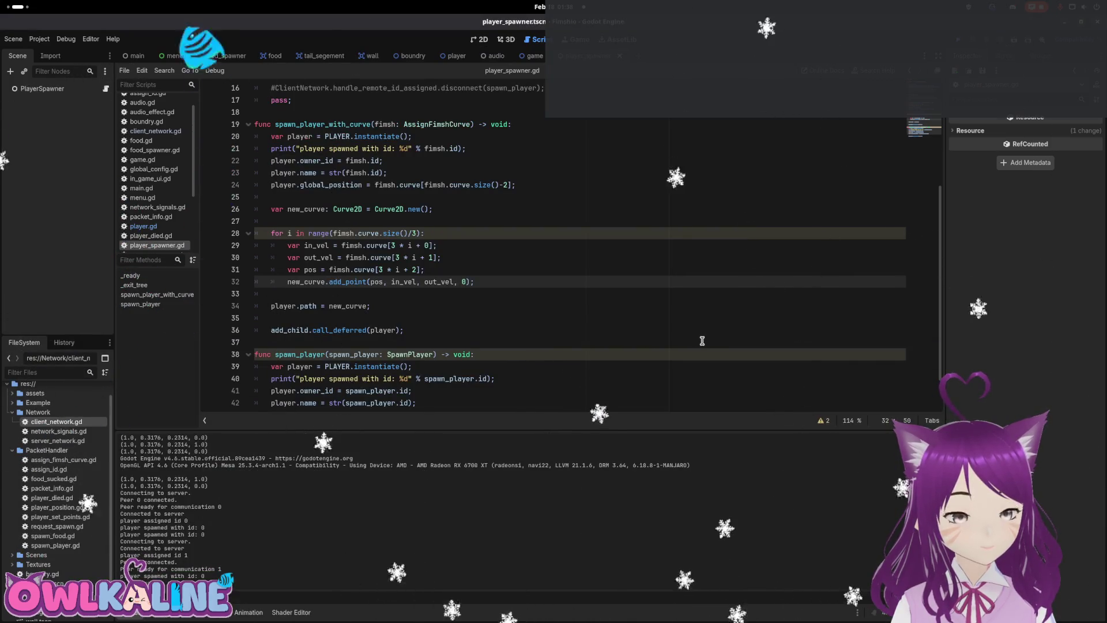
Read the add_point documentation, inspect out_vel on line 32, then switch to the game scene.
mouse_move(350, 283)
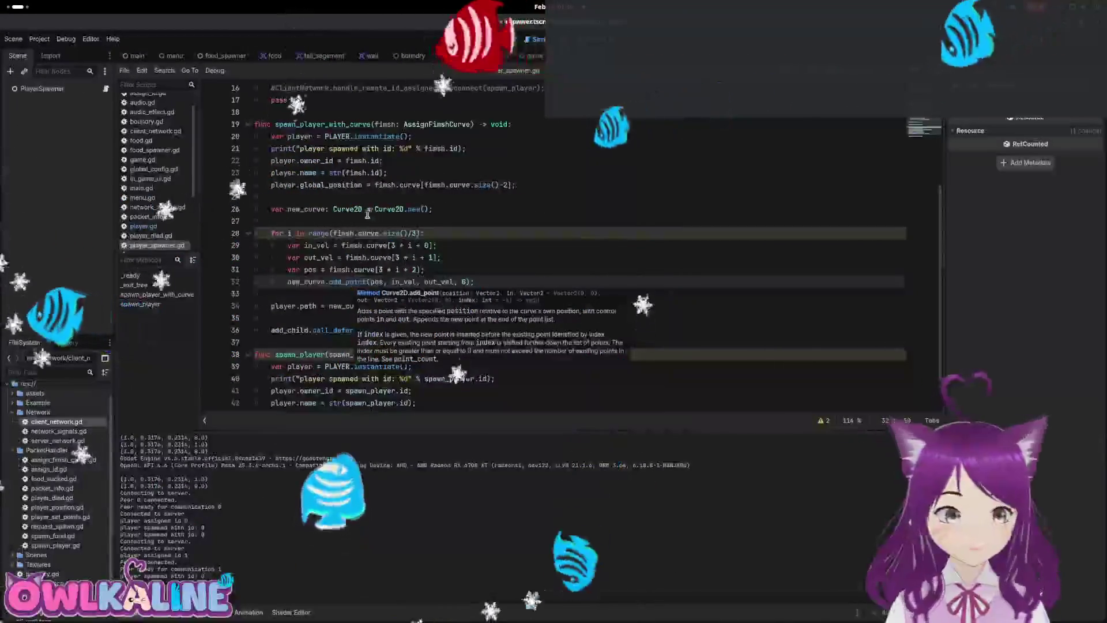
click(438, 282)
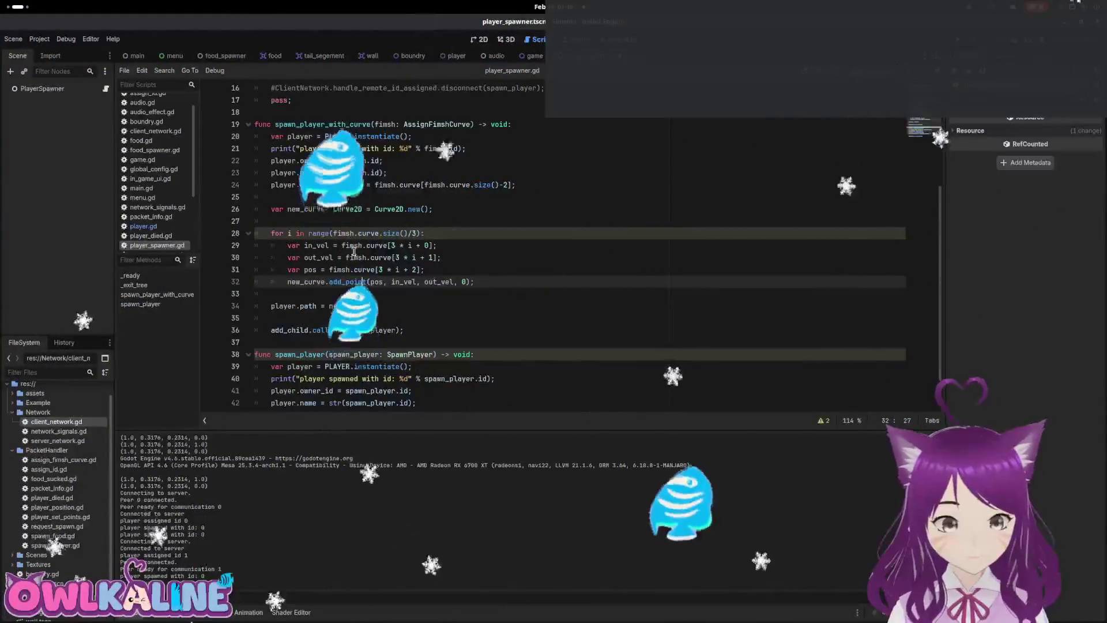
key(End)
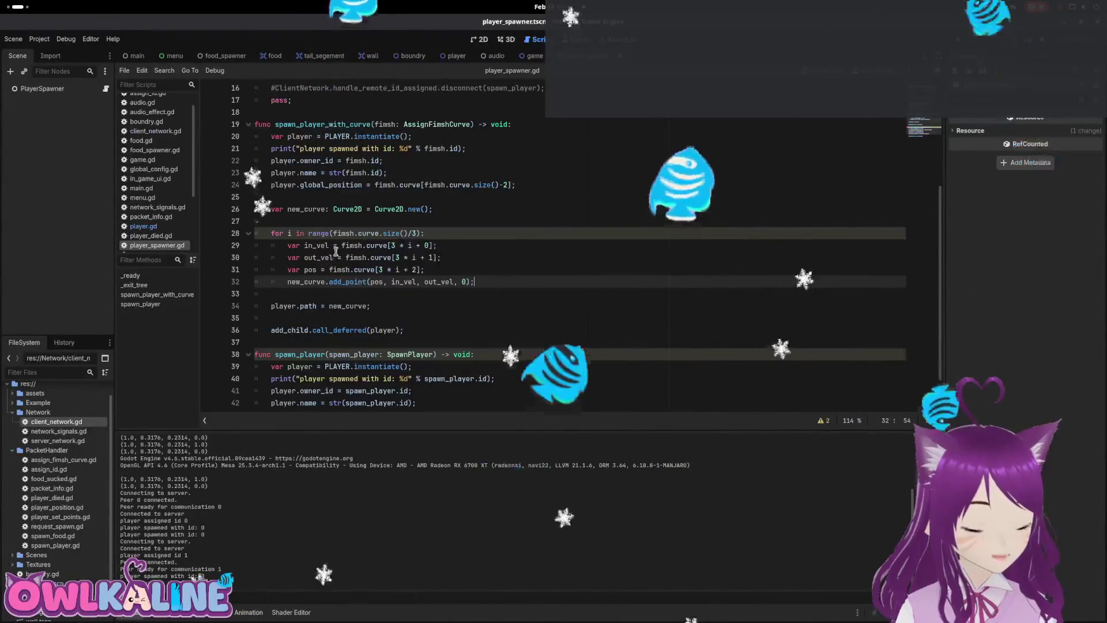
click(441, 281)
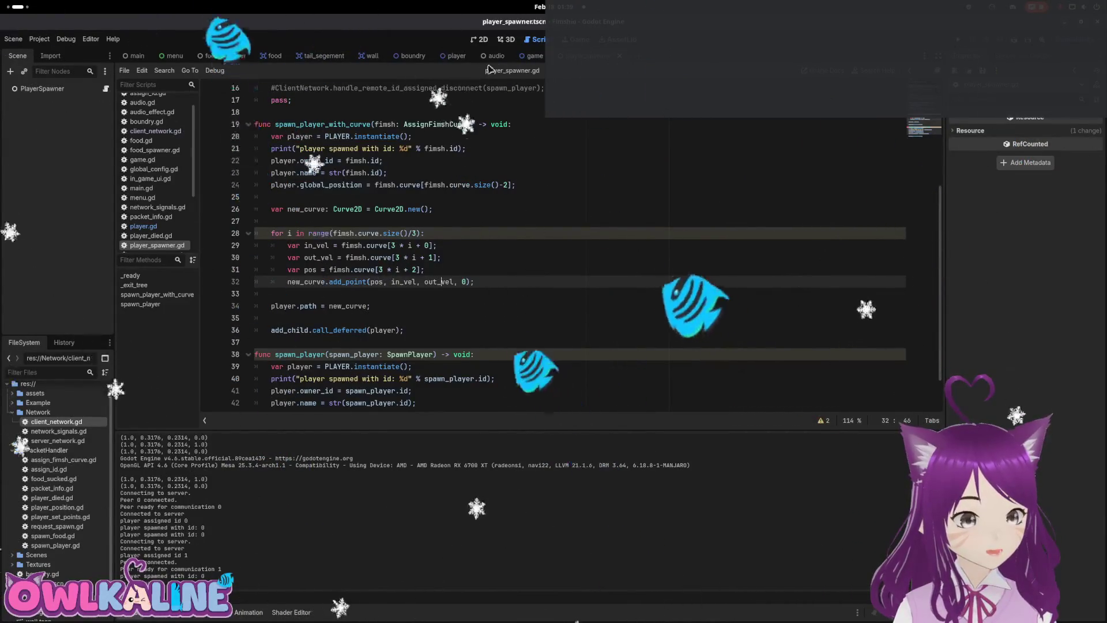
click(529, 58)
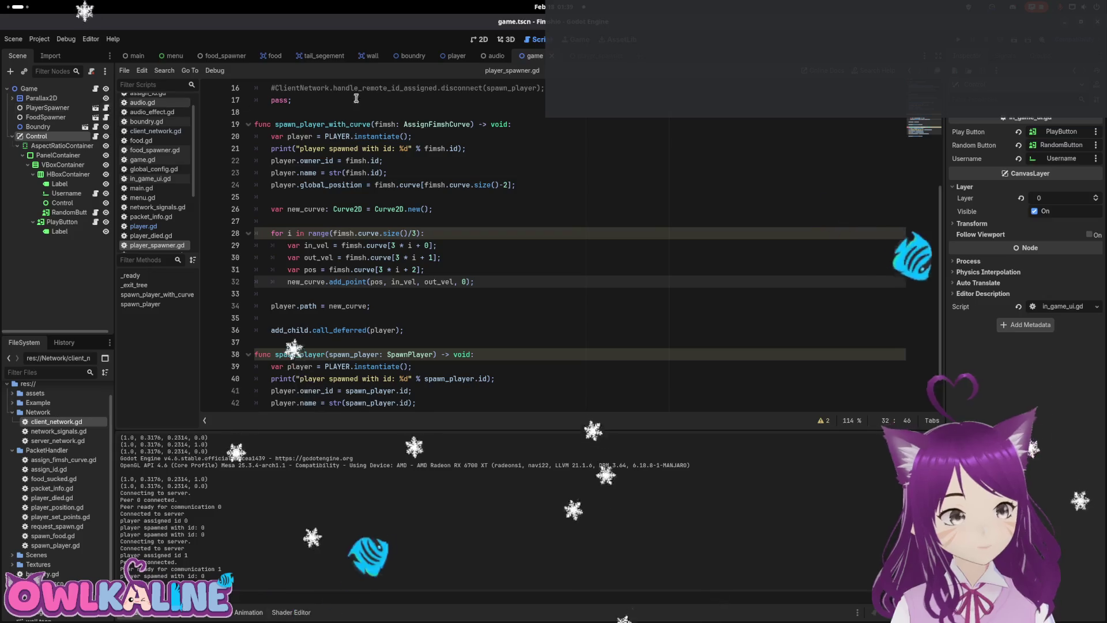
In player.gd, add print(curve[3*i+2]); after line 72 of the broadcast loop and save.
click(455, 56)
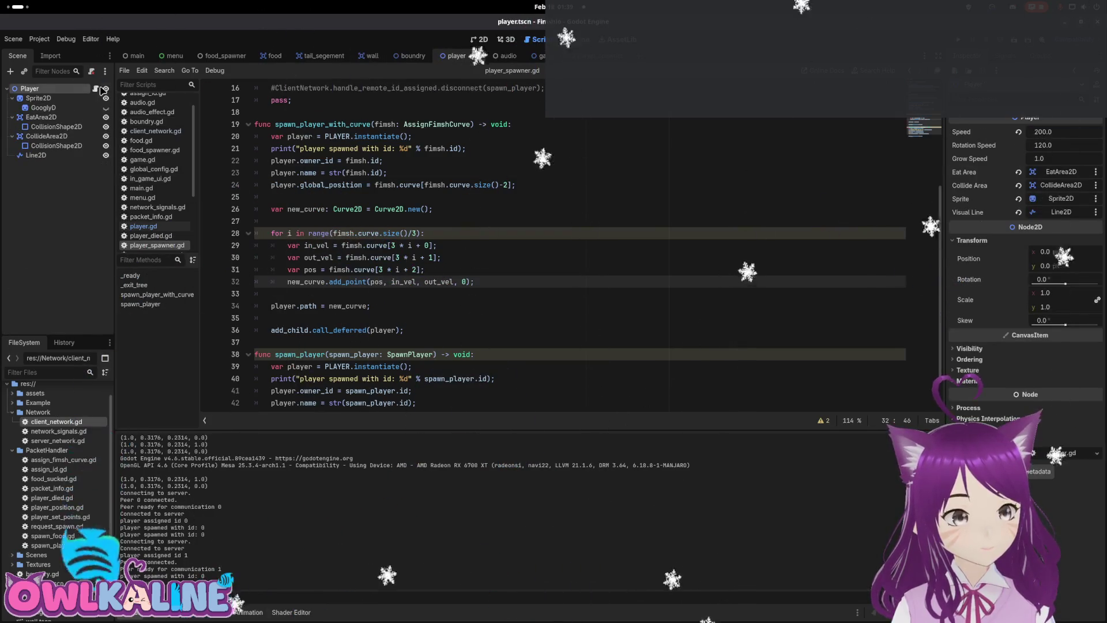
click(392, 257)
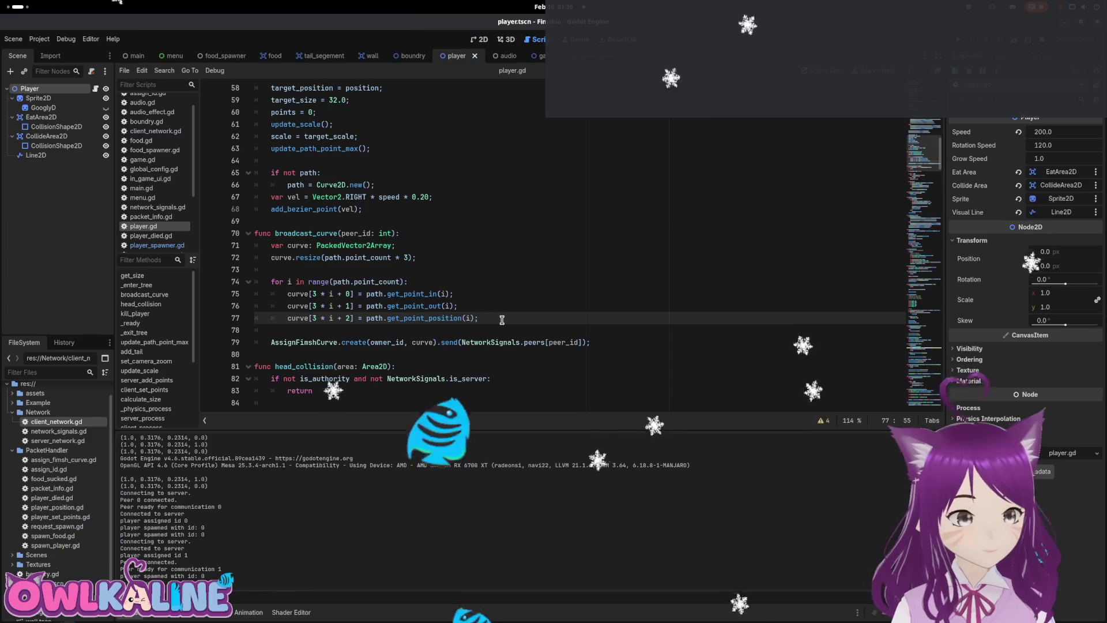
key(Return)
text(print()
text(curve[)
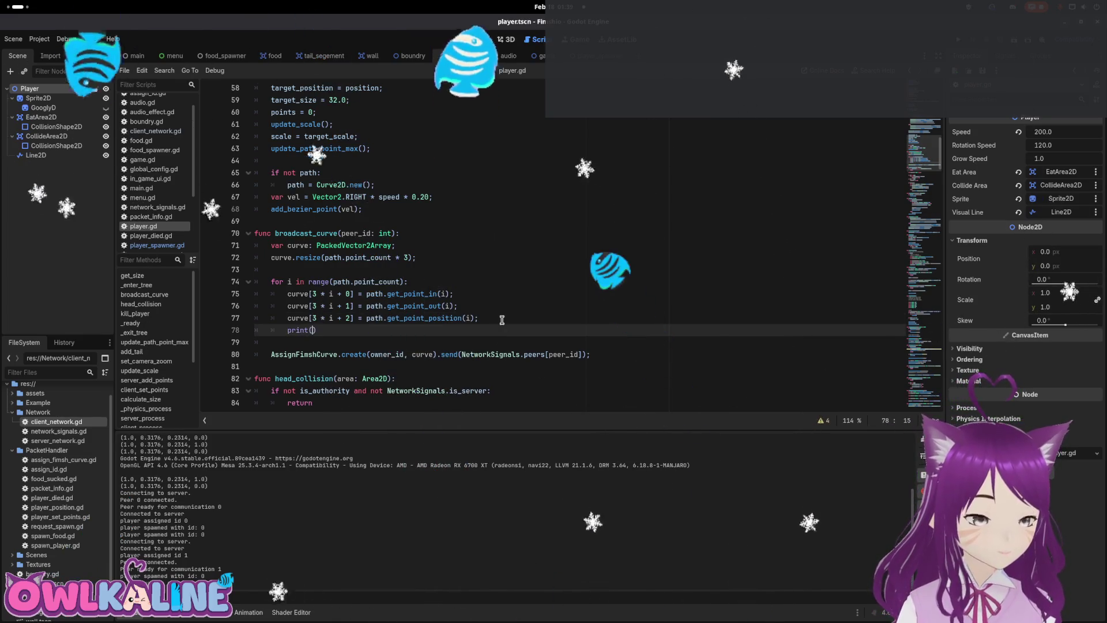
text(3 )
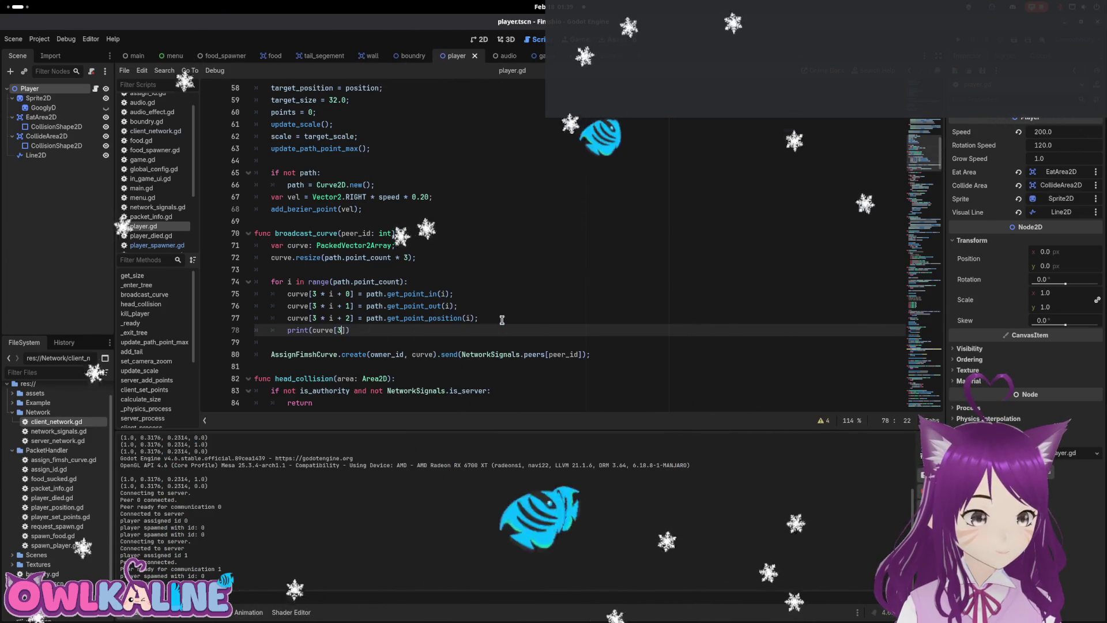
text(*i+2]);)
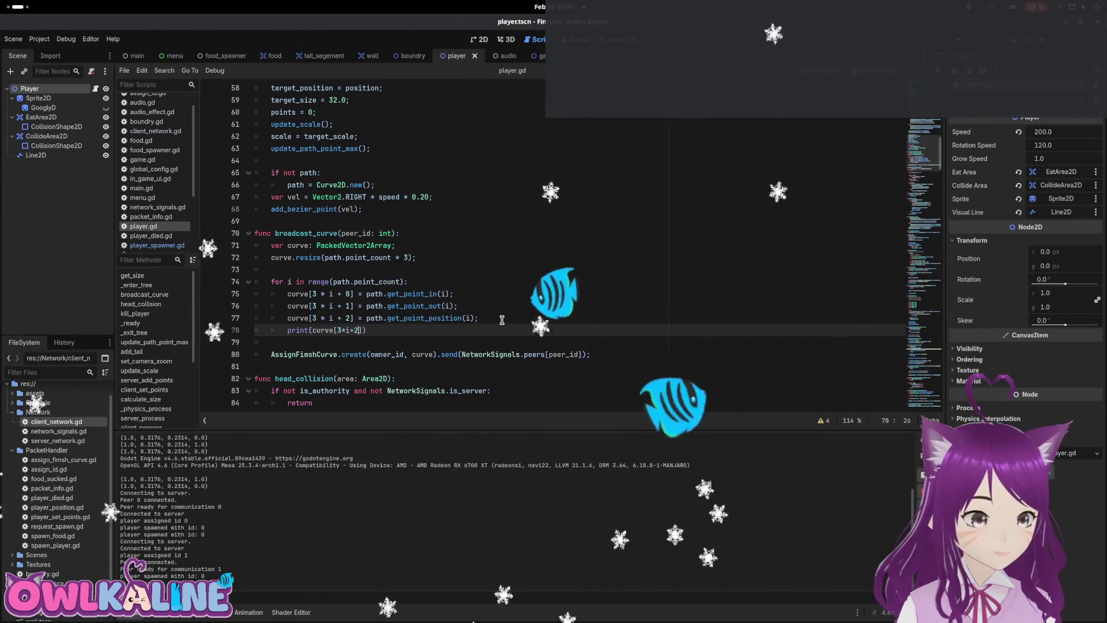
key(ctrl+s)
Label the print with "source", save the script, and copy the print line.
key(Left)
key(Left)
key(Left)
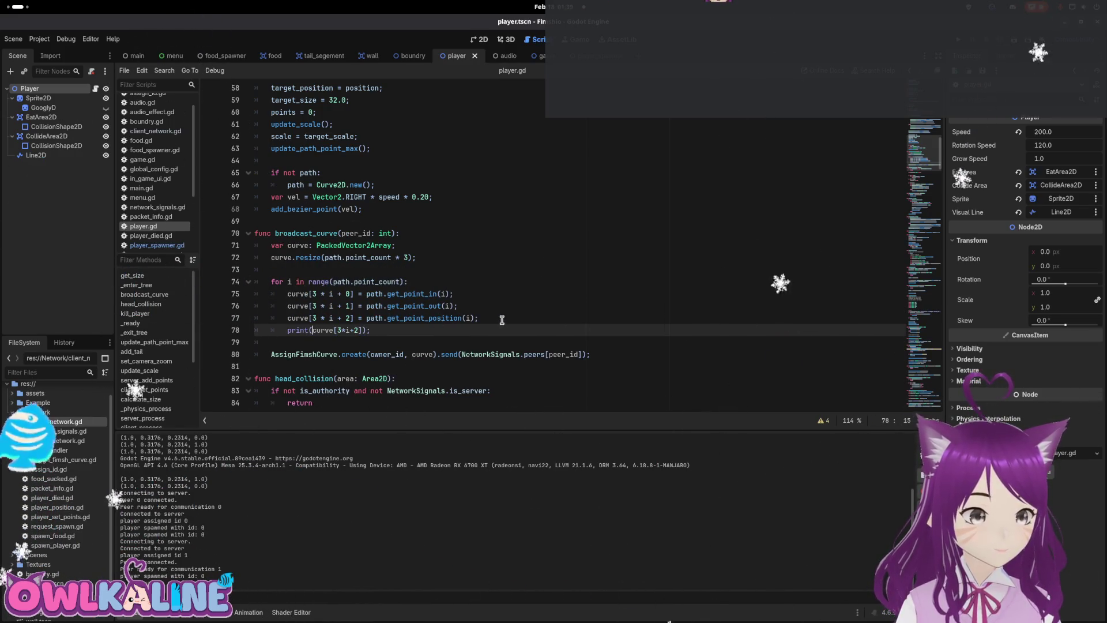
text(" )
text(urce)
key(Right)
text(,)
key(End)
key(ctrl+s)
key(shift+Home)
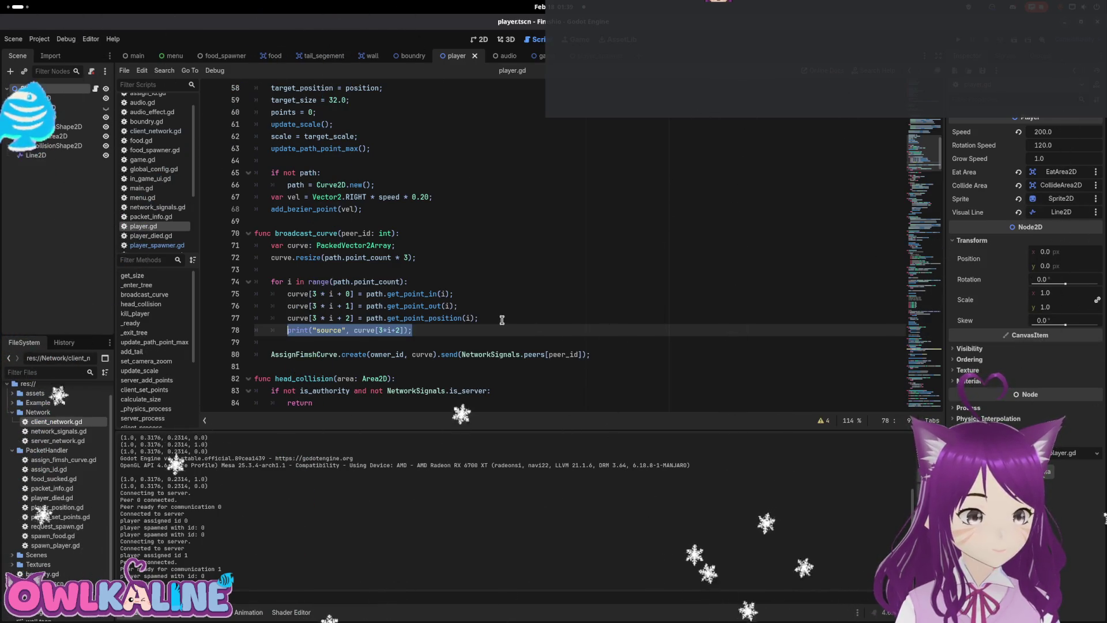
key(ctrl+s)
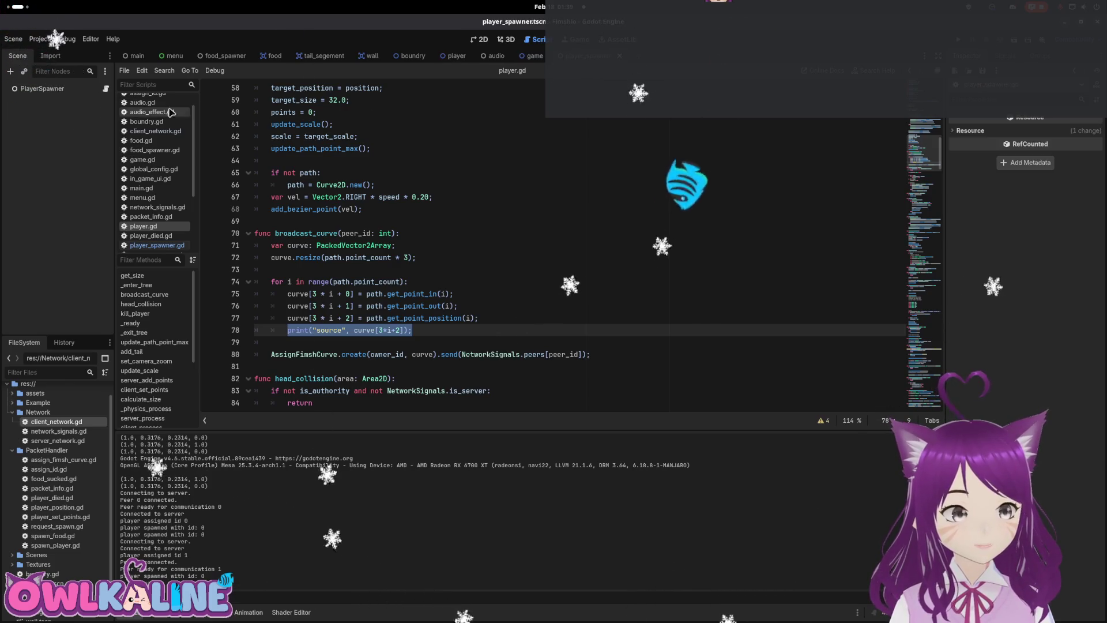
click(359, 257)
Paste the print into player_spawner.gd's curve loop as print("destination", pos) and save.
click(157, 245)
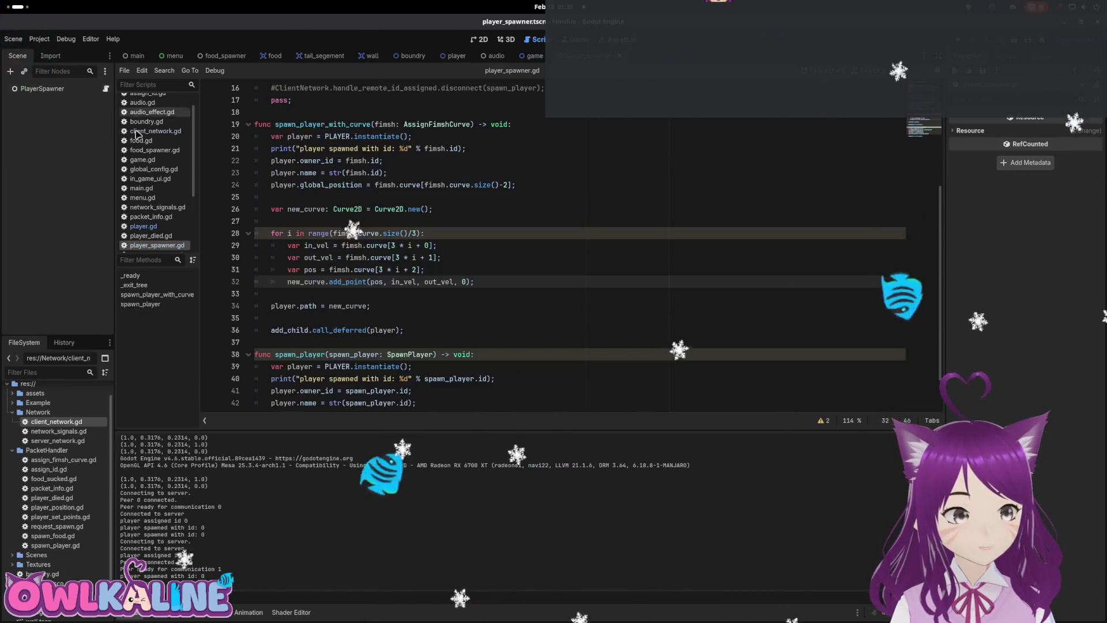
click(466, 279)
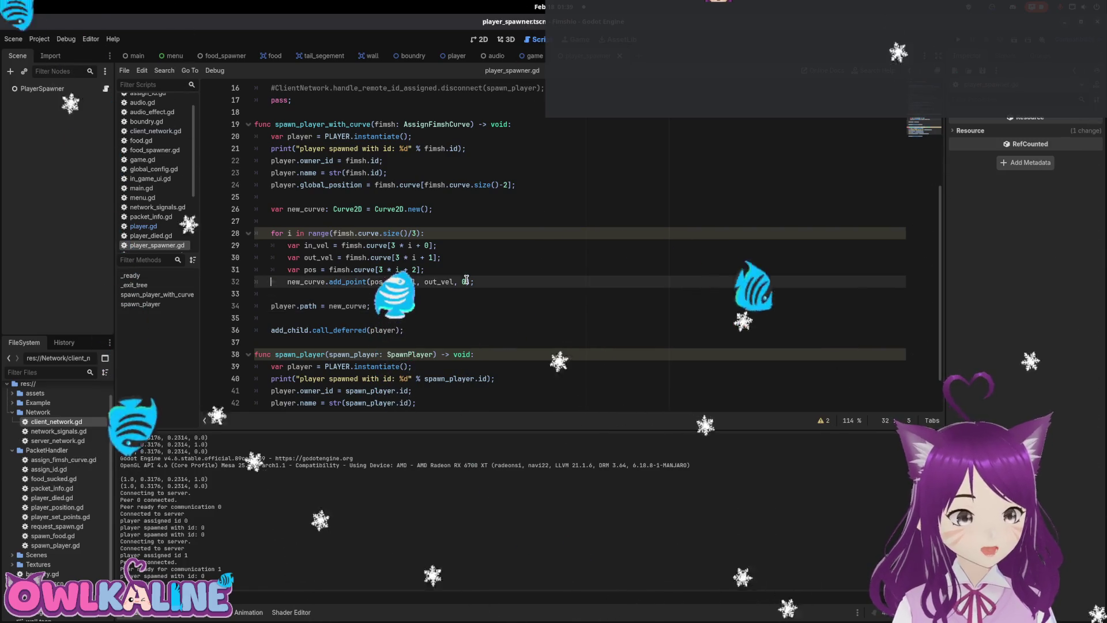
key(ctrl+shift+Return)
text(print("source", curve[3*i+2])
key(BackSpace)
key(BackSpace)
key(BackSpace)
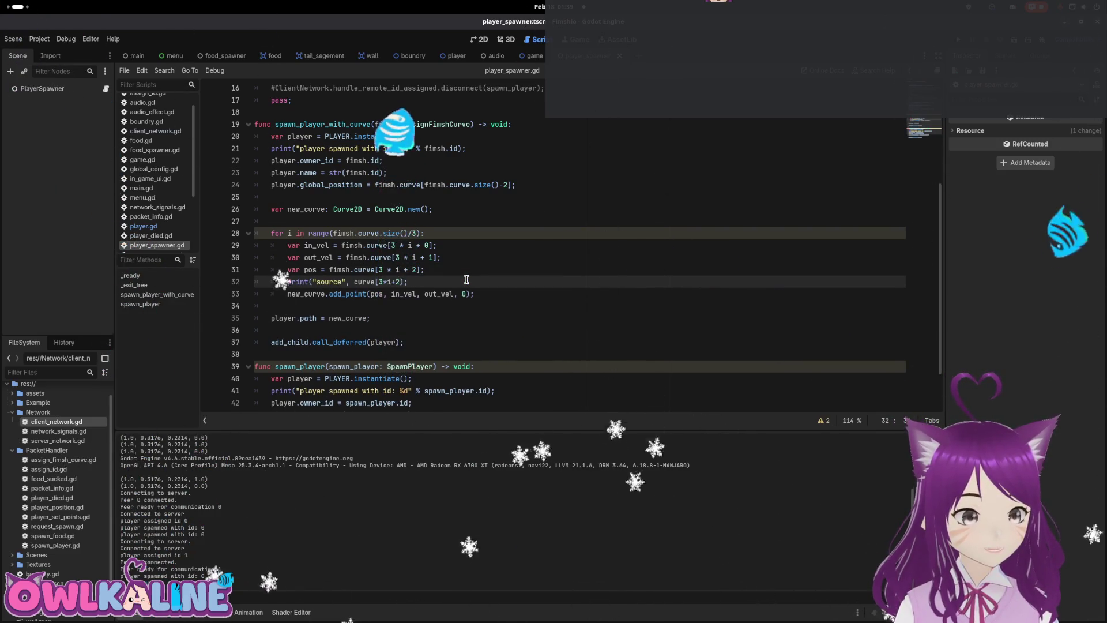
text(pos)
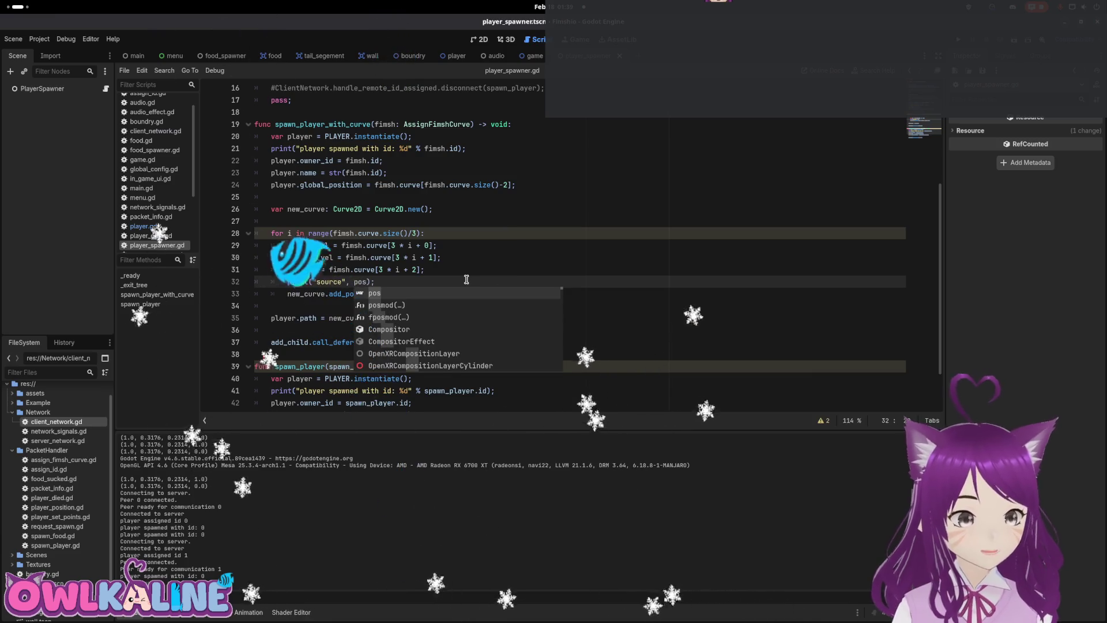
key(ctrl+Left)
key(ctrl+Left)
key(ctrl+Left)
key(ctrl+shift+Right)
text(destination)
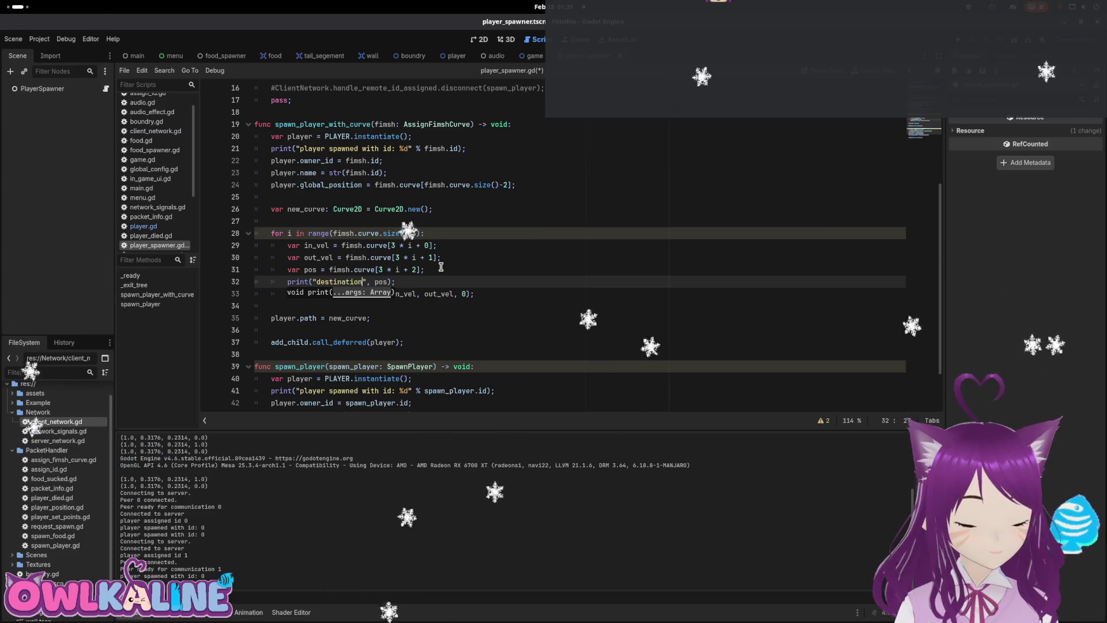
key(ctrl+s)
Add a space after the destination and source labels, then run the game with F5.
click(551, 273)
click(363, 281)
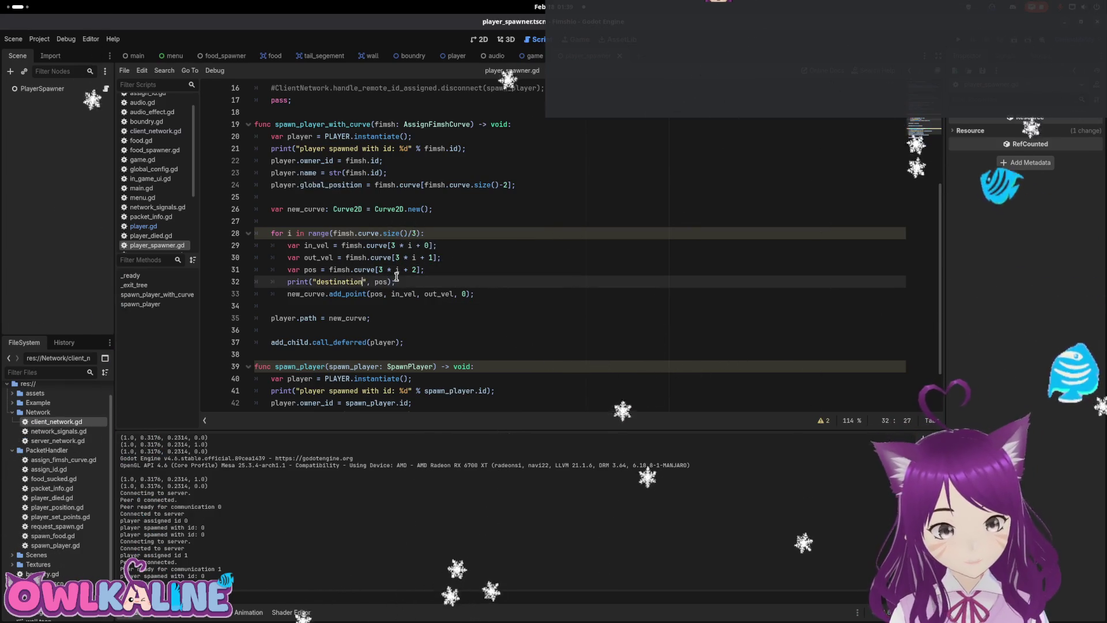
click(456, 55)
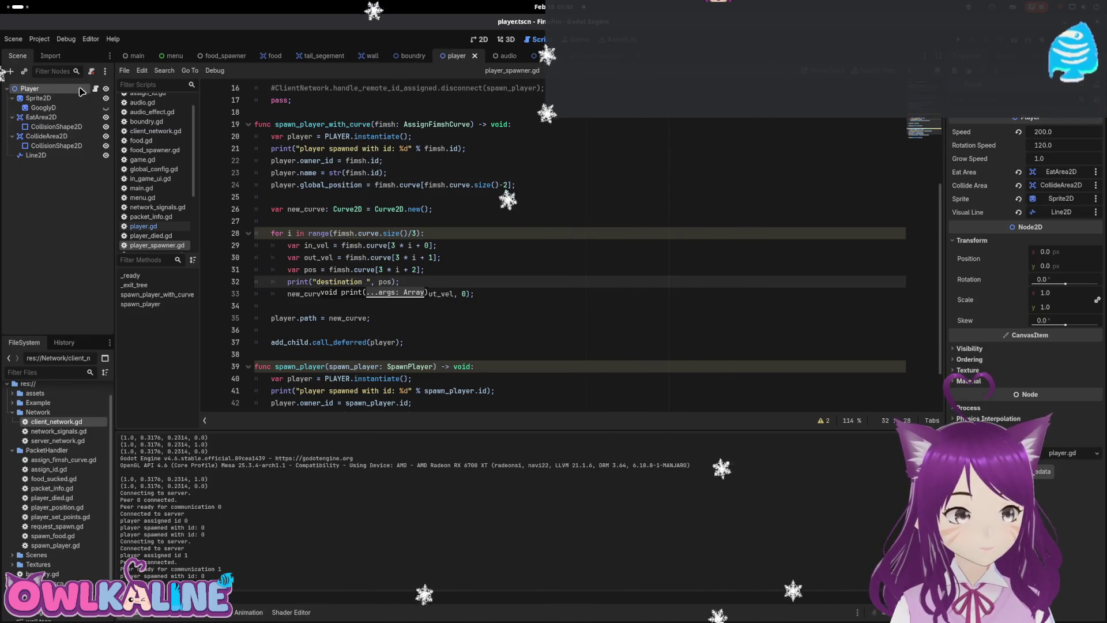
click(340, 331)
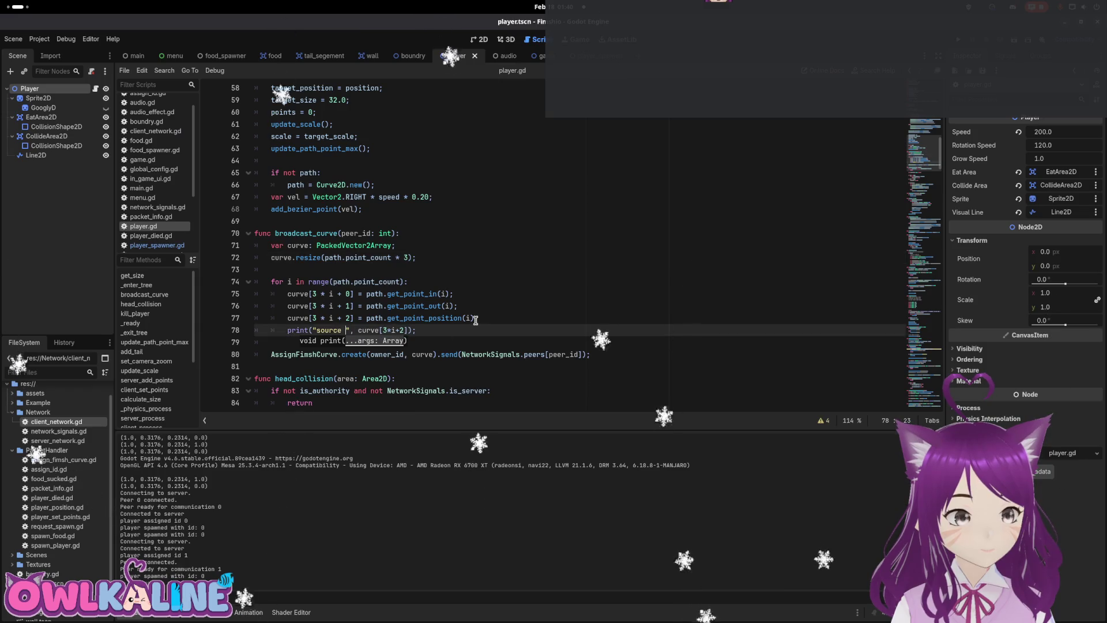
key(F5)
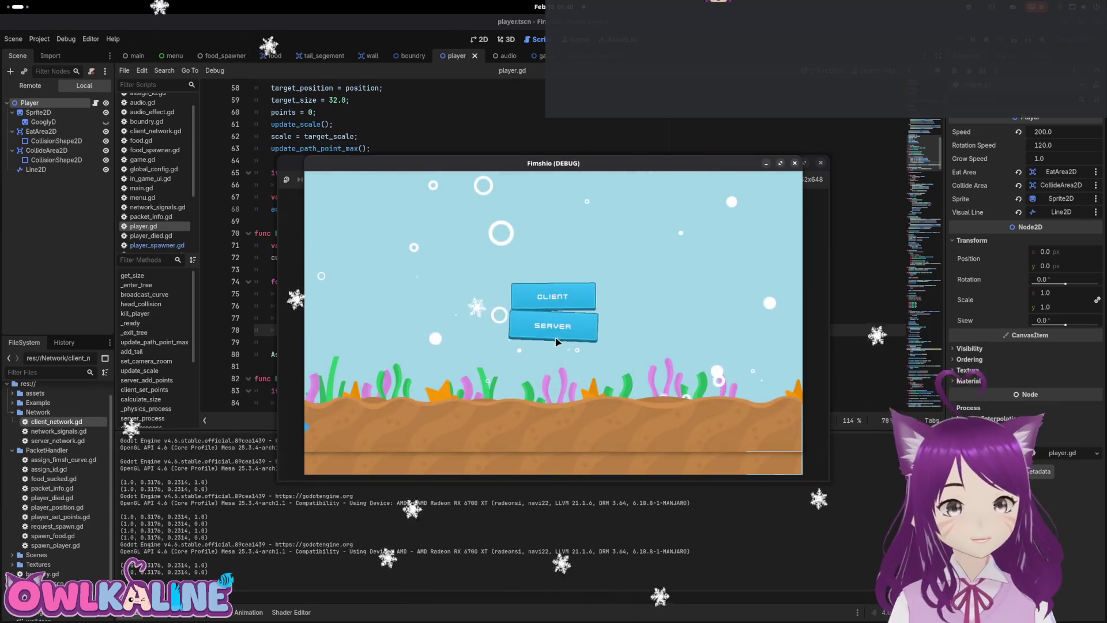
Start one instance as server, arrange the windows, join two clients, then stop with F8.
click(552, 326)
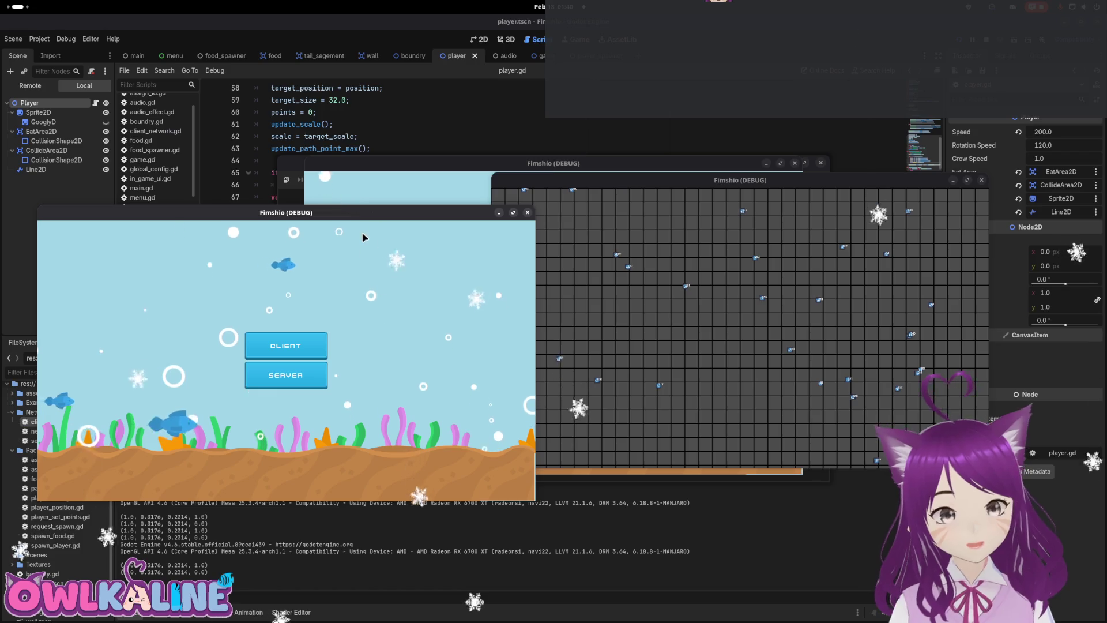
drag(369, 214, 368, 329)
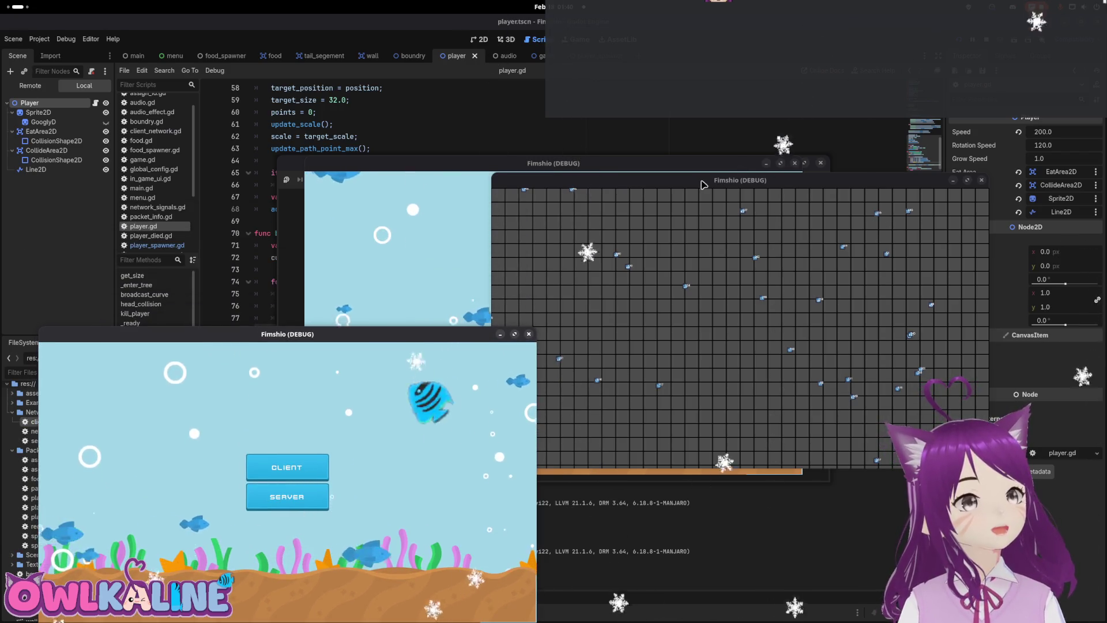
drag(704, 185, 747, 367)
drag(575, 167, 577, 69)
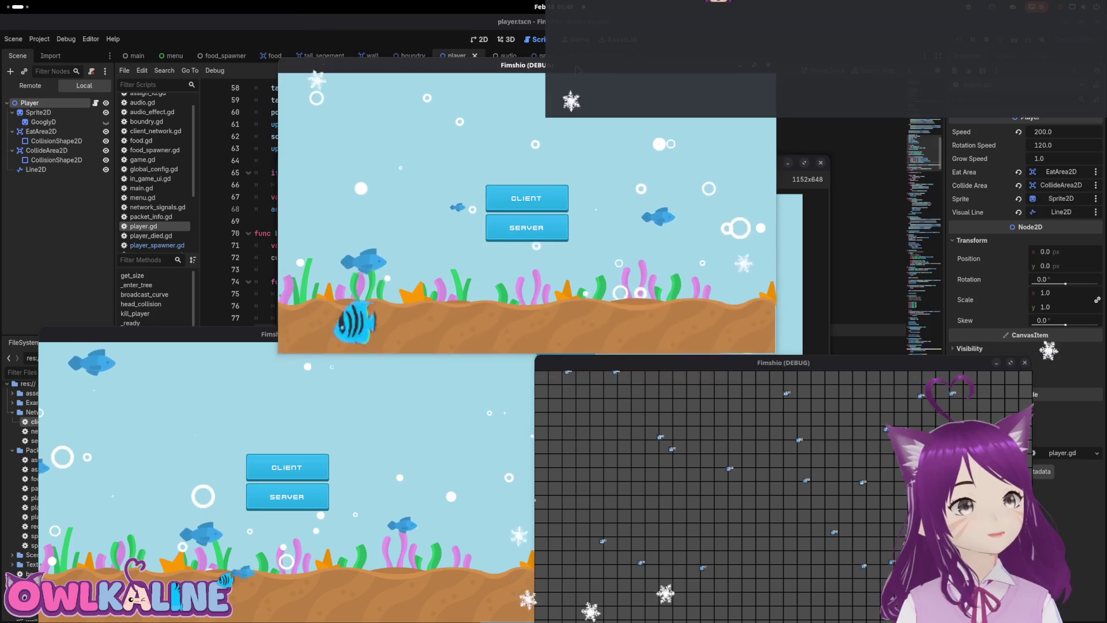
click(311, 462)
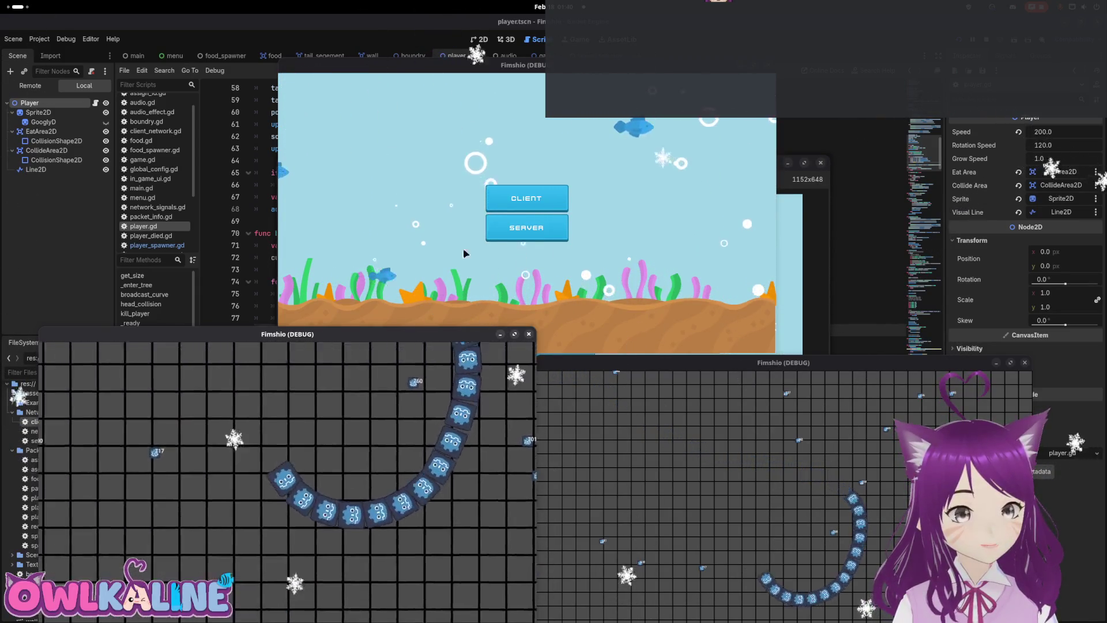
click(517, 198)
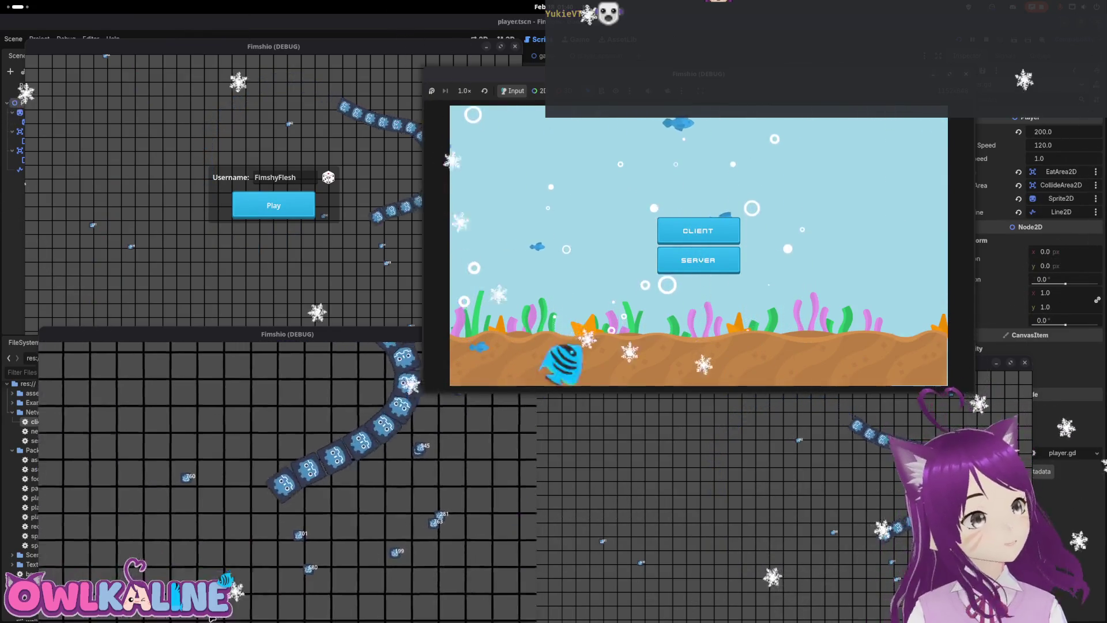
click(674, 230)
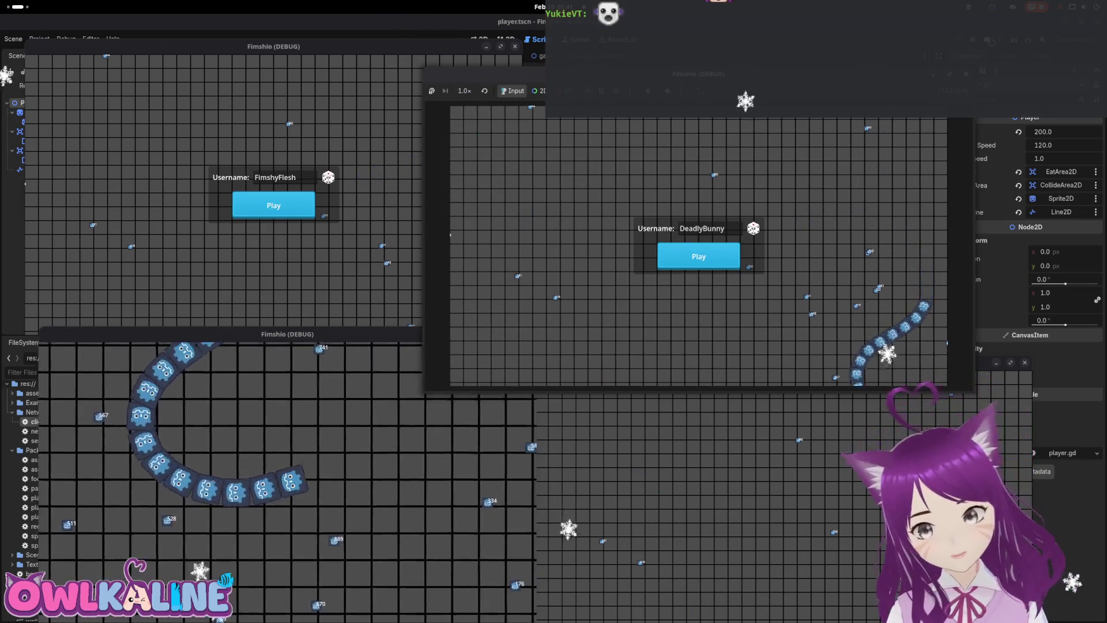
key(F8)
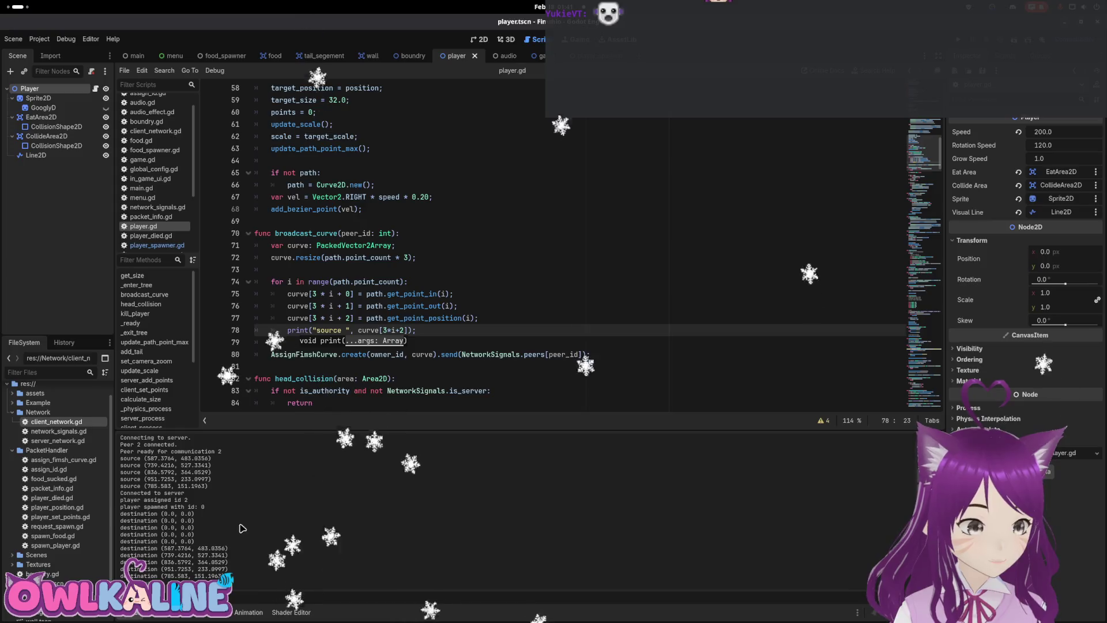
Scroll through the output log comparing the printed source and destination tail positions.
scroll(219, 507, up, 5)
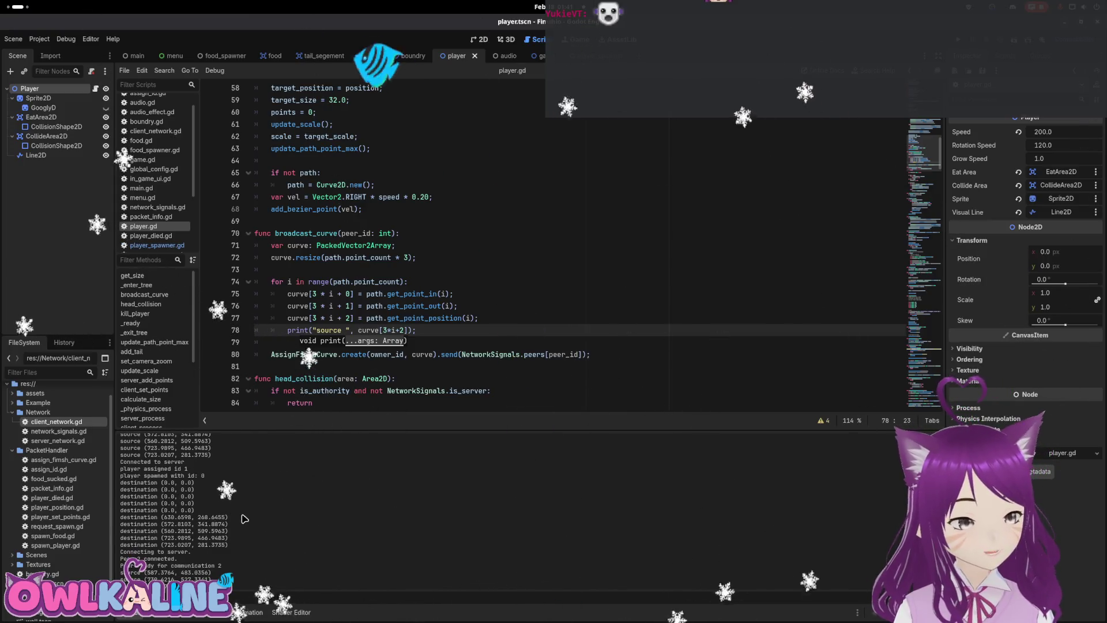
scroll(249, 515, down, 2)
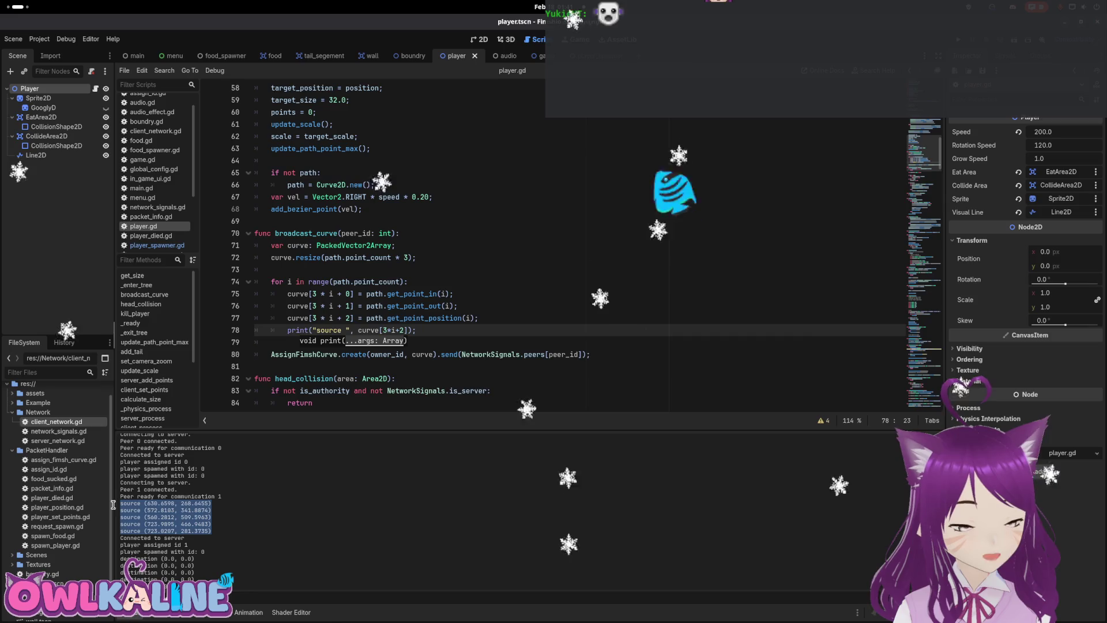
scroll(221, 525, down, 4)
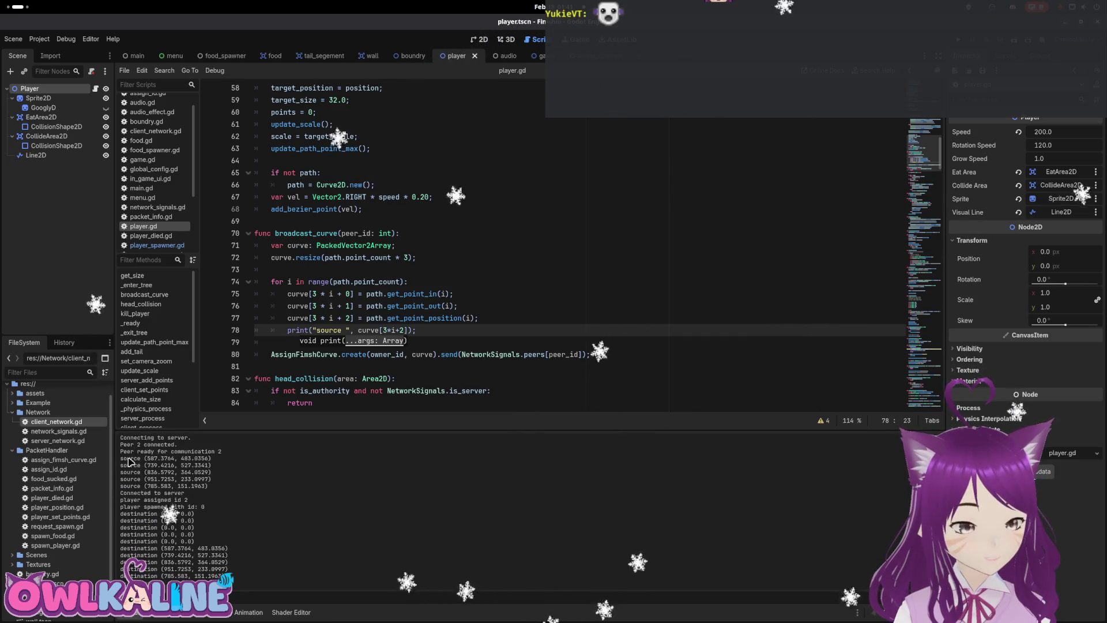
drag(190, 464, 212, 486)
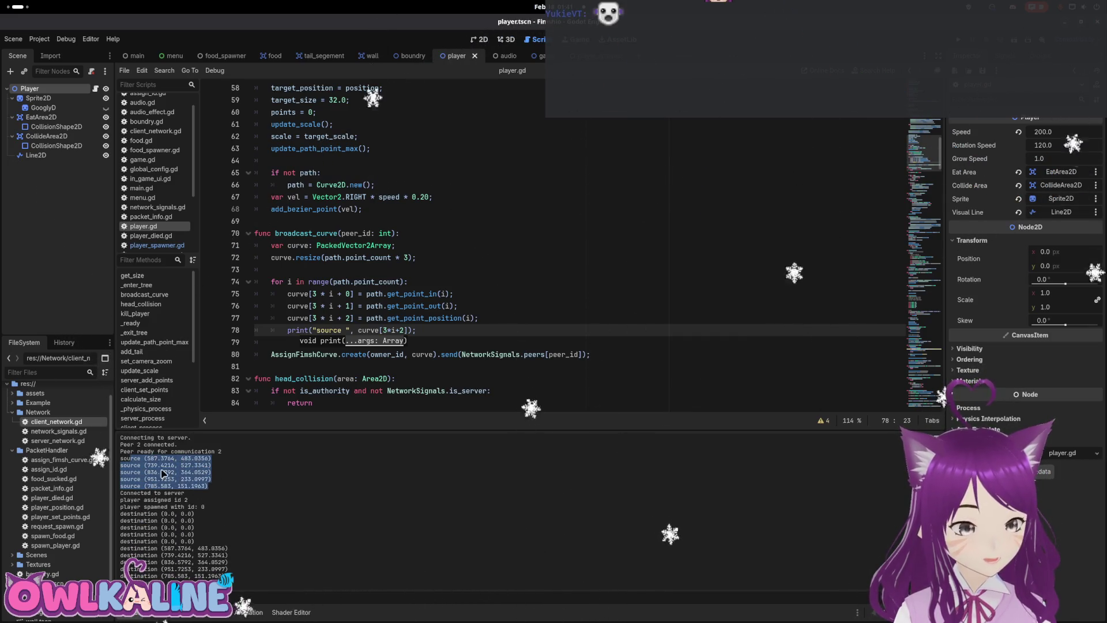
click(137, 460)
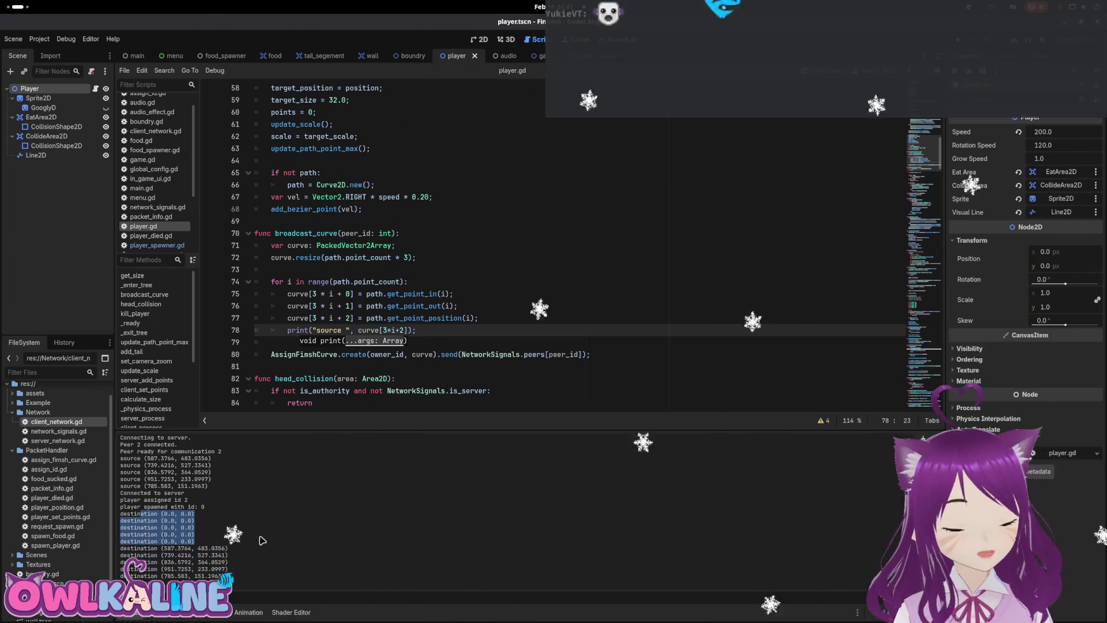
scroll(263, 540, up, 10)
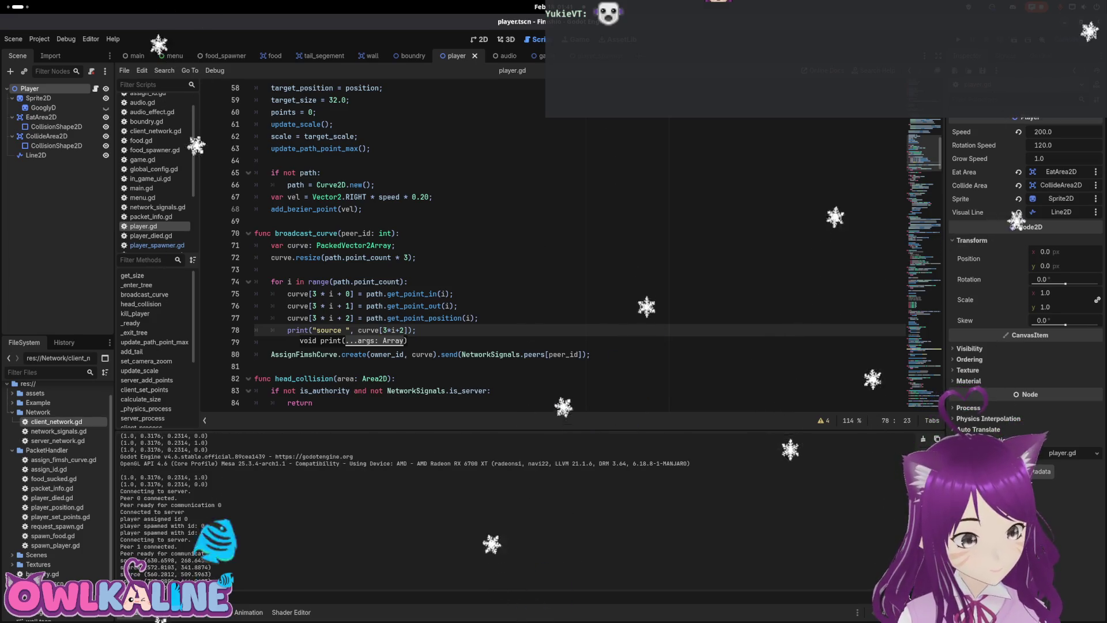
scroll(221, 535, down, 10)
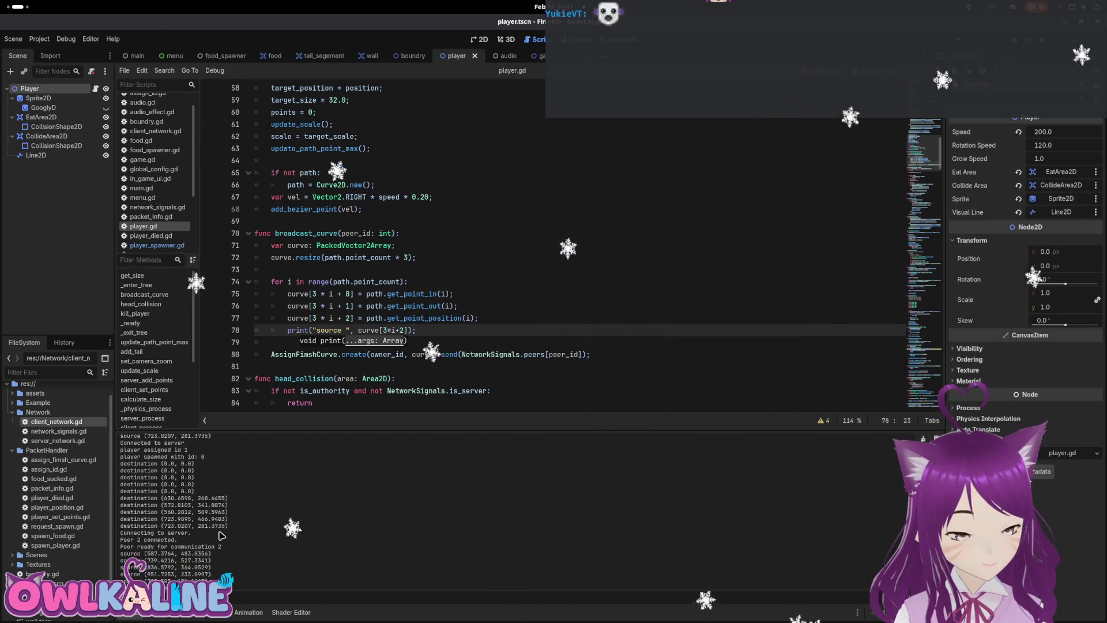
drag(121, 463, 194, 490)
scroll(197, 518, up, 5)
scroll(202, 525, down, 8)
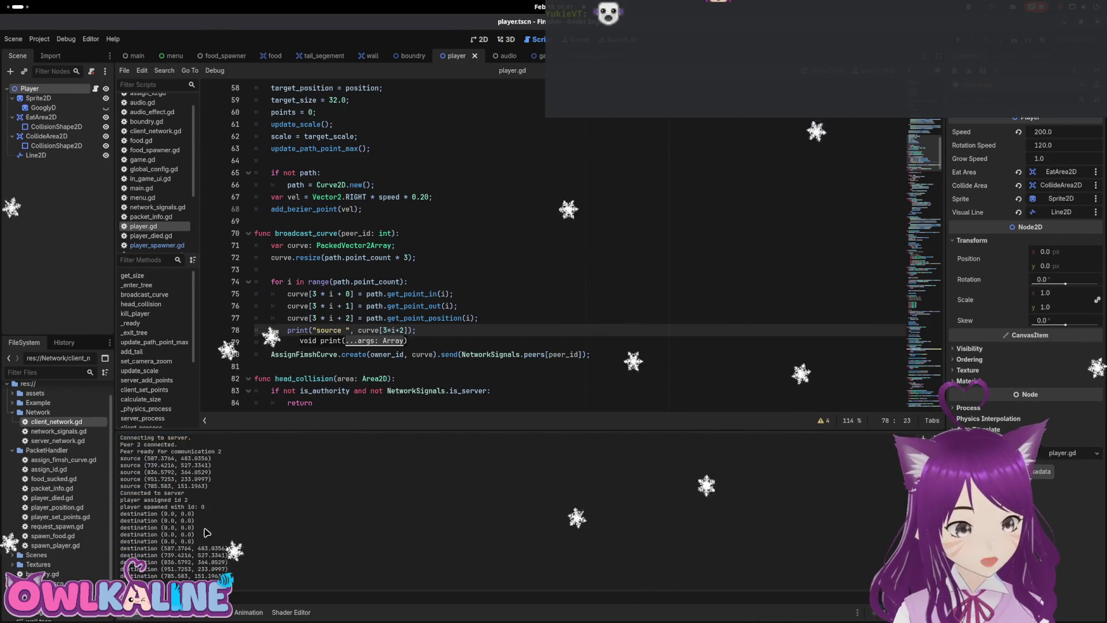
scroll(207, 530, up, 10)
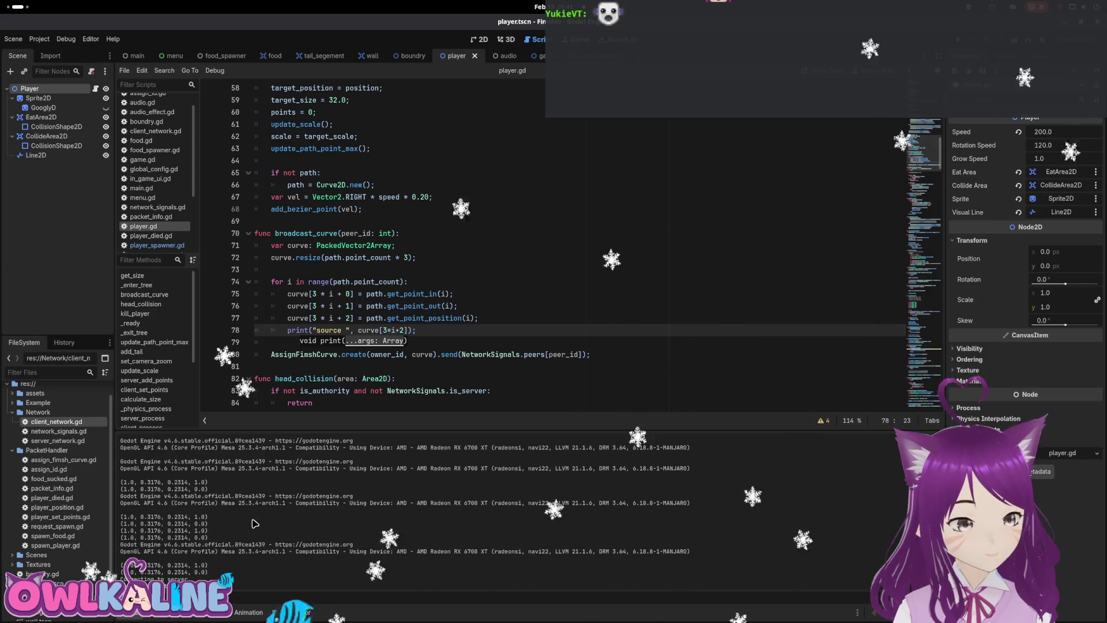
scroll(251, 526, down, 5)
Check the debugger errors, return to Output, and inspect broadcast_curve's curve.resize line.
click(190, 612)
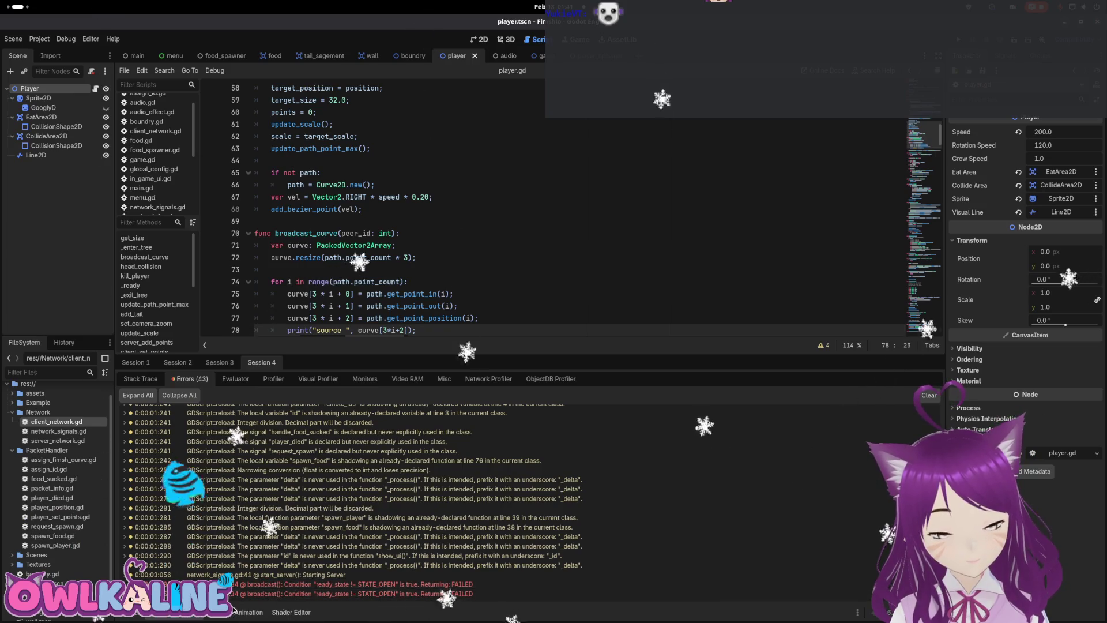
click(138, 614)
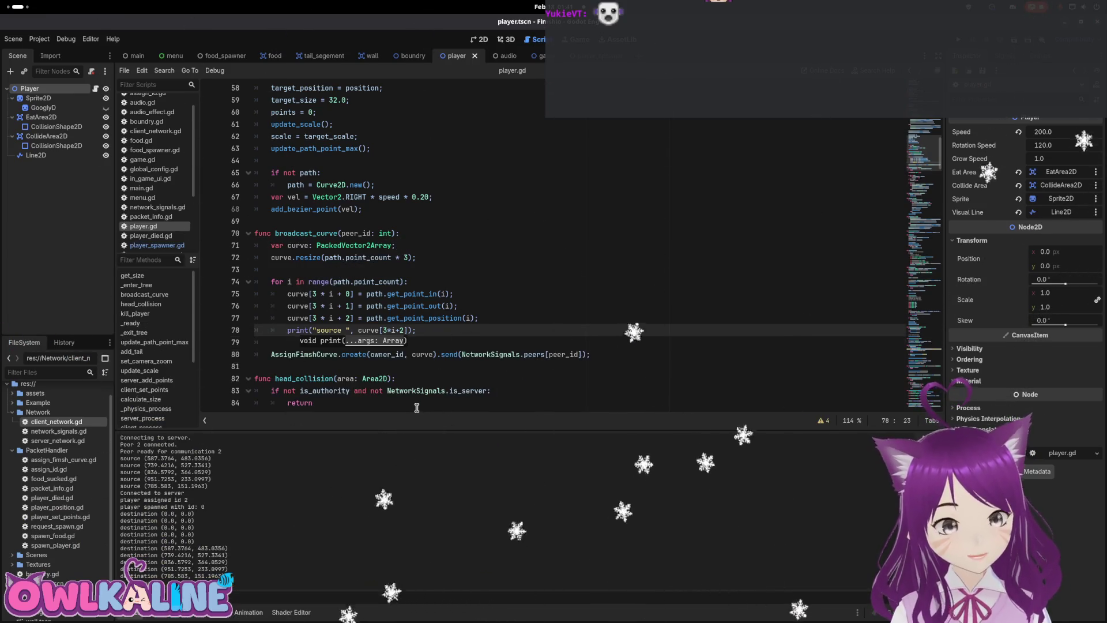
click(412, 256)
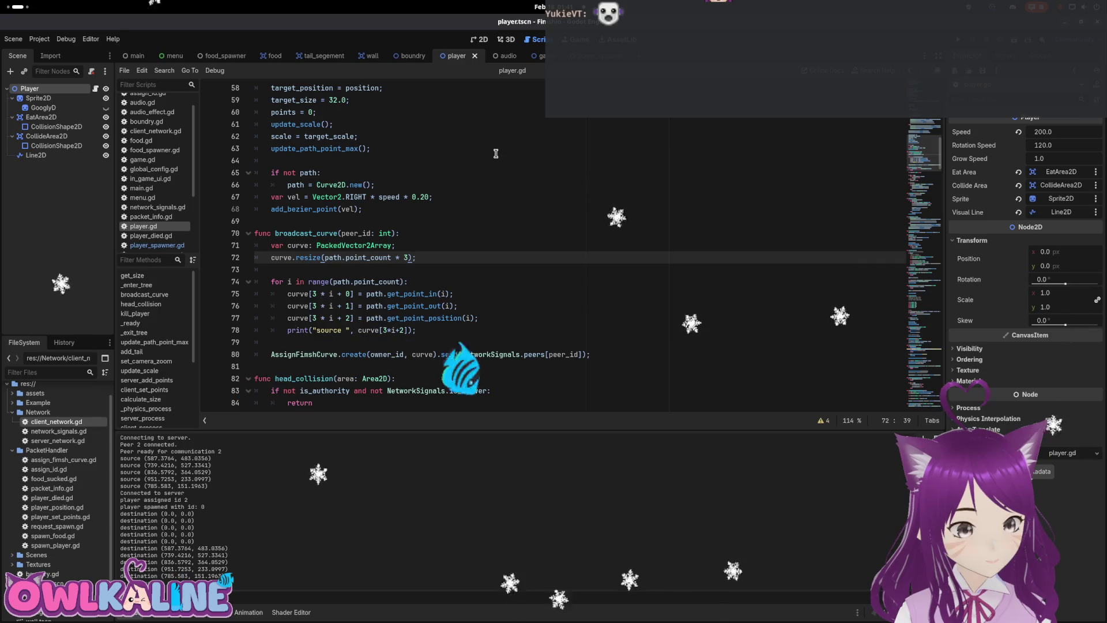
key(ctrl+Tab)
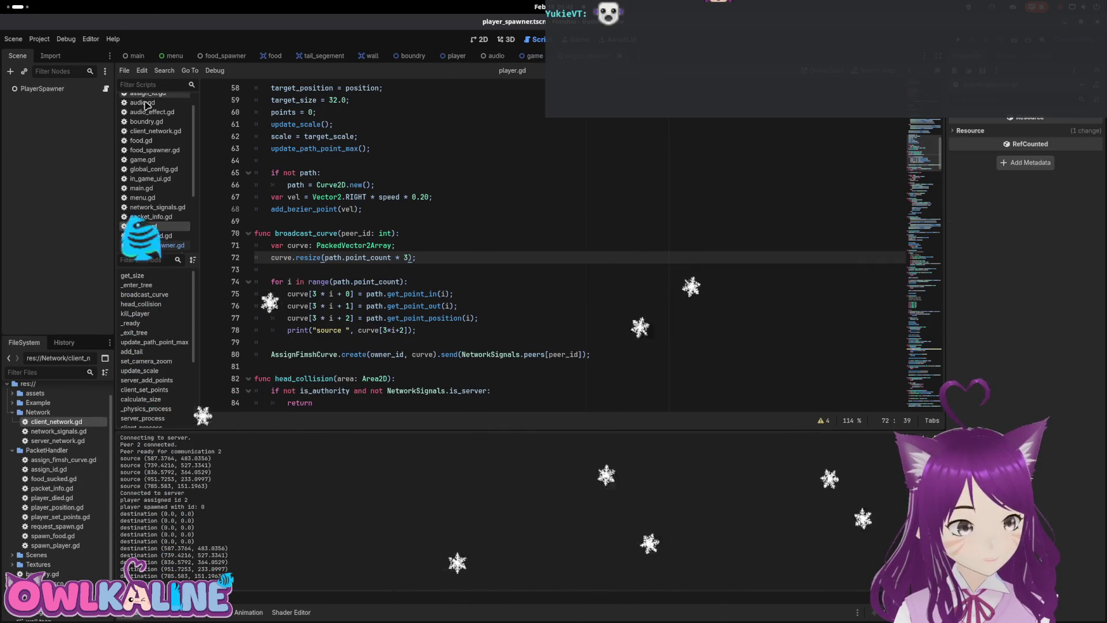
Inspect lines 27–33 of player_spawner.gd's curve loop, then open assign_fimsh_curve.gd.
click(107, 88)
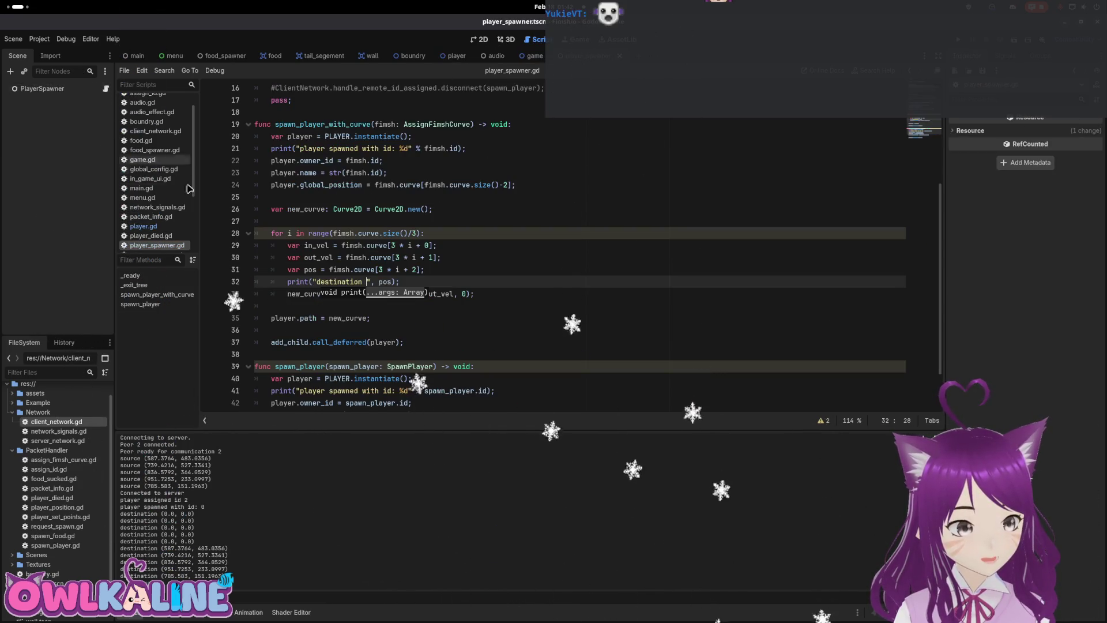
click(460, 272)
key(Down)
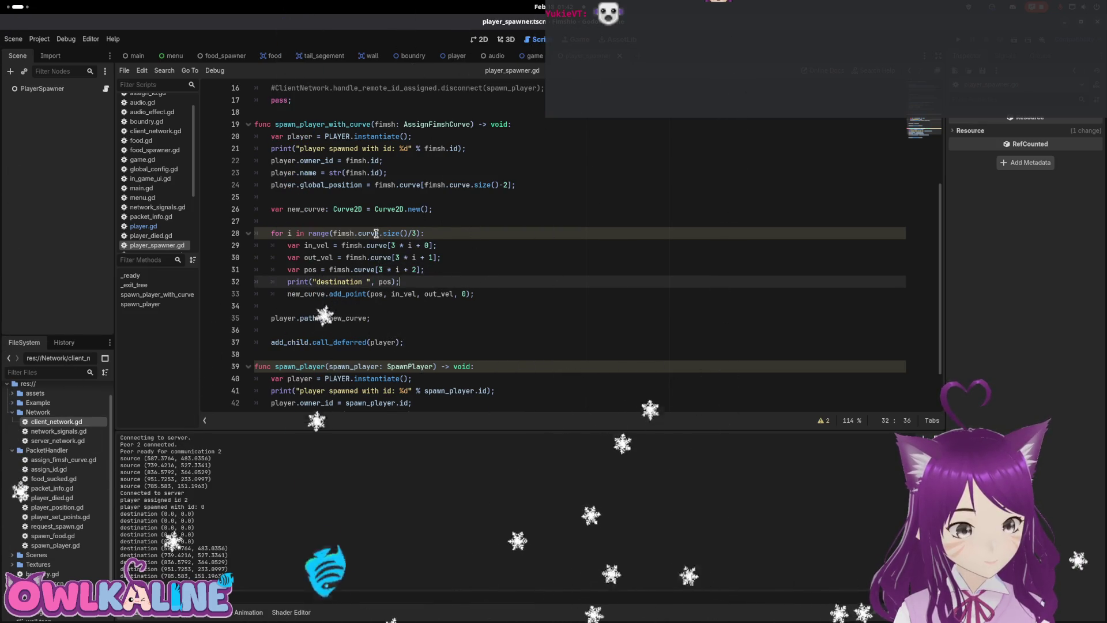
mouse_move(394, 234)
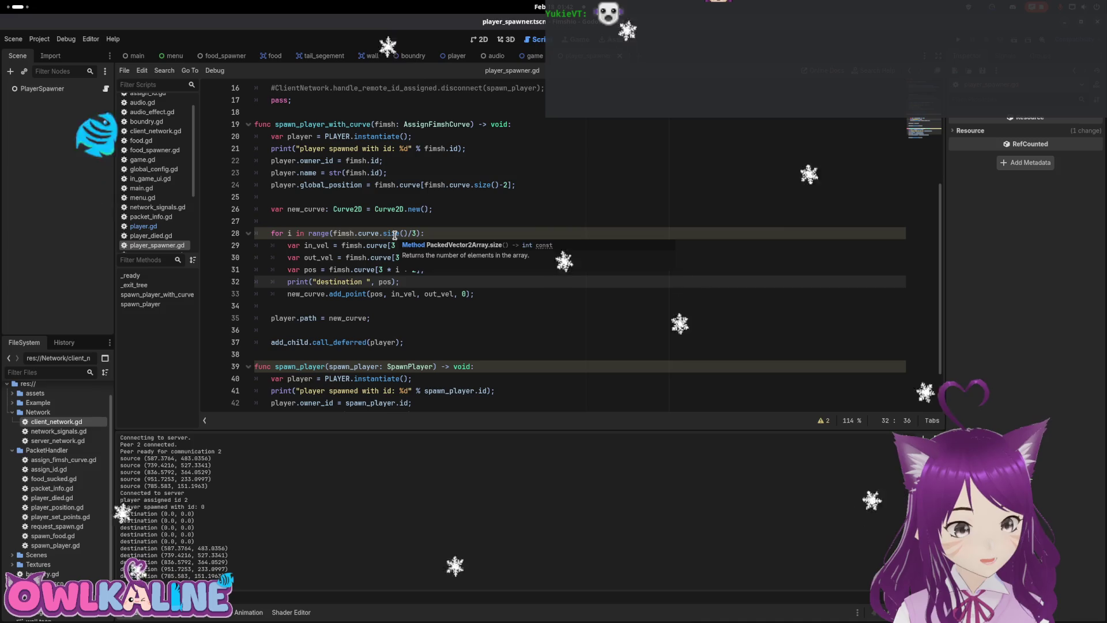
click(388, 222)
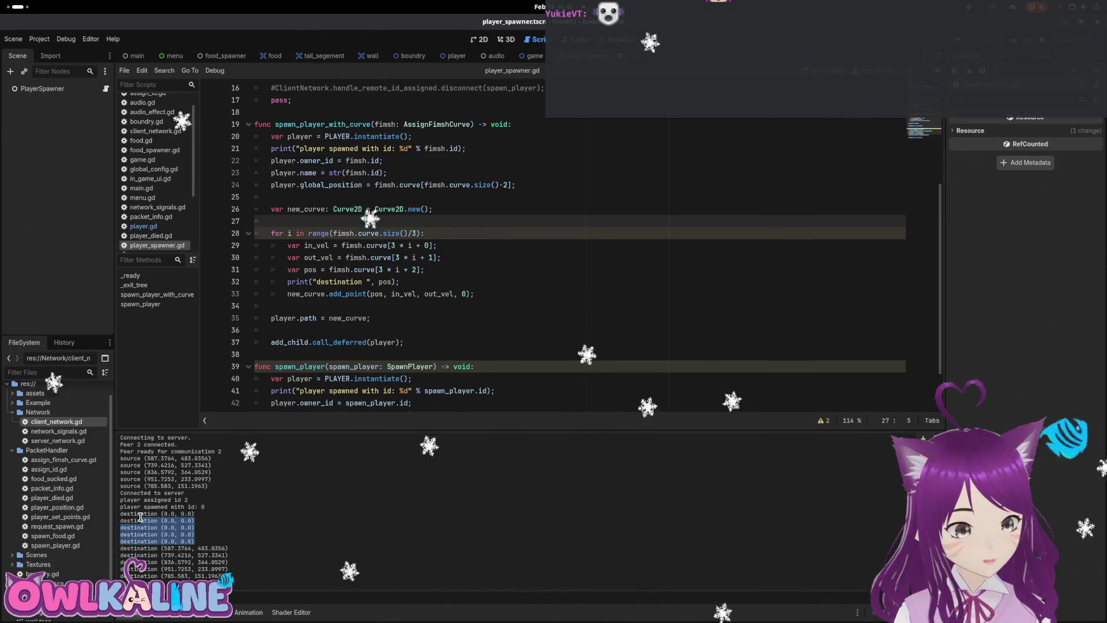
mouse_move(383, 235)
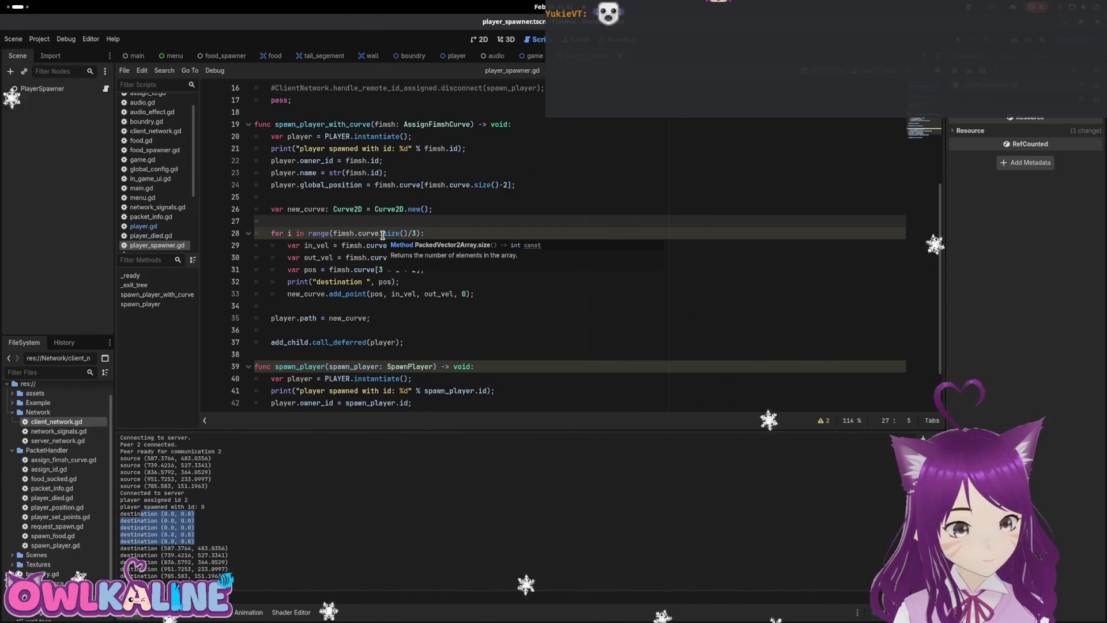
click(416, 234)
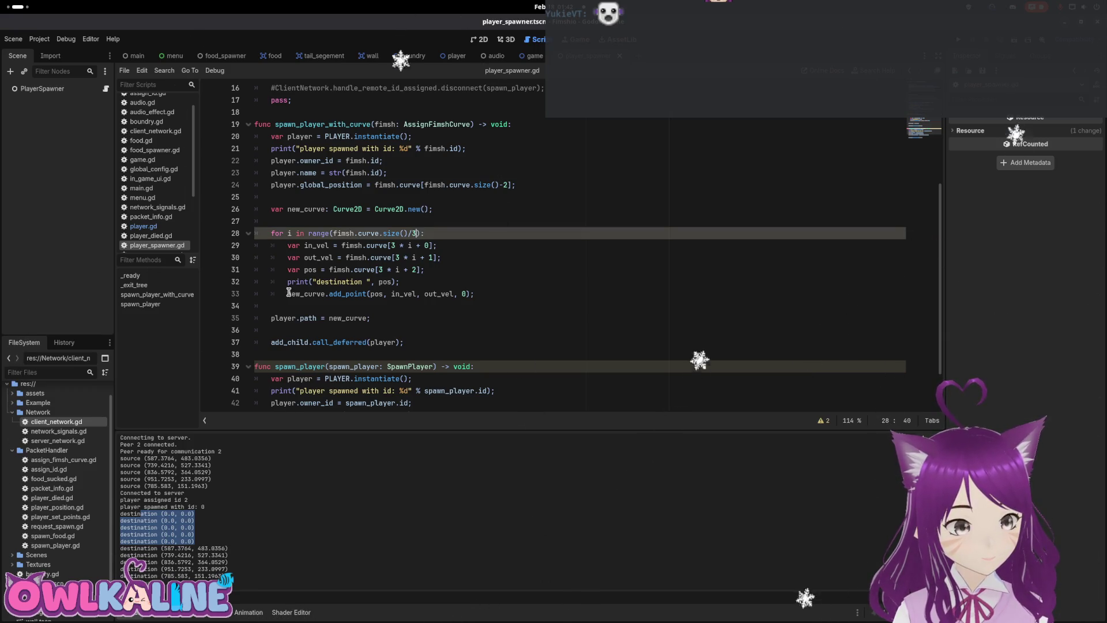
double_click(60, 461)
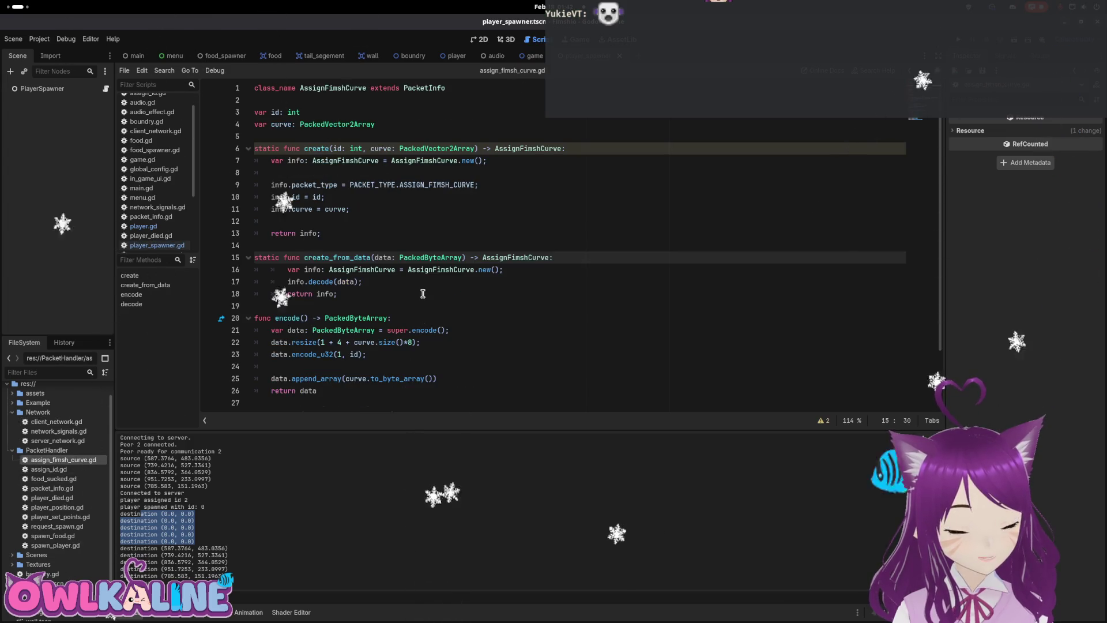
Review decode's slice offset, then change line 22's data.resize multiplier from 8 to 4.
scroll(423, 294, down, 2)
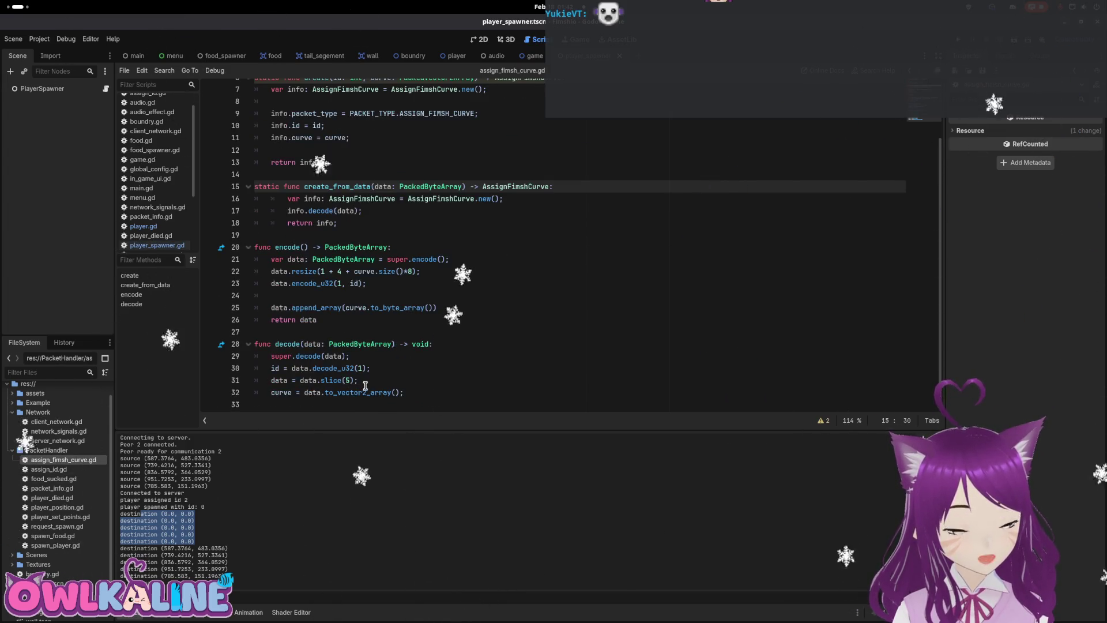
click(347, 378)
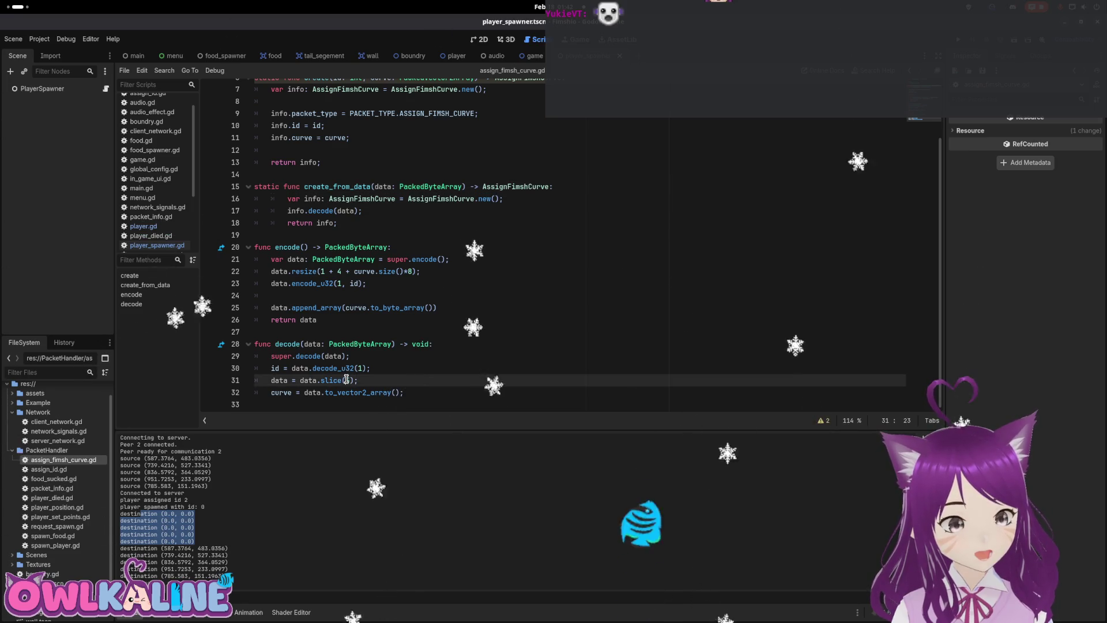
text(5)
mouse_move(329, 271)
mouse_down()
mouse_move(345, 271)
mouse_move(321, 271)
mouse_up()
click(347, 380)
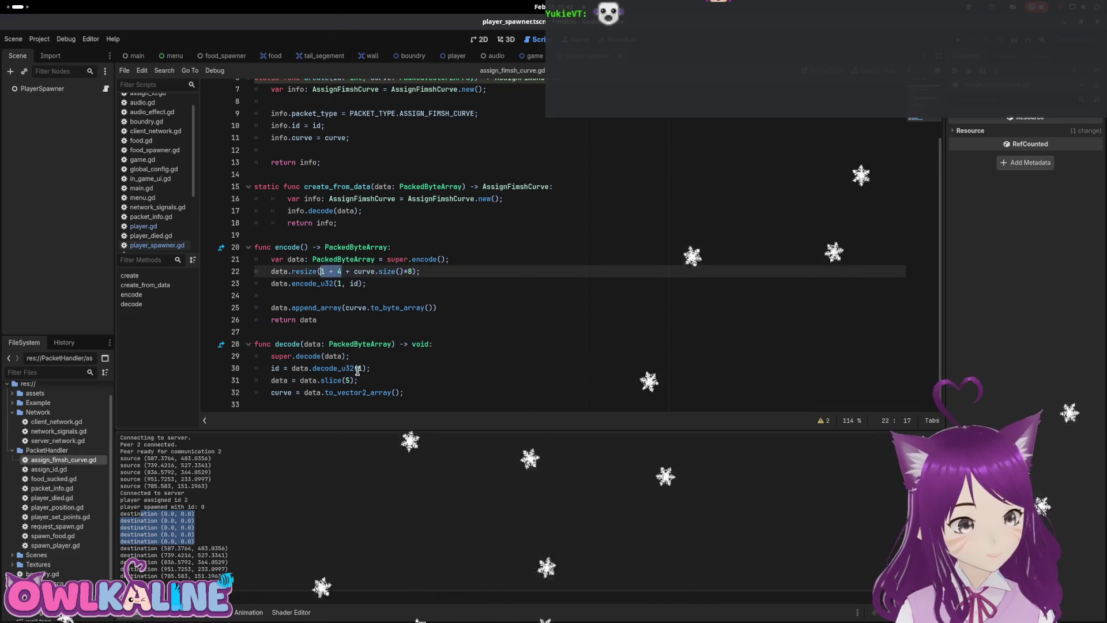
double_click(349, 380)
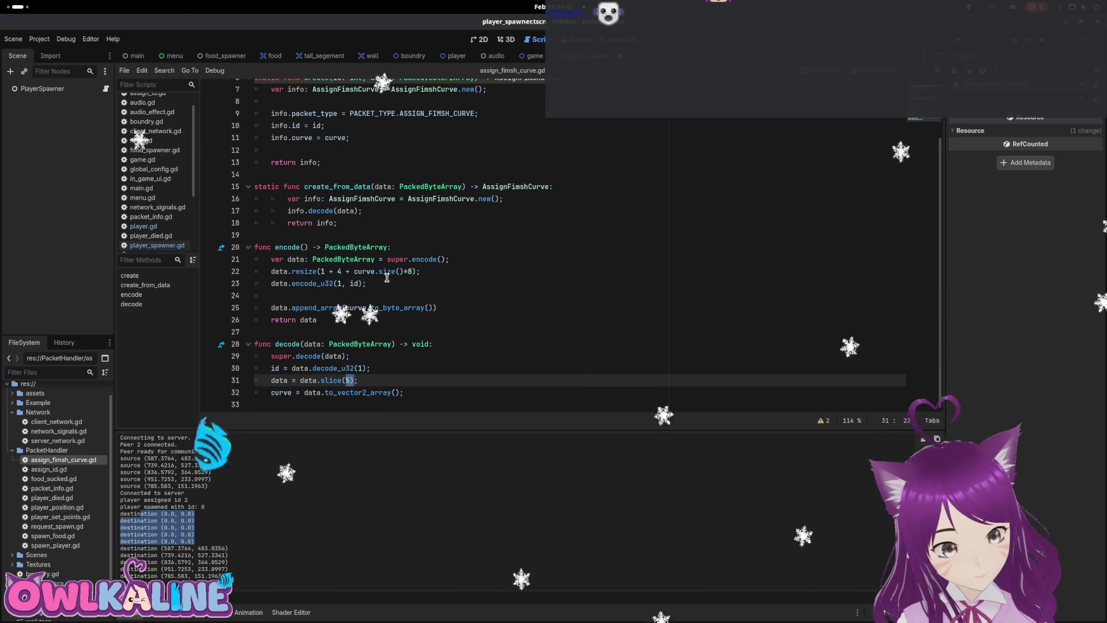
double_click(408, 271)
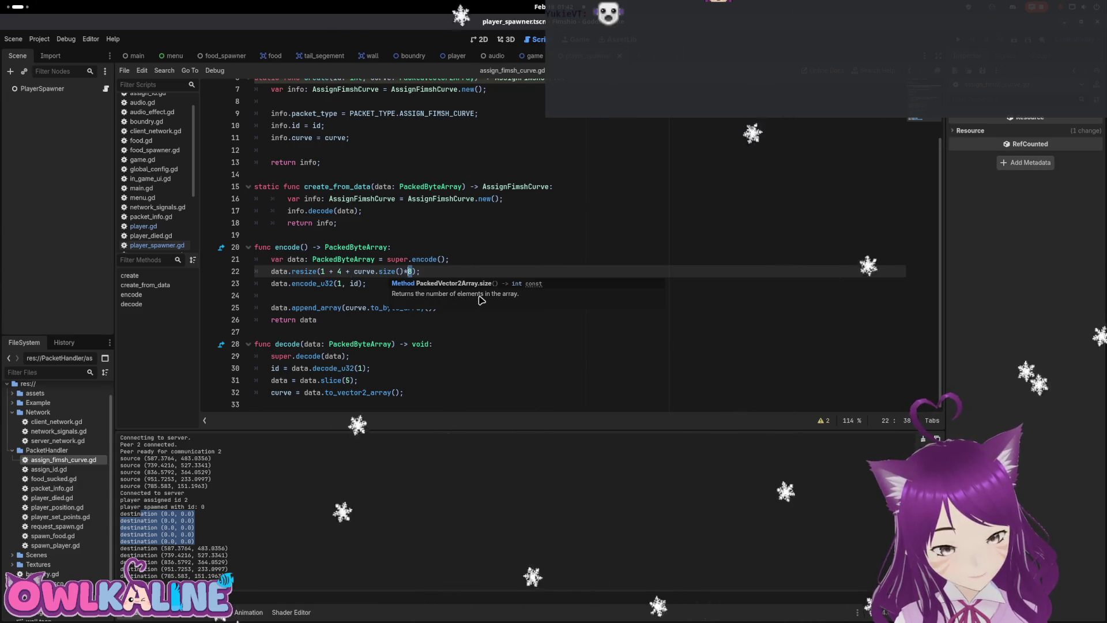
text(4)
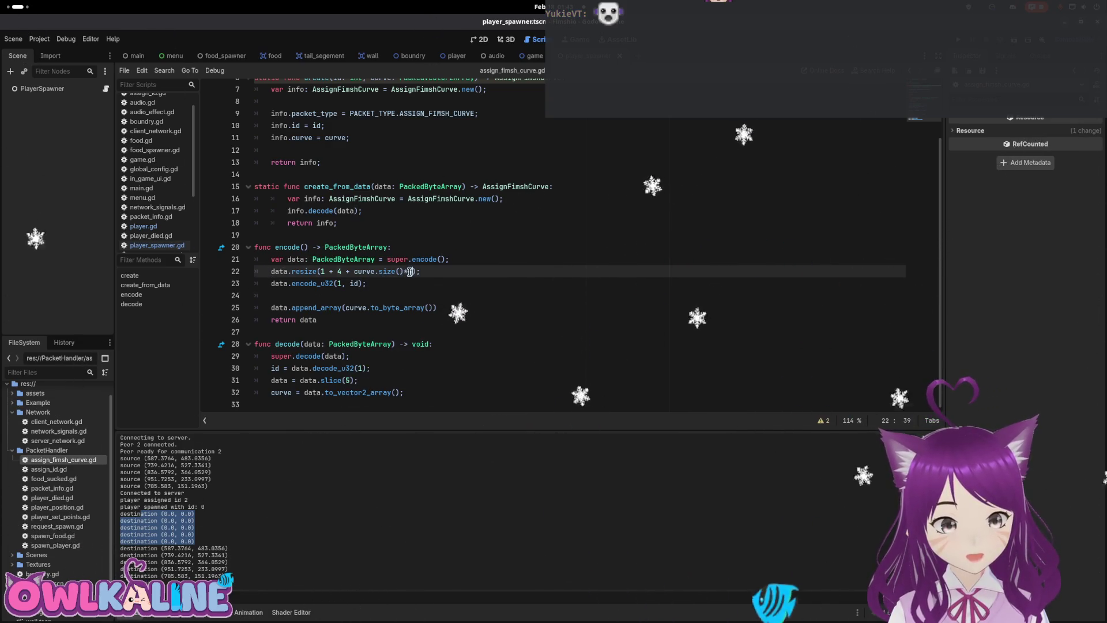
click(413, 299)
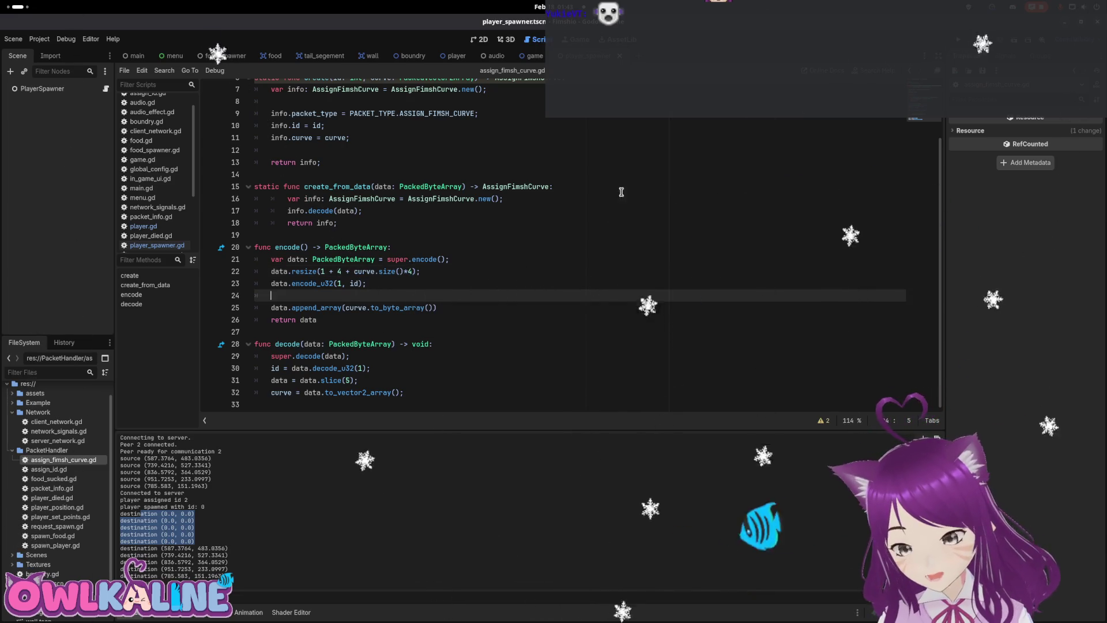
drag(196, 542, 153, 526)
Run the game, host a server, and join two clients with a fish until the player_spawner.gd line 24 index error breaks.
key(F5)
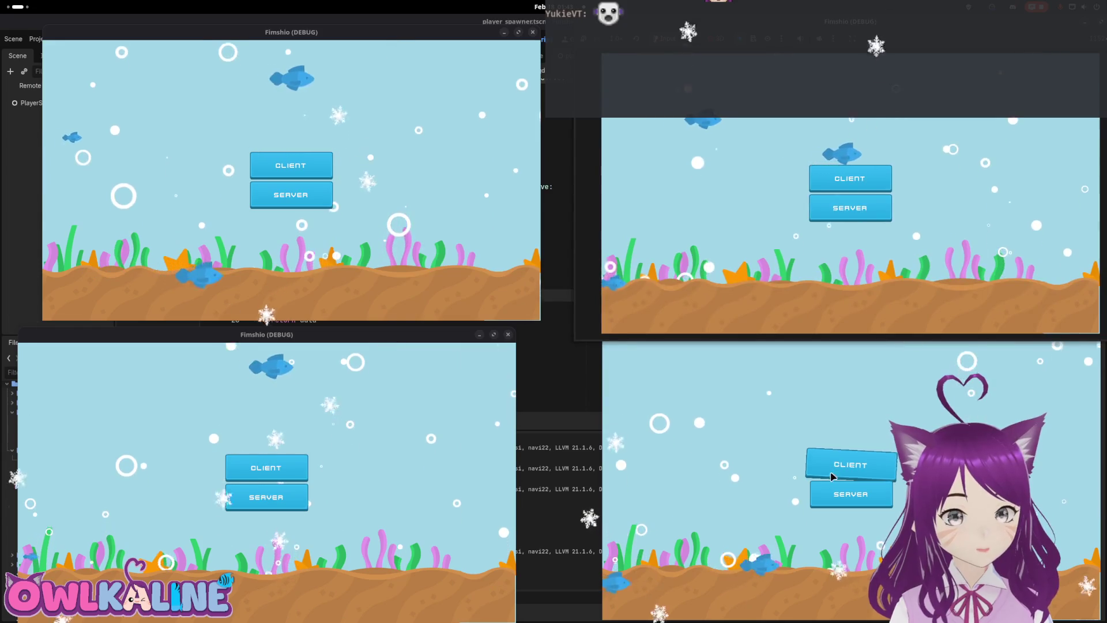
click(832, 476)
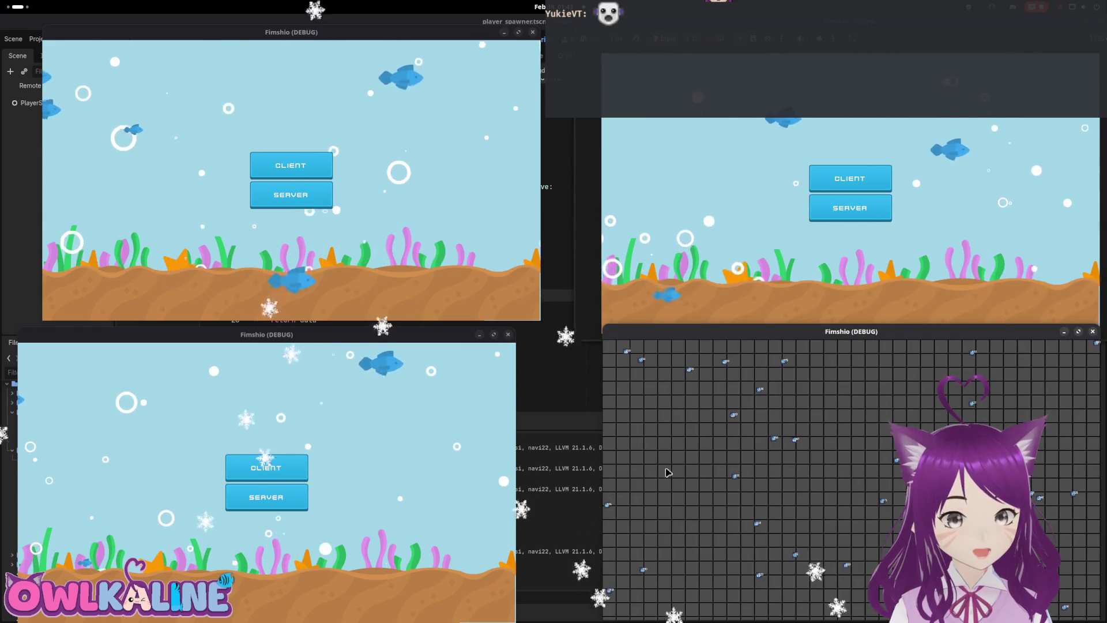
click(266, 467)
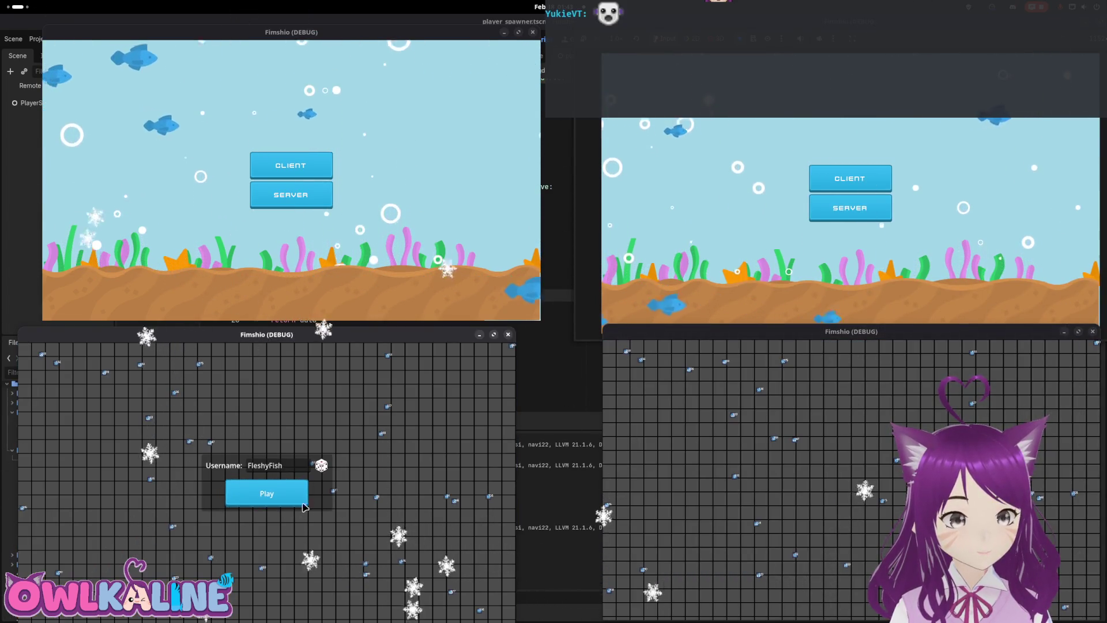
click(288, 493)
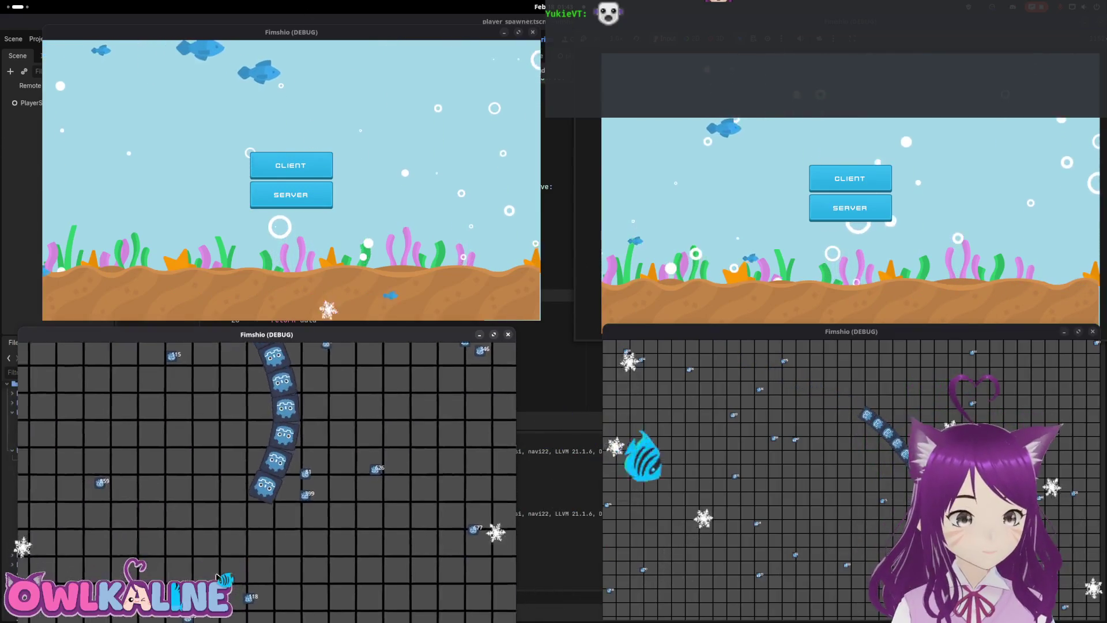
click(283, 165)
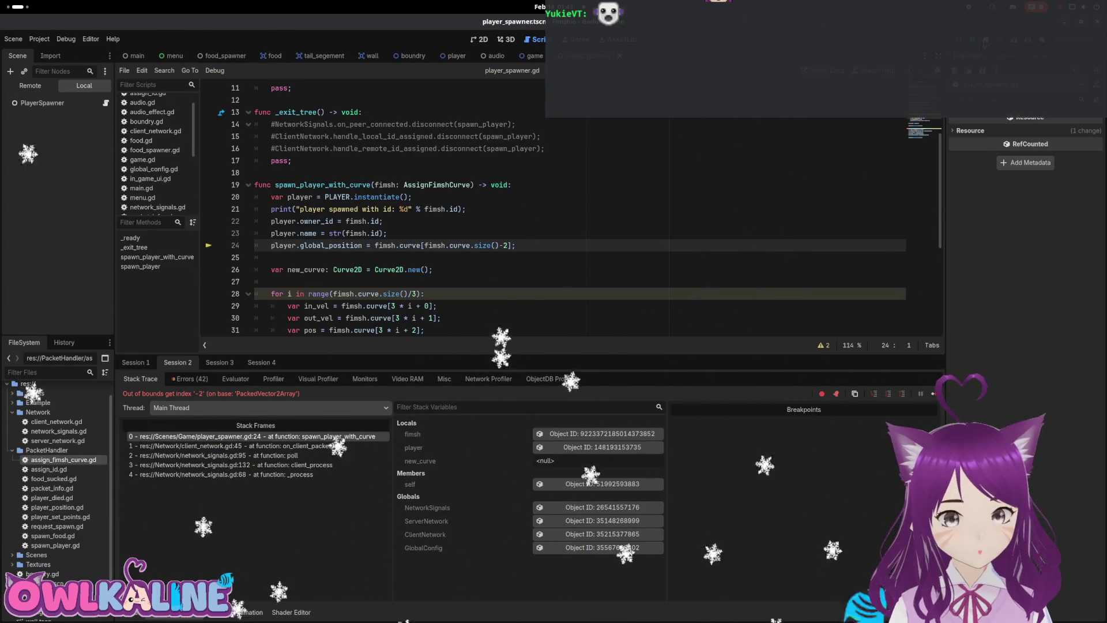
Stop the game and jump from the multiple-of-8 decode error to assign_fimsh_curve.gd line 32.
click(189, 378)
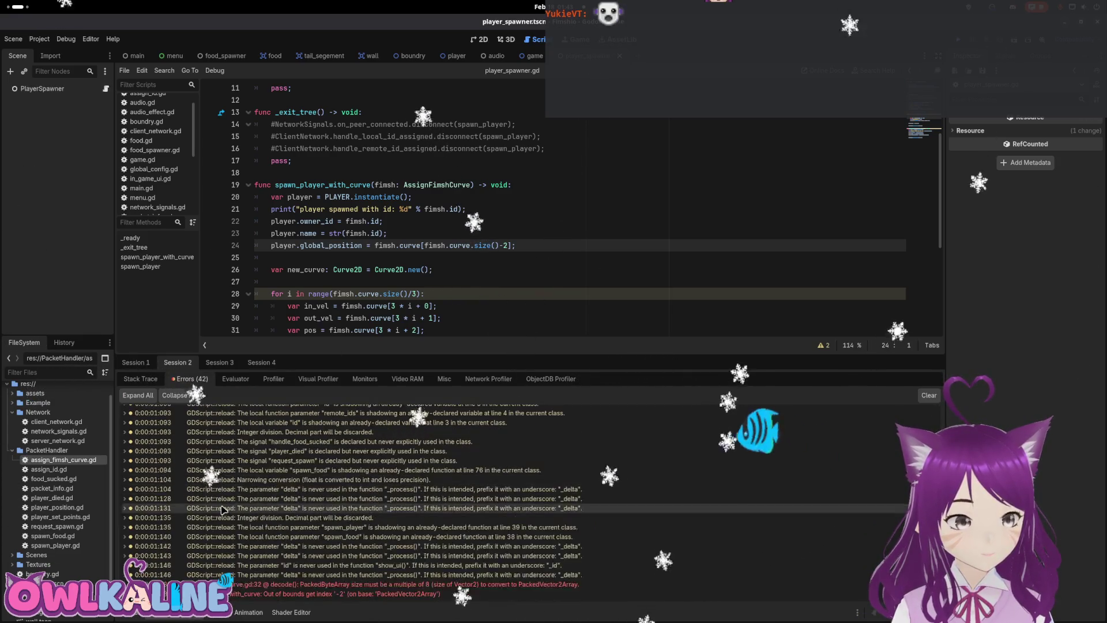
scroll(421, 245, down, 1)
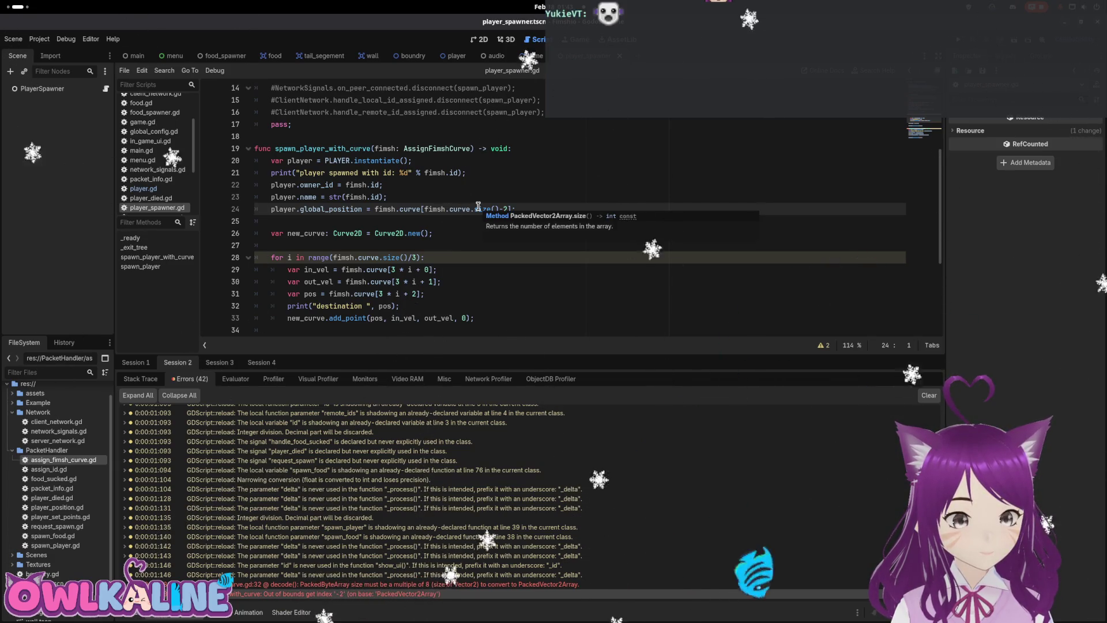
double_click(508, 590)
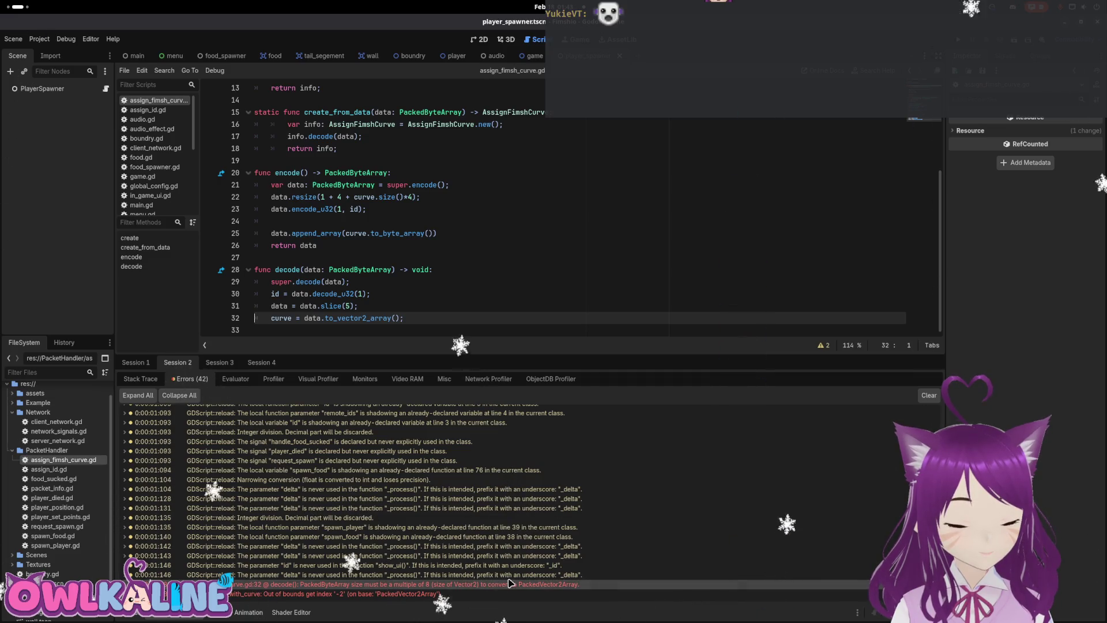
Change the resize multiplier on line 22 from 4 to 8 and run the game again.
click(411, 197)
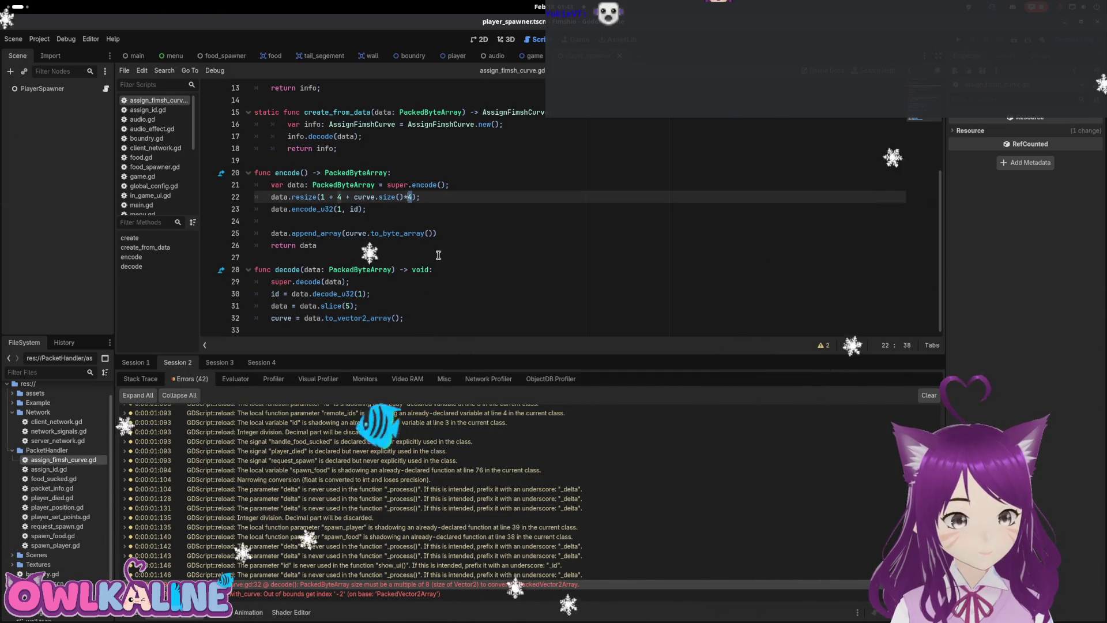
text(8)
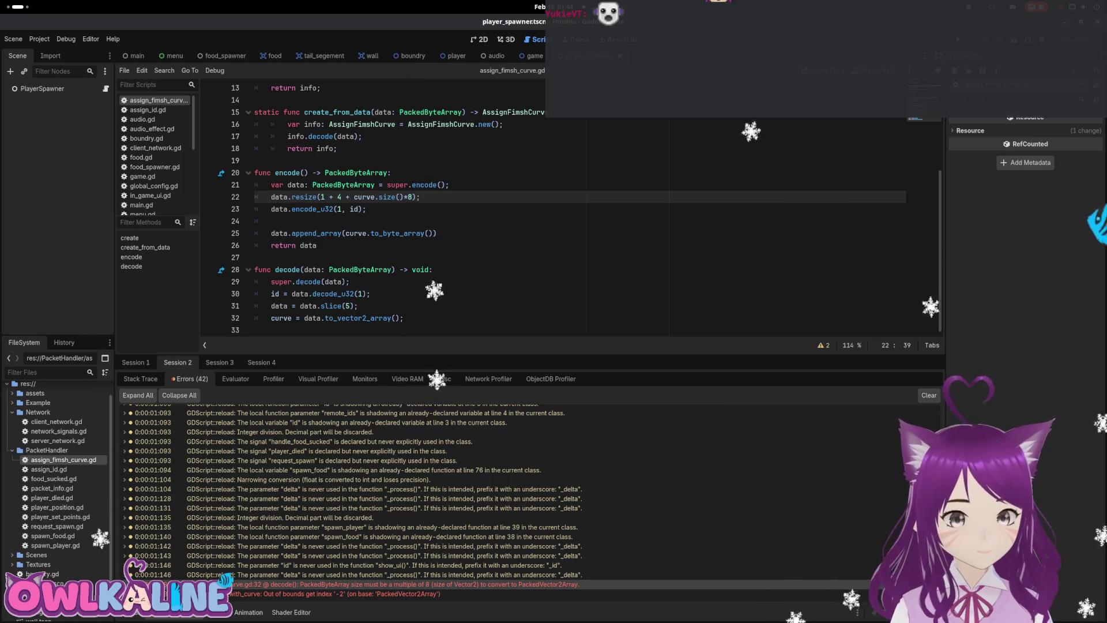
key(F5)
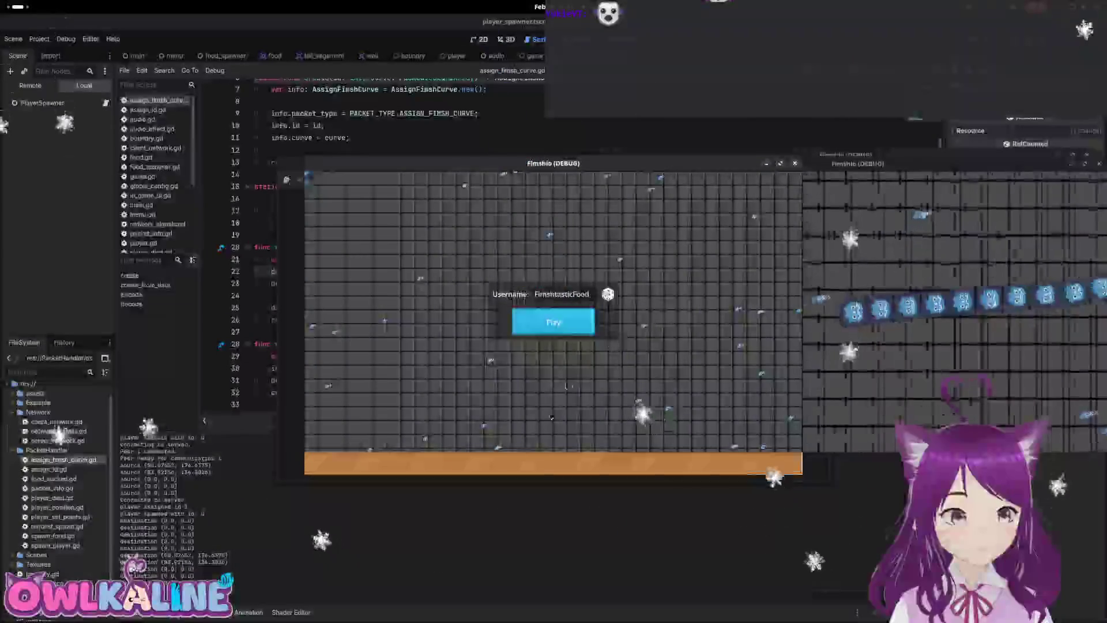
Restart the game and join one window as a client with a spawned fish.
key(F8)
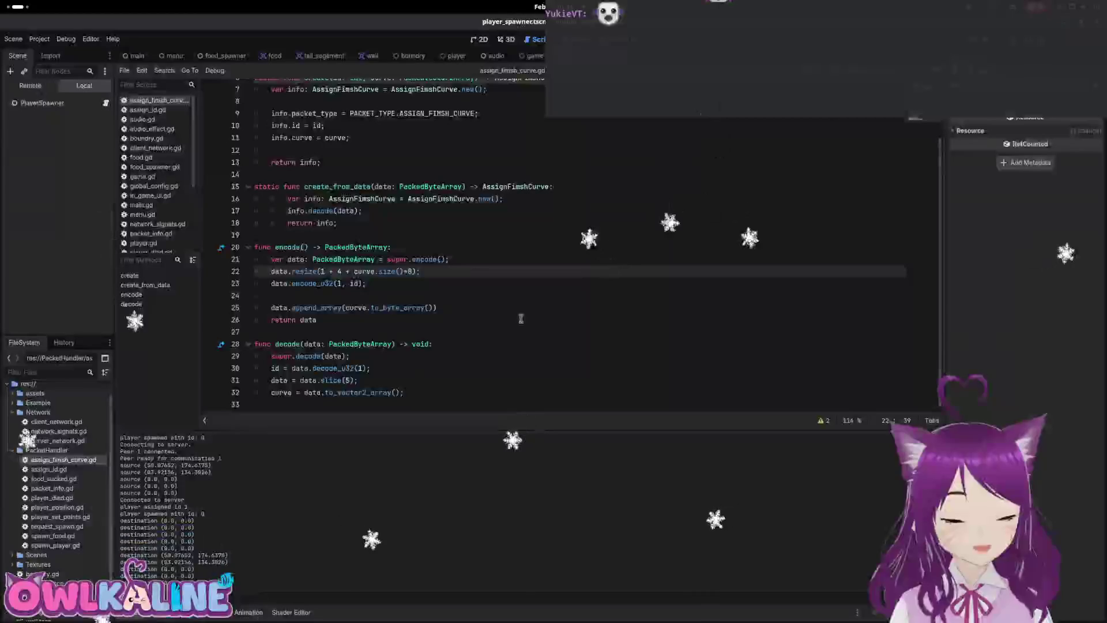
key(F5)
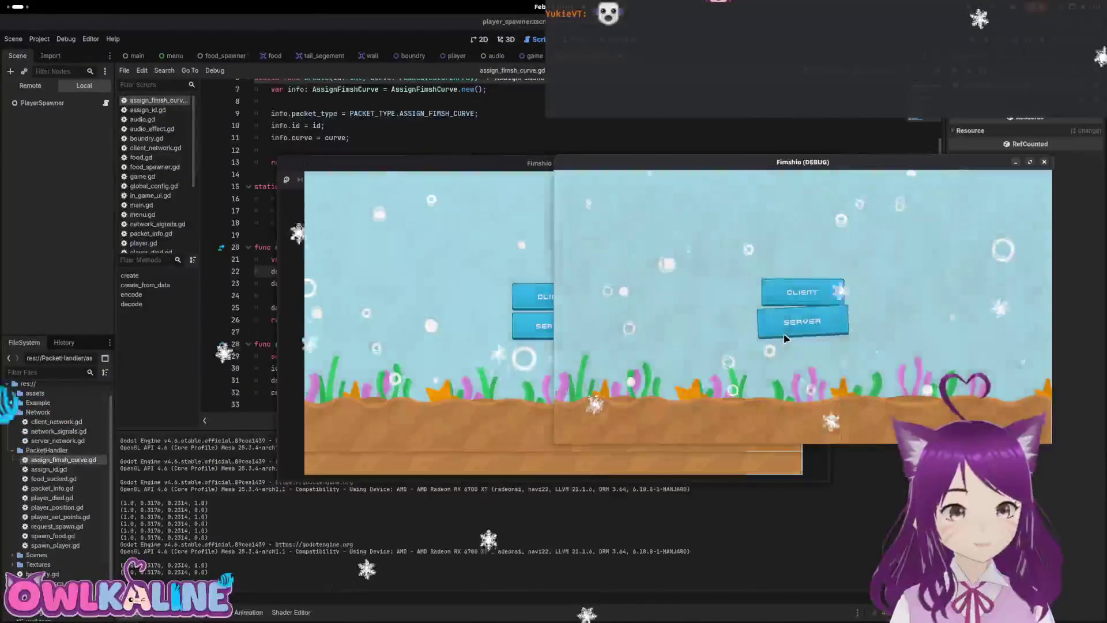
drag(579, 173, 853, 169)
click(829, 330)
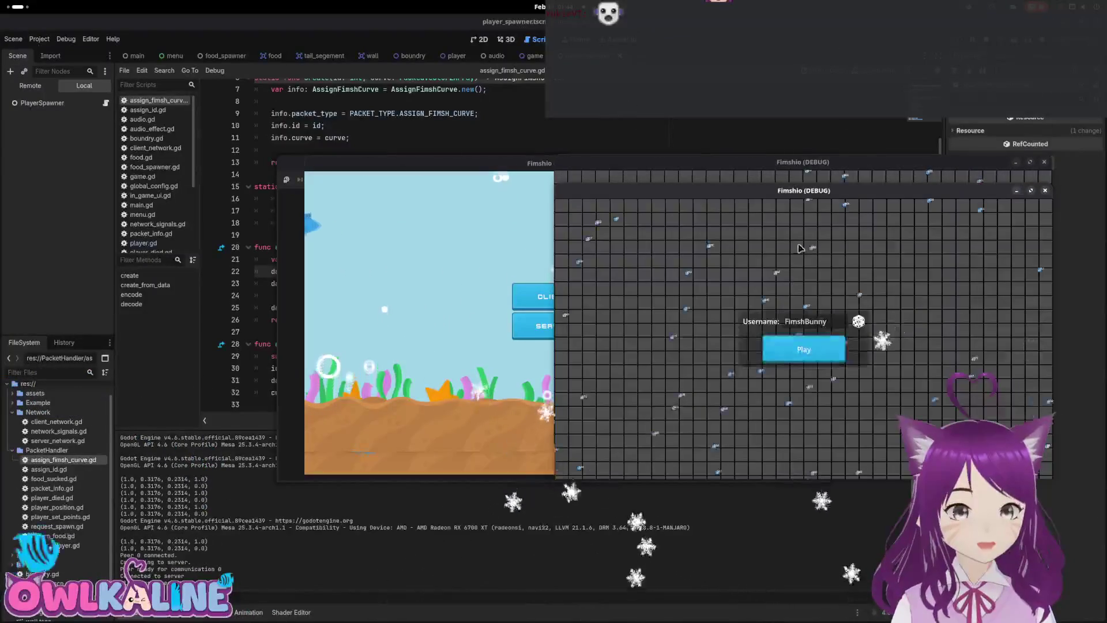
click(826, 361)
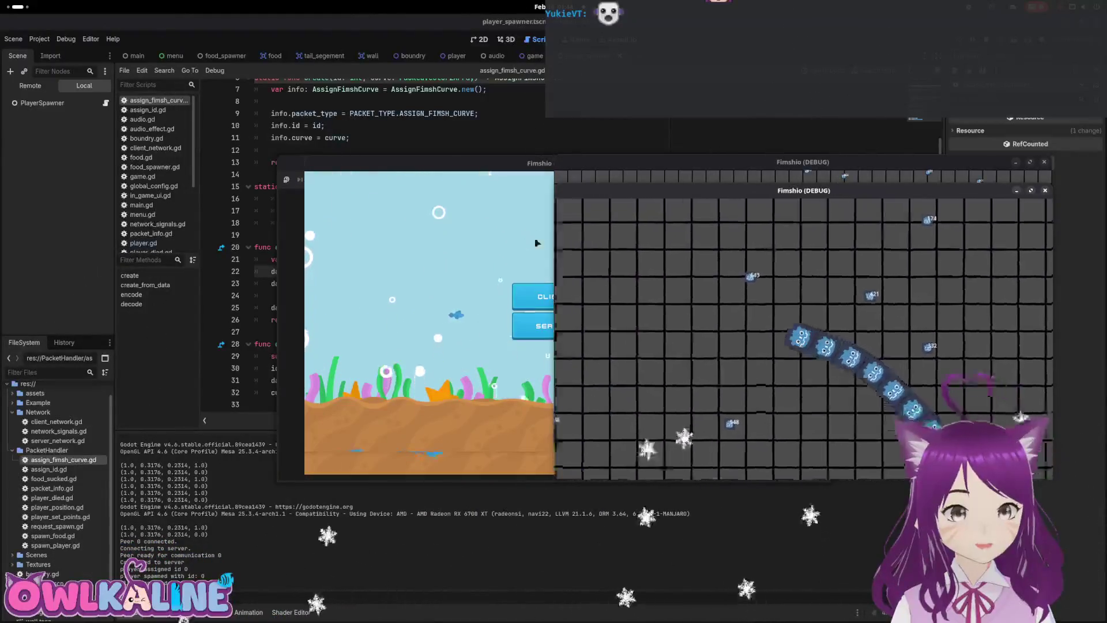
Join a second window as a client with a new fish, then stop and relaunch the game.
click(542, 297)
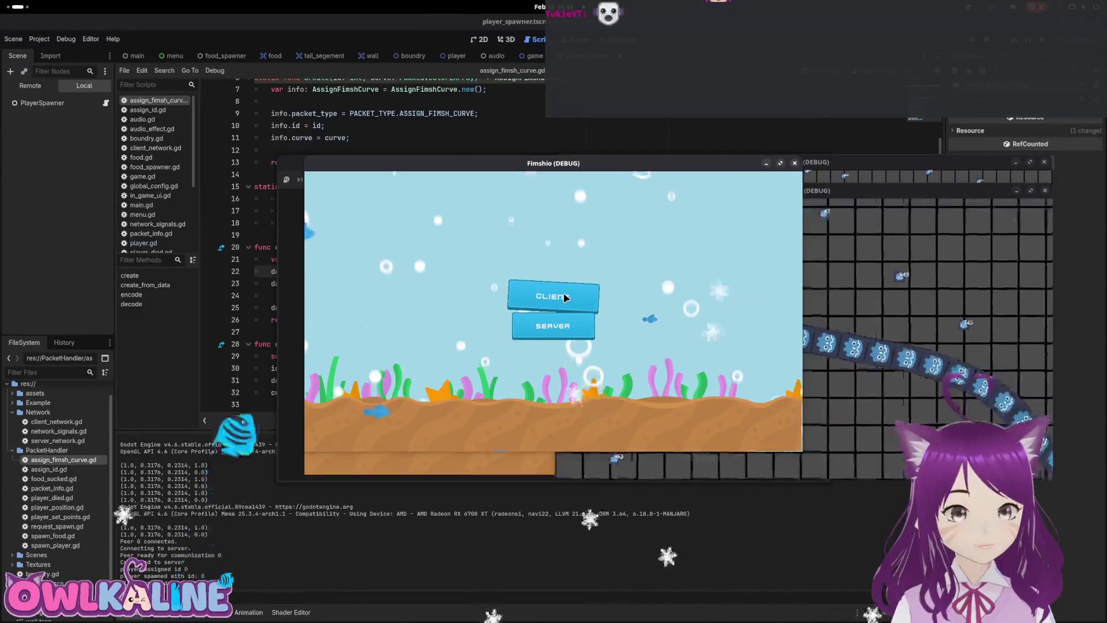
click(557, 296)
click(551, 323)
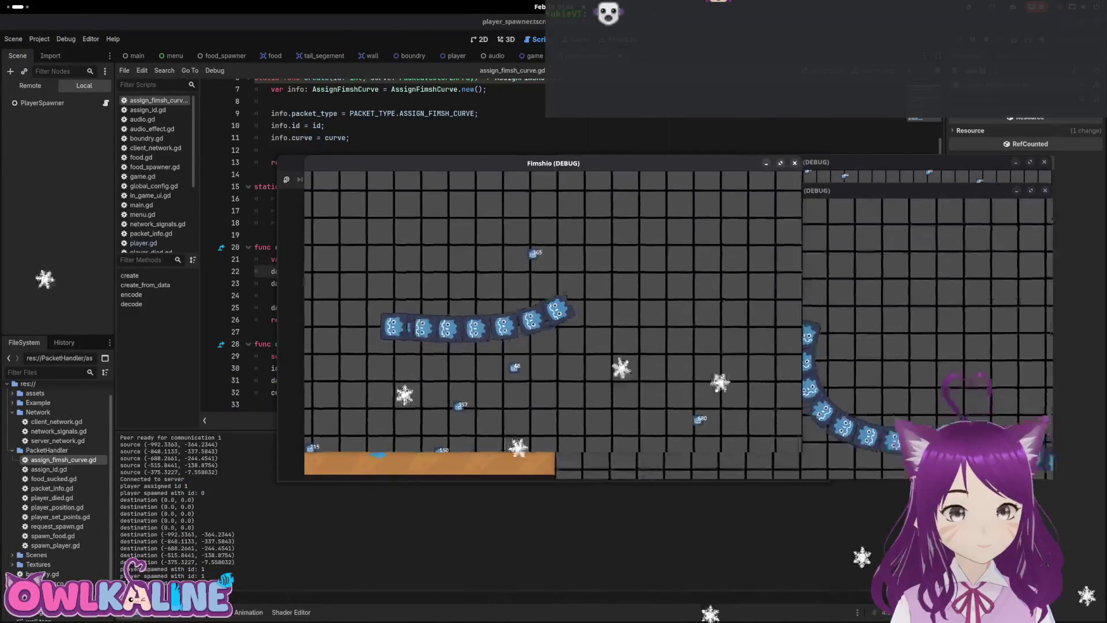
key(F8)
key(F5)
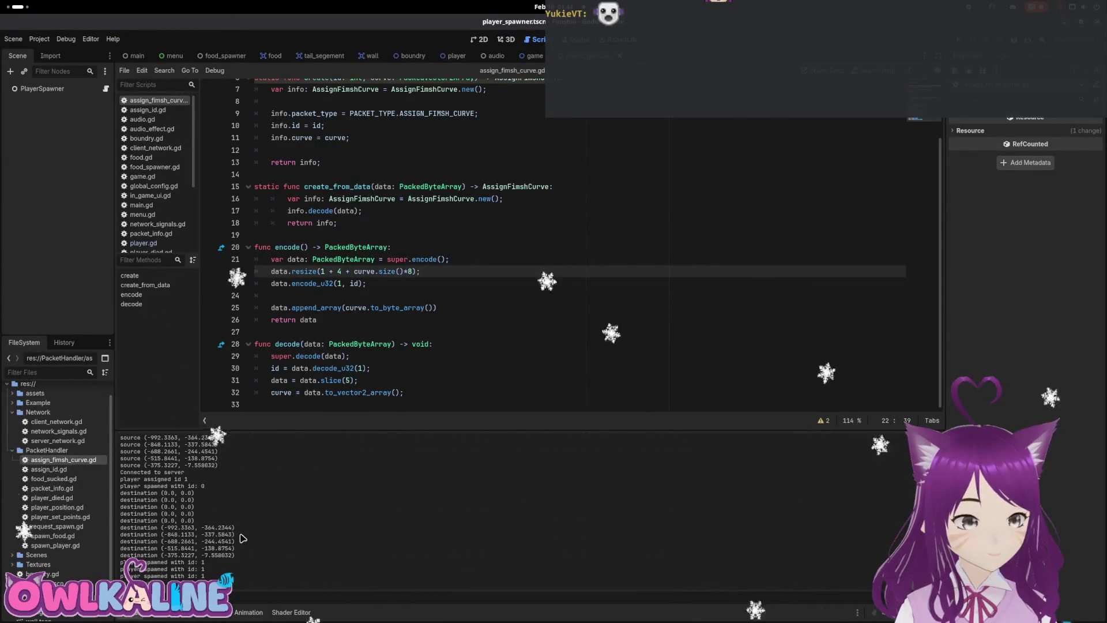
drag(145, 491, 133, 487)
scroll(173, 519, up, 1)
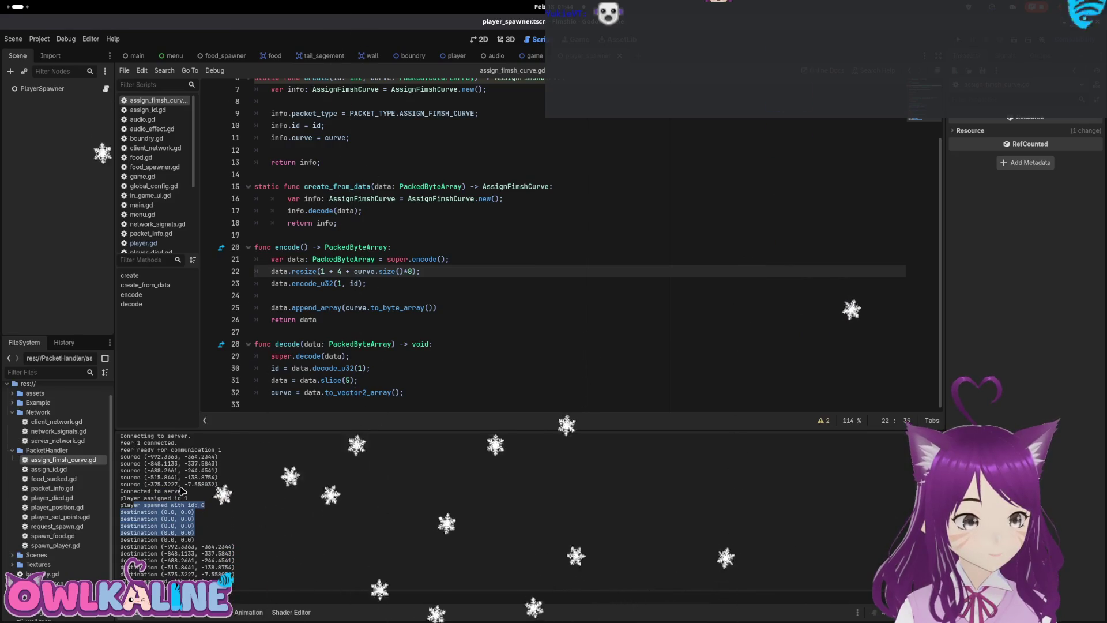
click(174, 522)
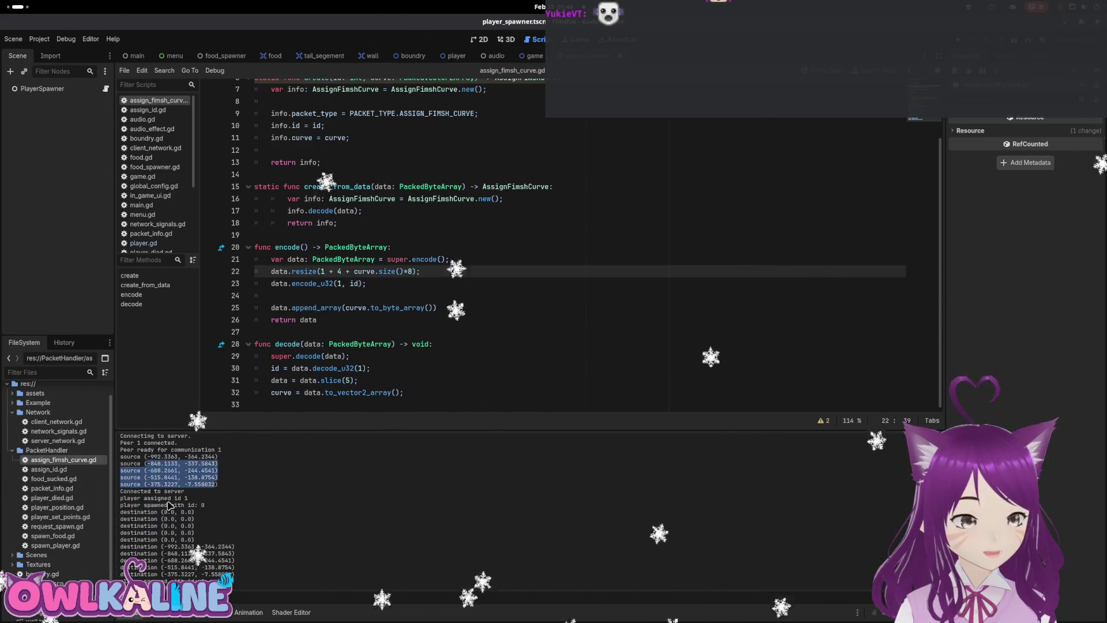
drag(174, 522, 194, 542)
click(196, 545)
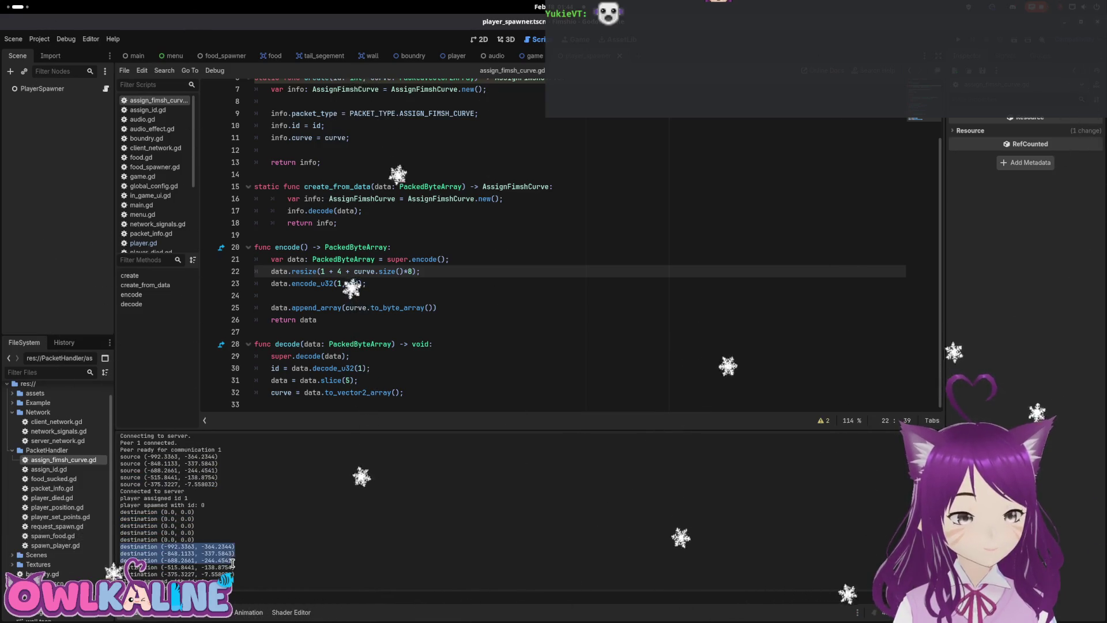
drag(247, 578, 173, 551)
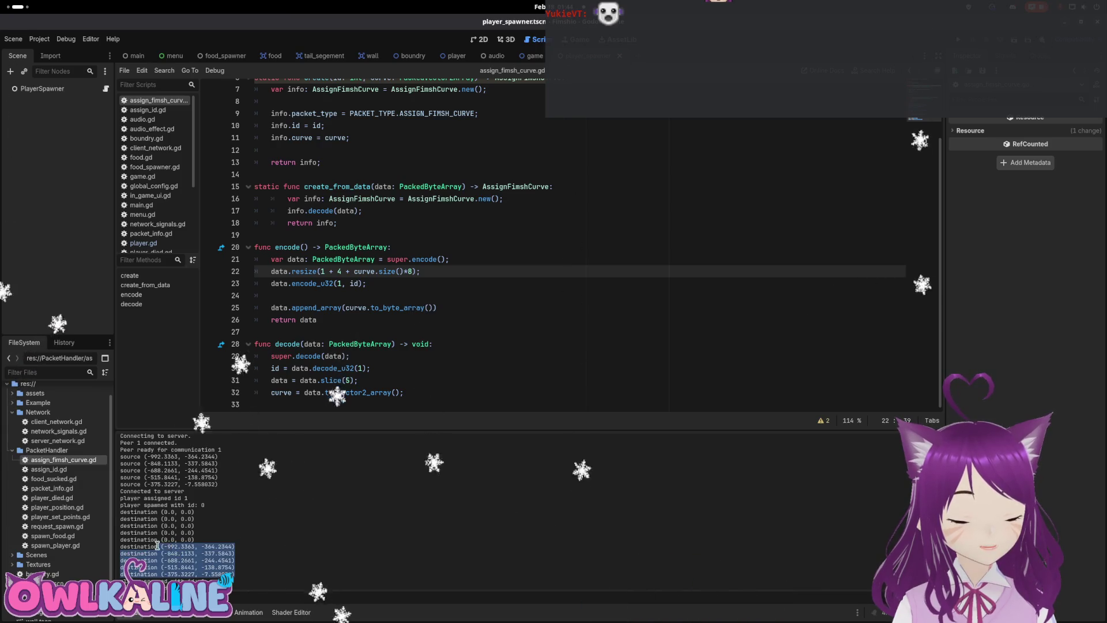
click(202, 544)
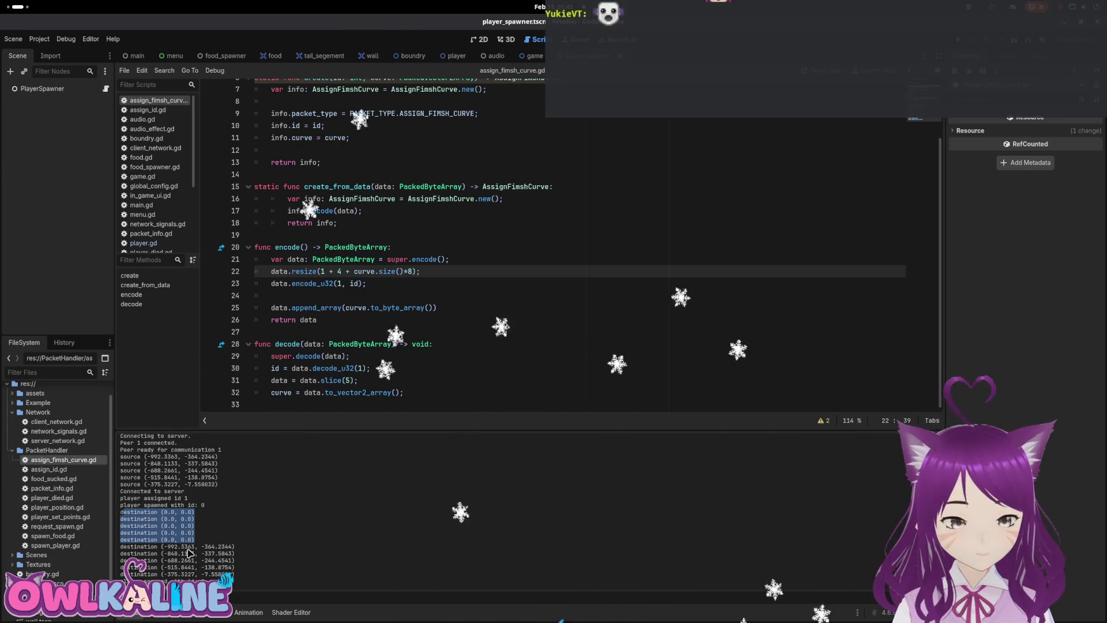
click(173, 551)
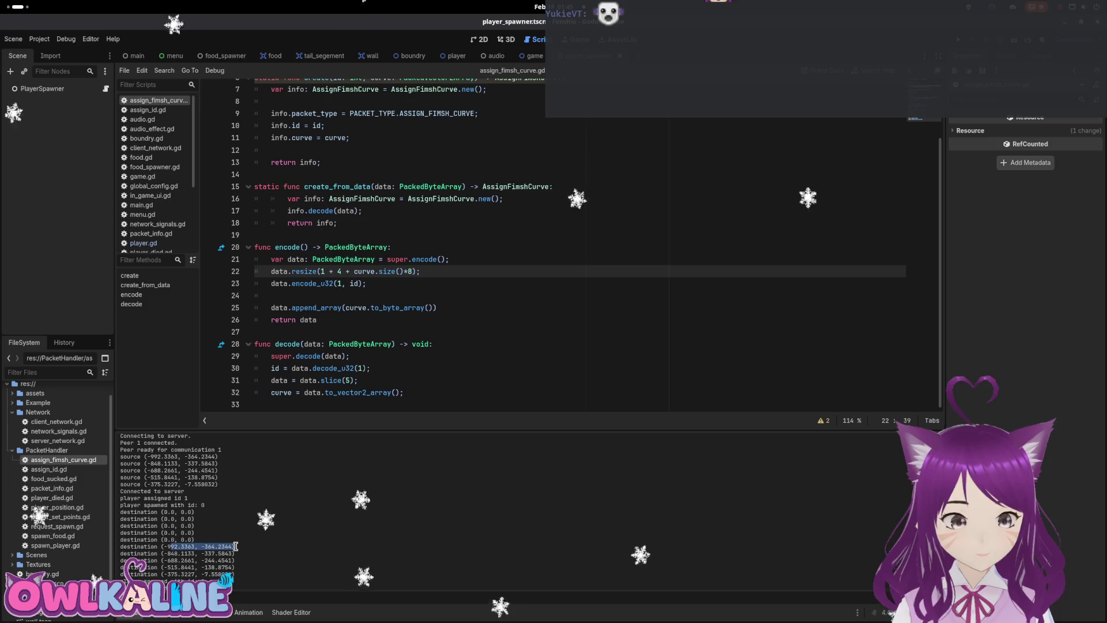
drag(229, 553, 173, 567)
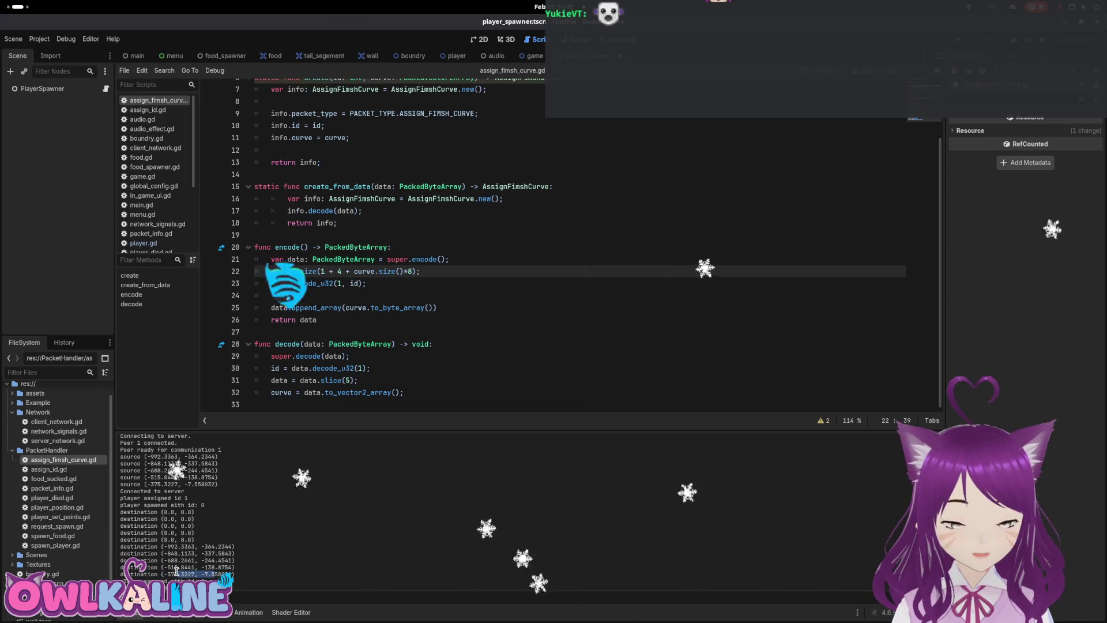
drag(236, 567, 122, 512)
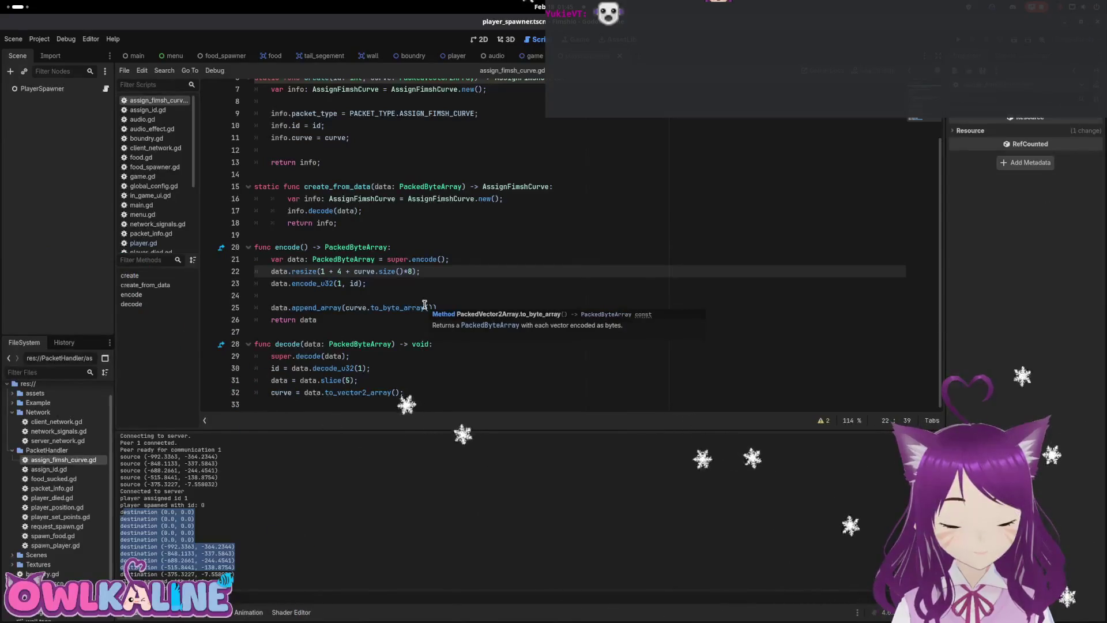
Move curve.to_byte_array() onto its own line 24 and tidy the append_array call.
click(406, 307)
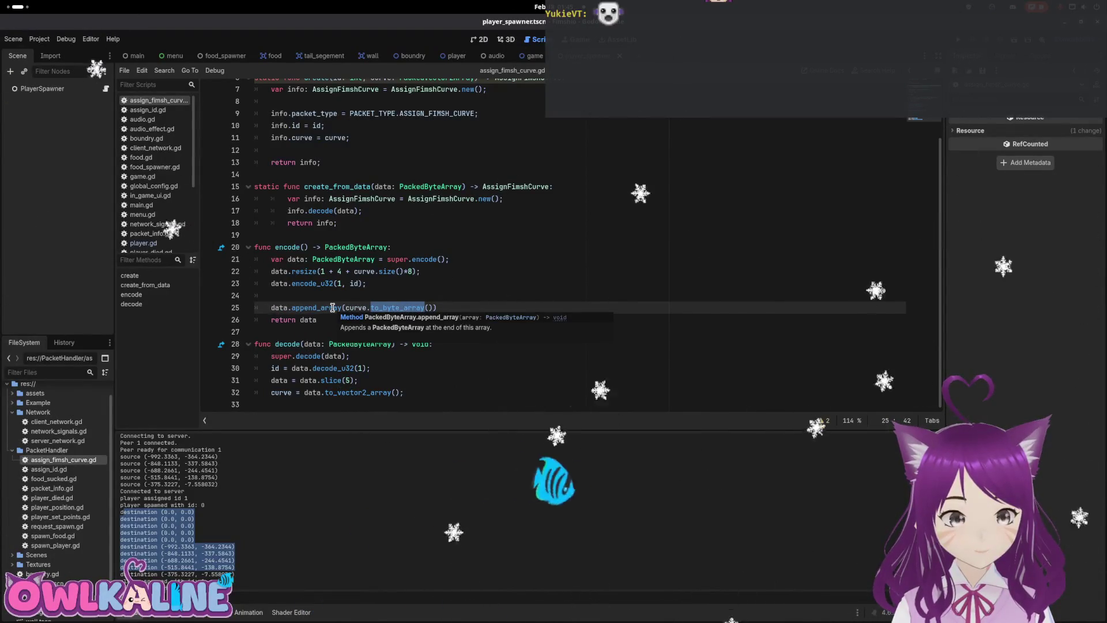
click(398, 300)
drag(434, 308, 374, 309)
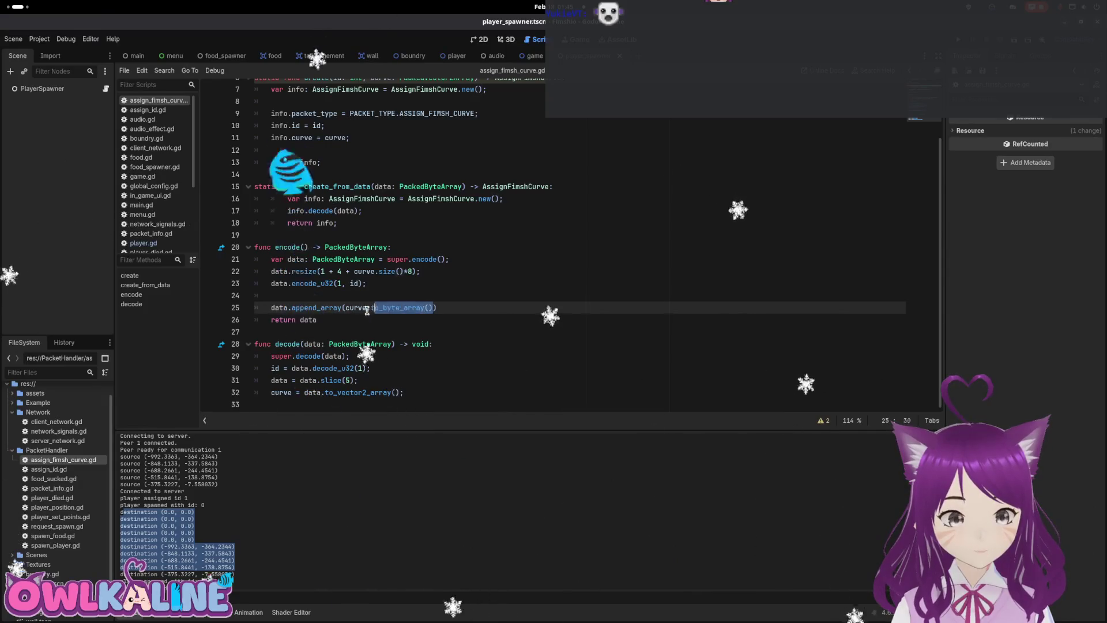
click(348, 295)
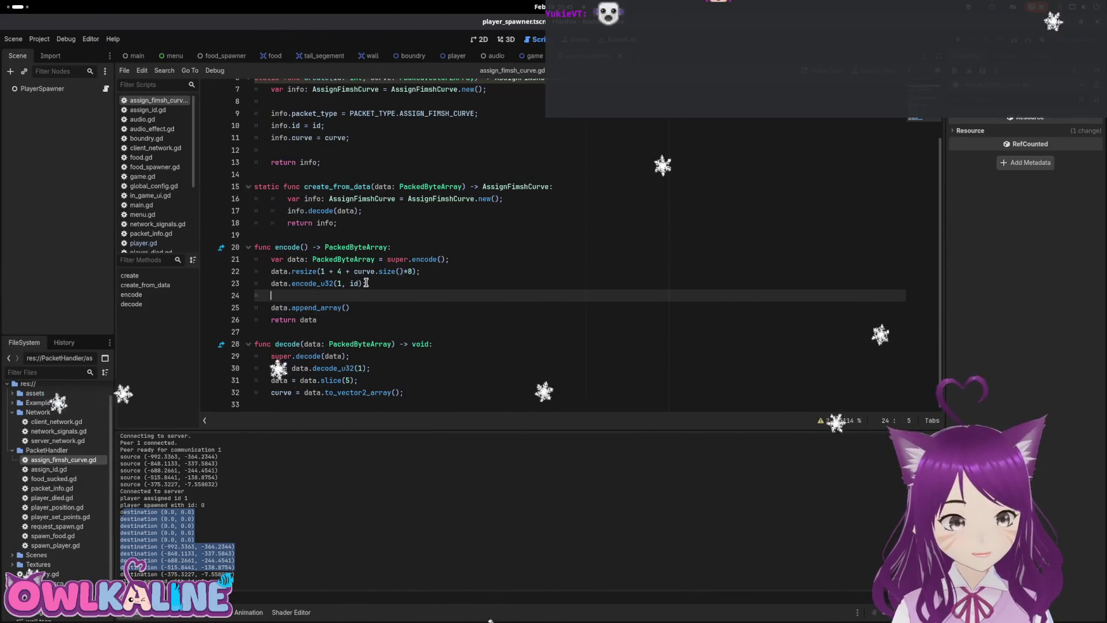
key(Down)
key(Left)
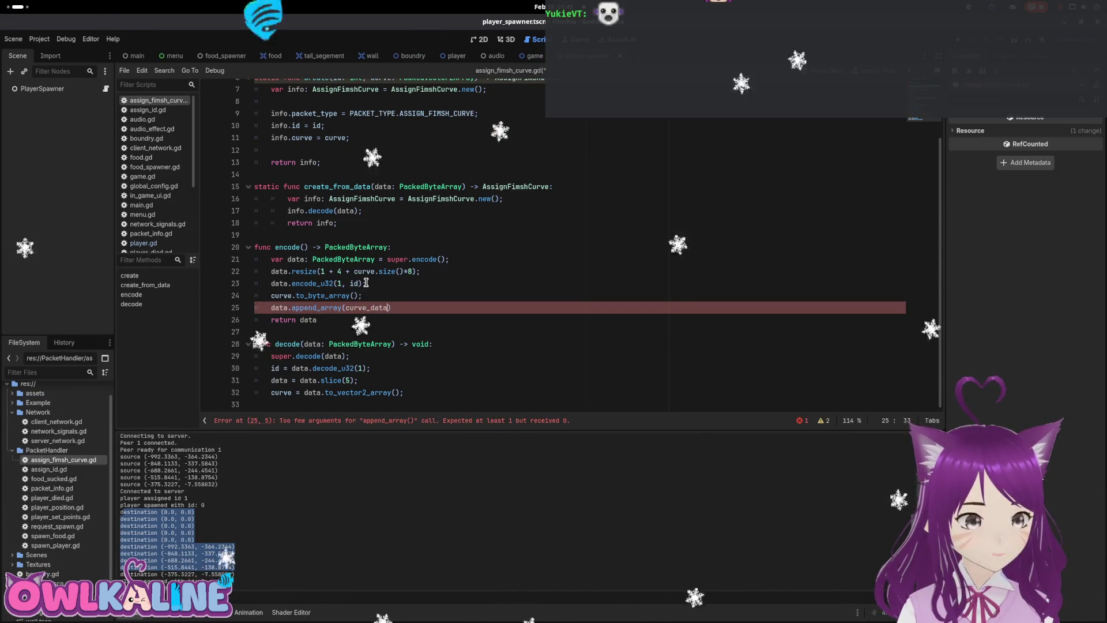
text()l)
key(BackSpace)
text(;)
Assign the byte conversion to curve_data on line 24, with a blank line above.
key(Up)
key(Home)
text(curve_data =)
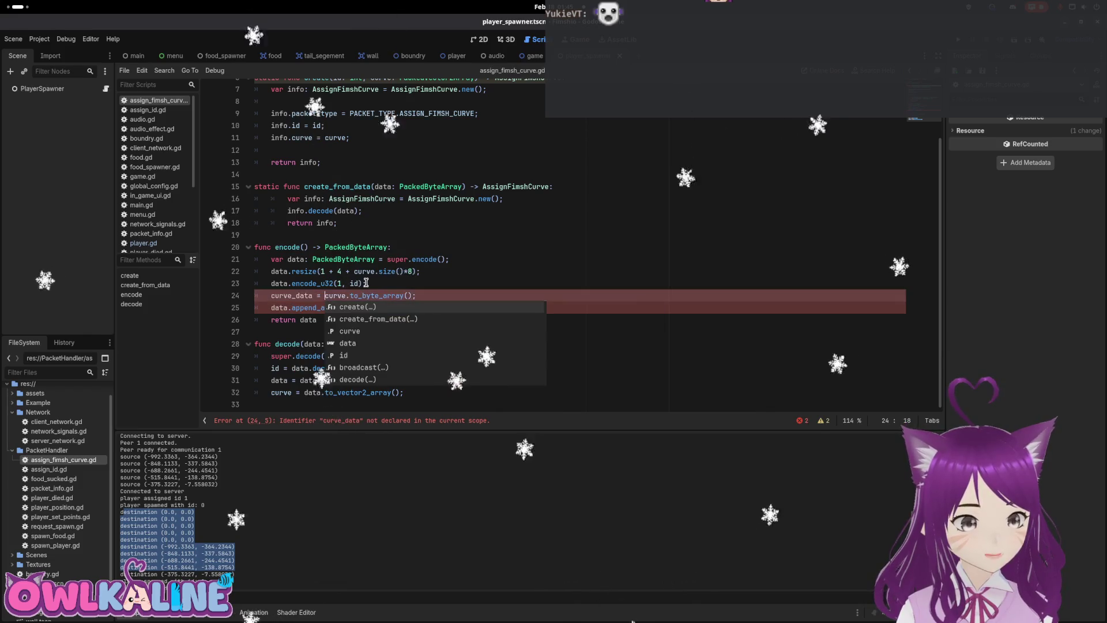
key(Escape)
key(End)
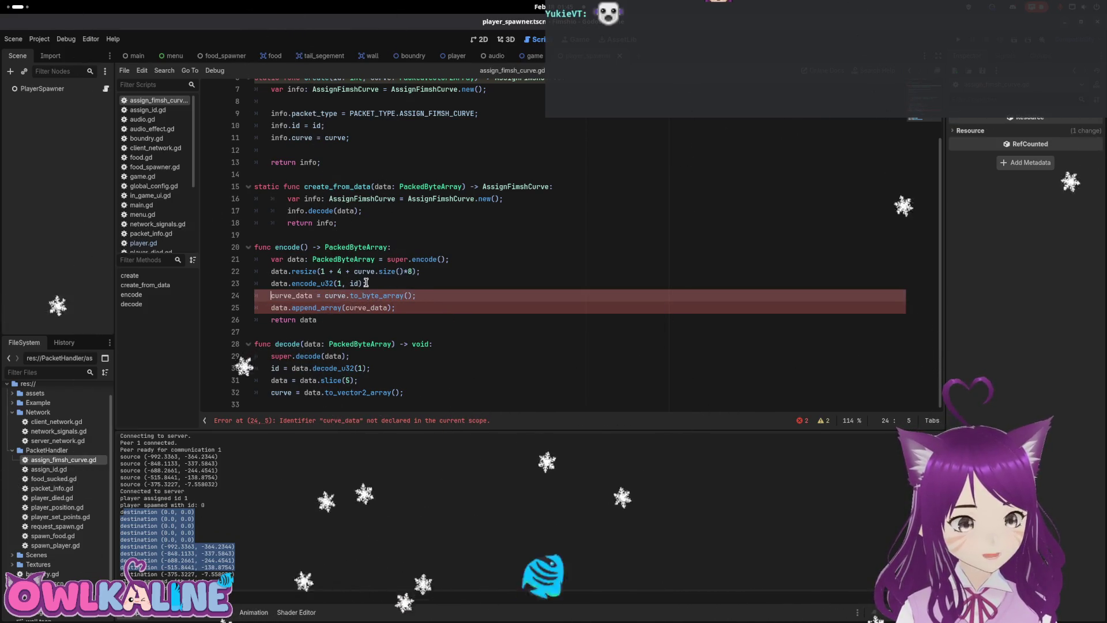
key(Home)
key(Return)
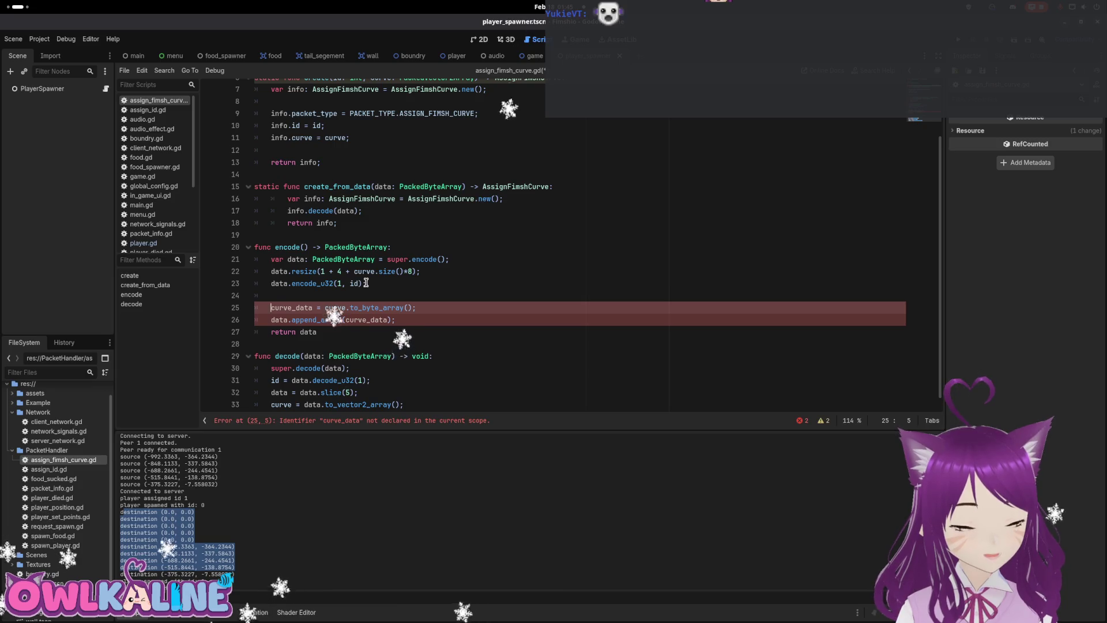
Fix the var keyword and type curve_data as PackedByteArray.
key(BackSpace)
key(BackSpace)
key(Left)
key(Left)
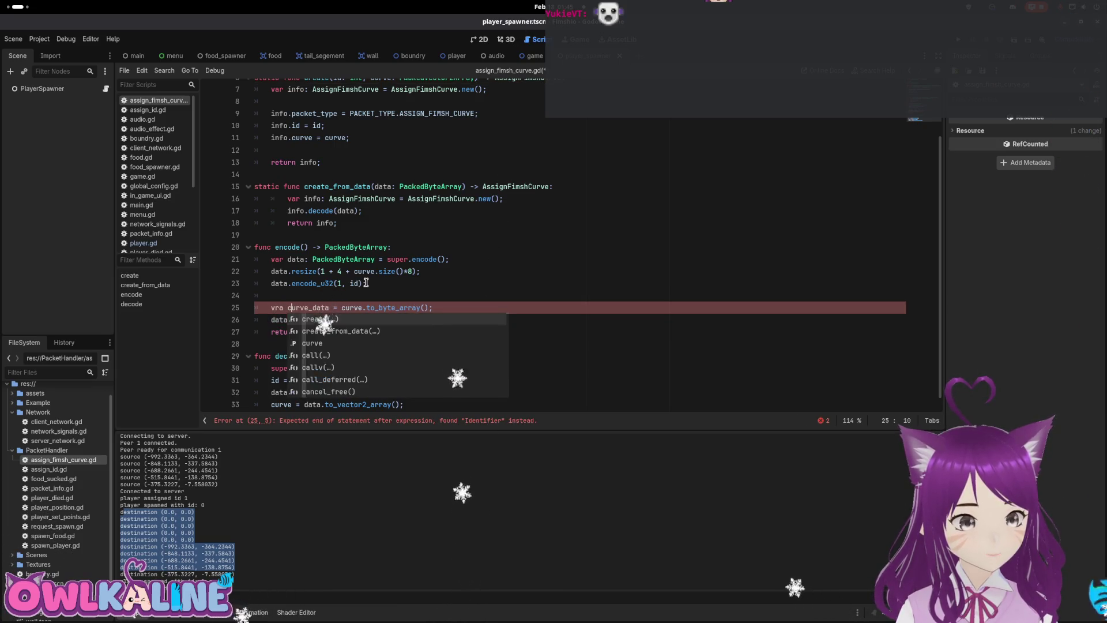
key(BackSpace)
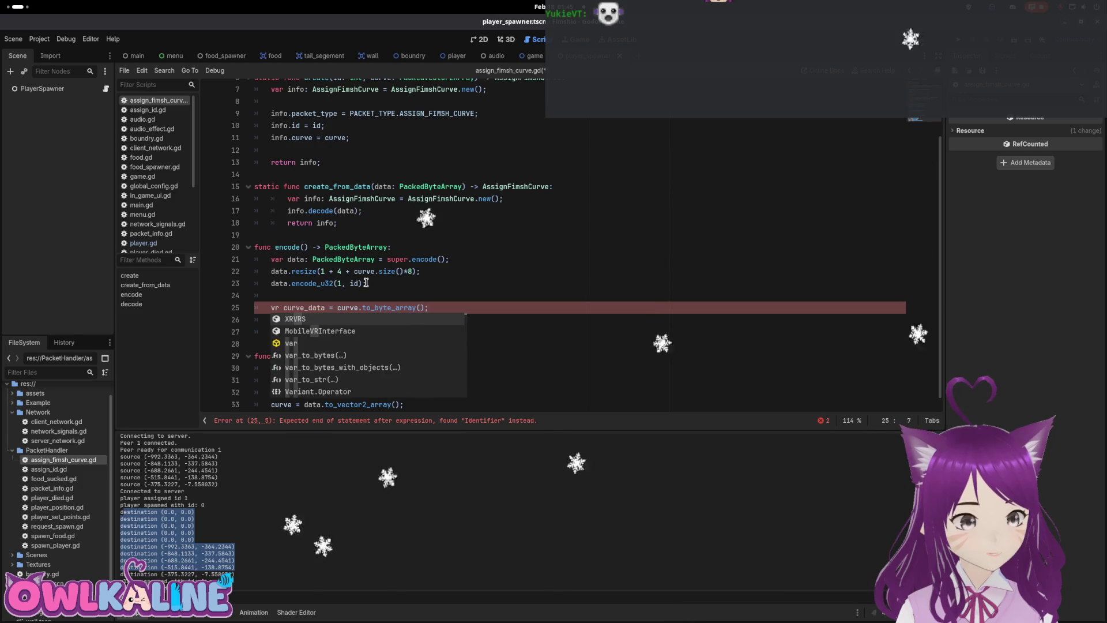
text(ar)
key(ctrl+Right)
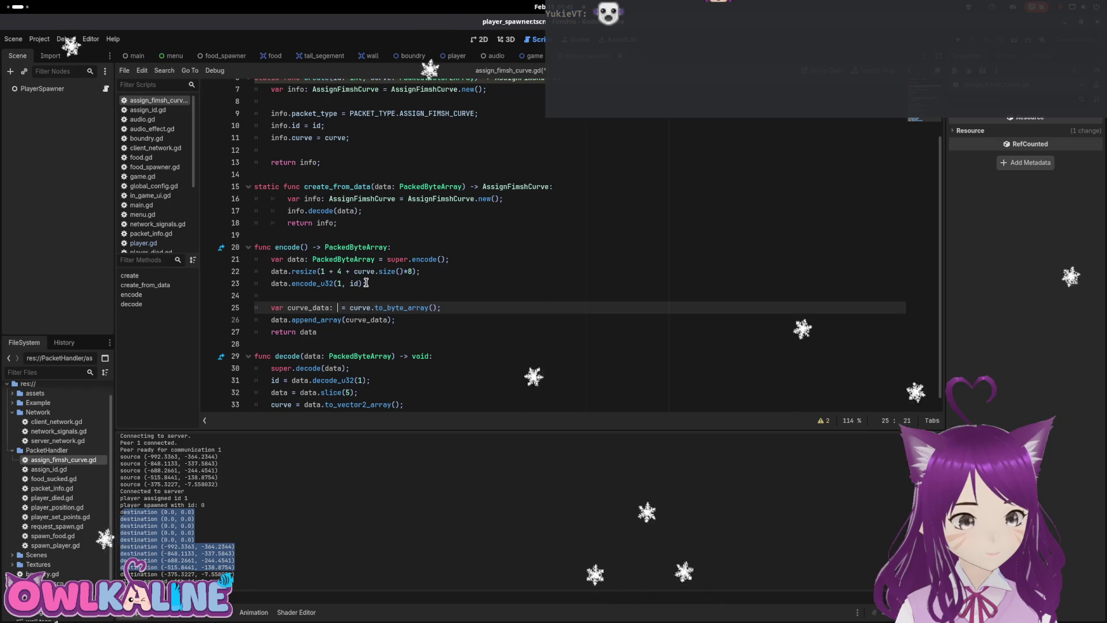
text(Pack)
key(Down)
key(Return)
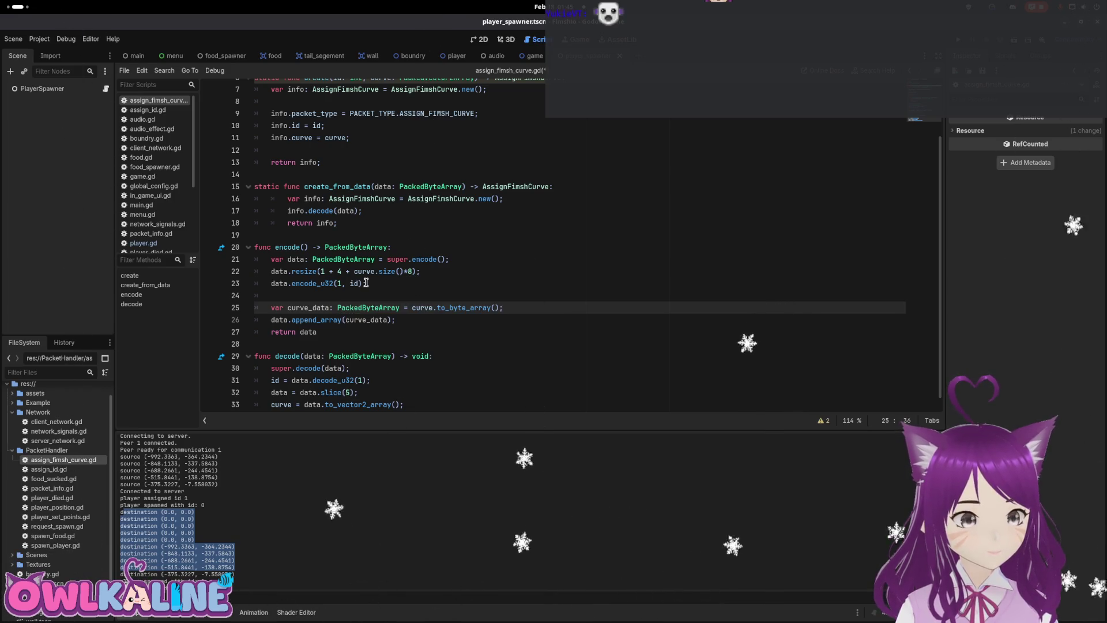
key(End)
key(Return)
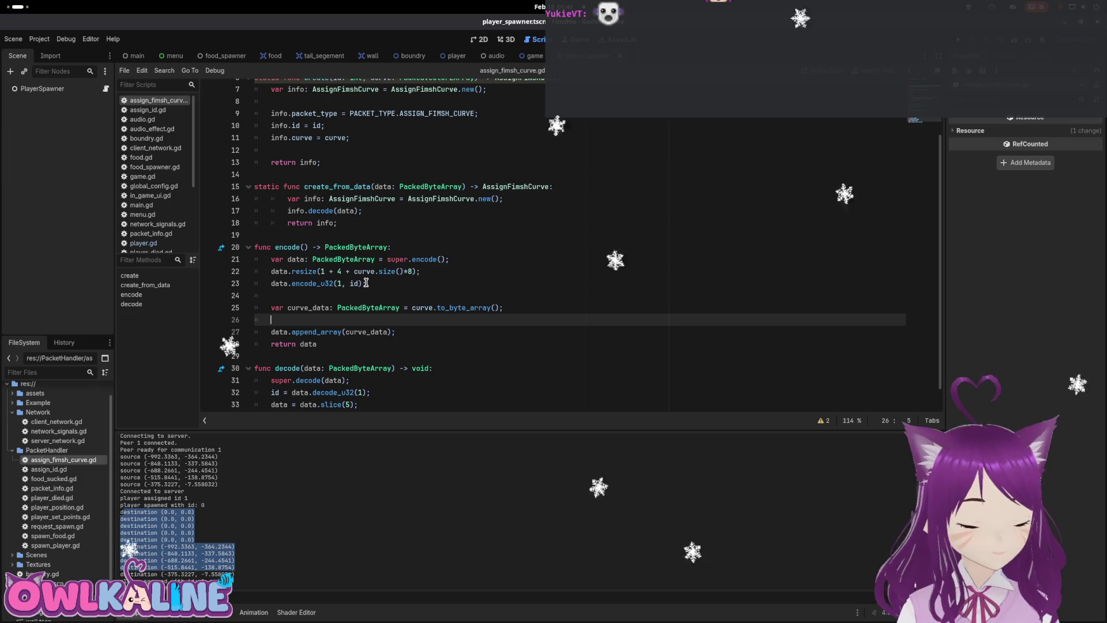
Add a print(curve_data) line below the declaration.
mouse_move(473, 306)
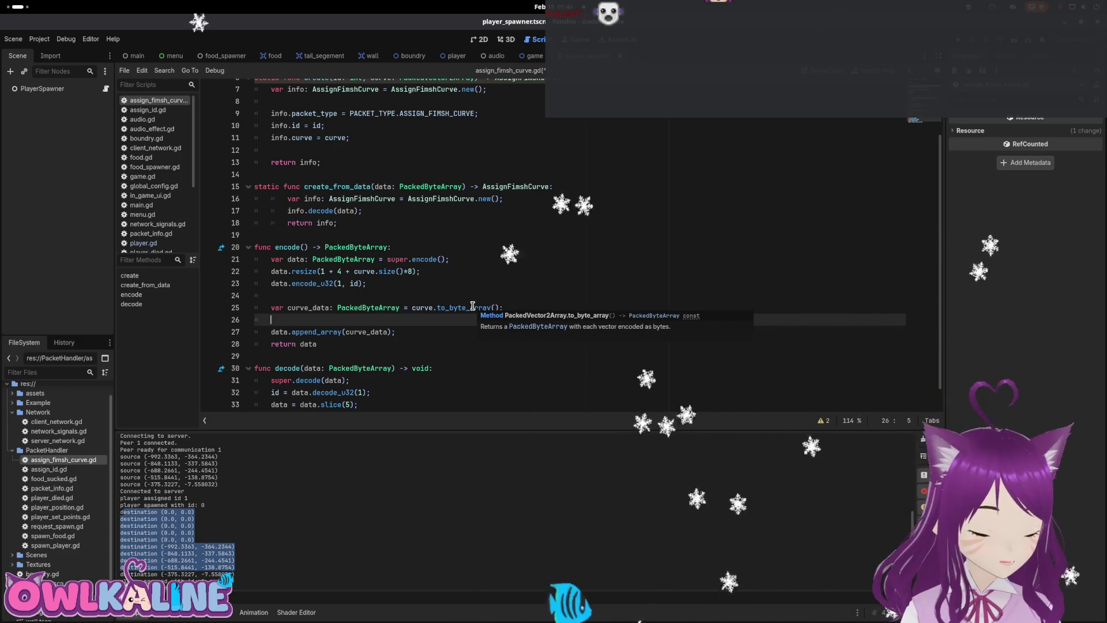
text(print()curve)
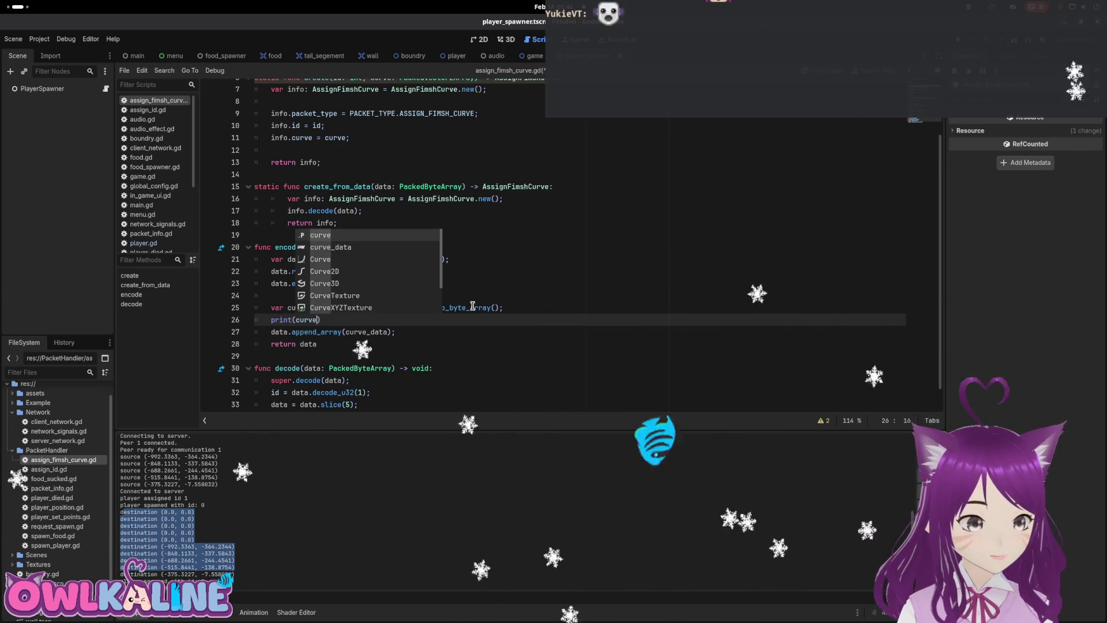
key(Down)
key(Return)
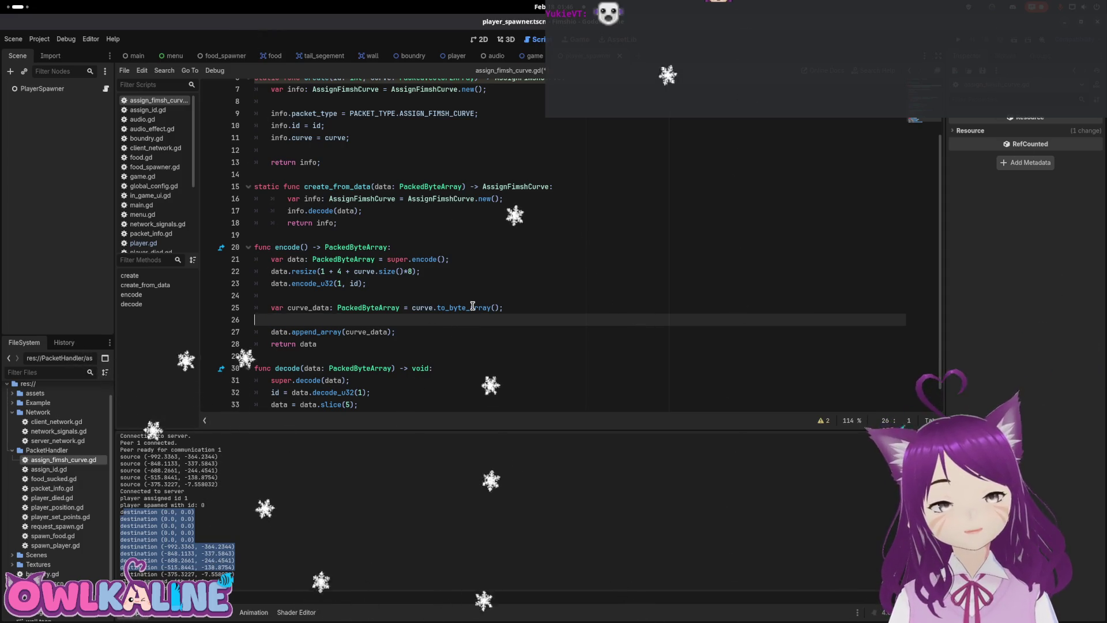
Undo the print line and the curve_data declaration.
key(ctrl+z)
key(ctrl+z)
key(ctrl+y)
key(ctrl+z)
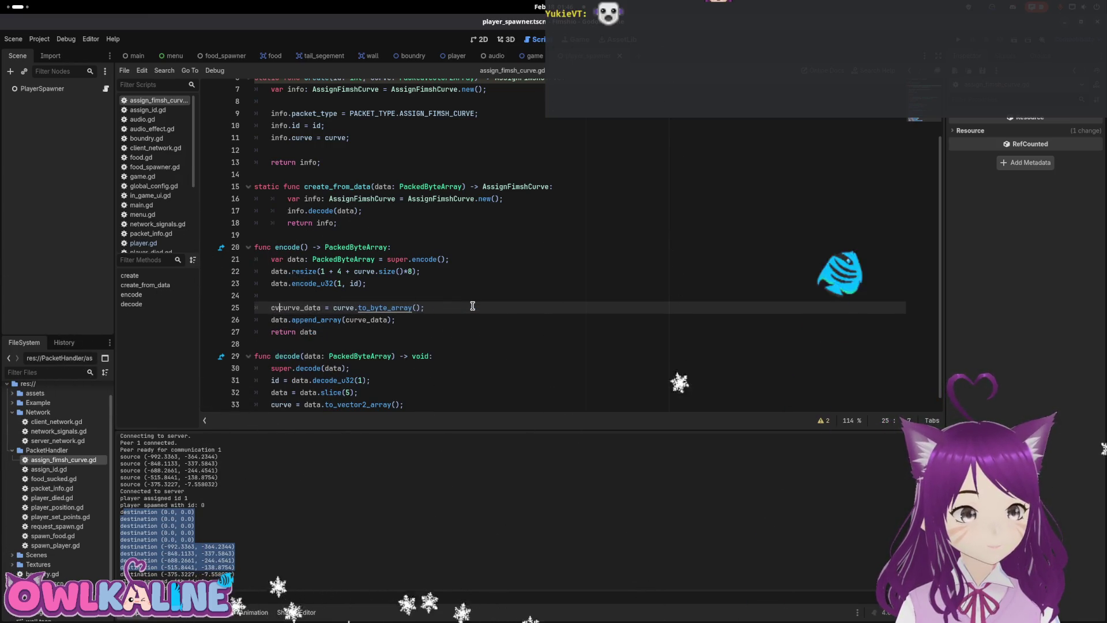
key(ctrl+z)
key(ctrl+z)
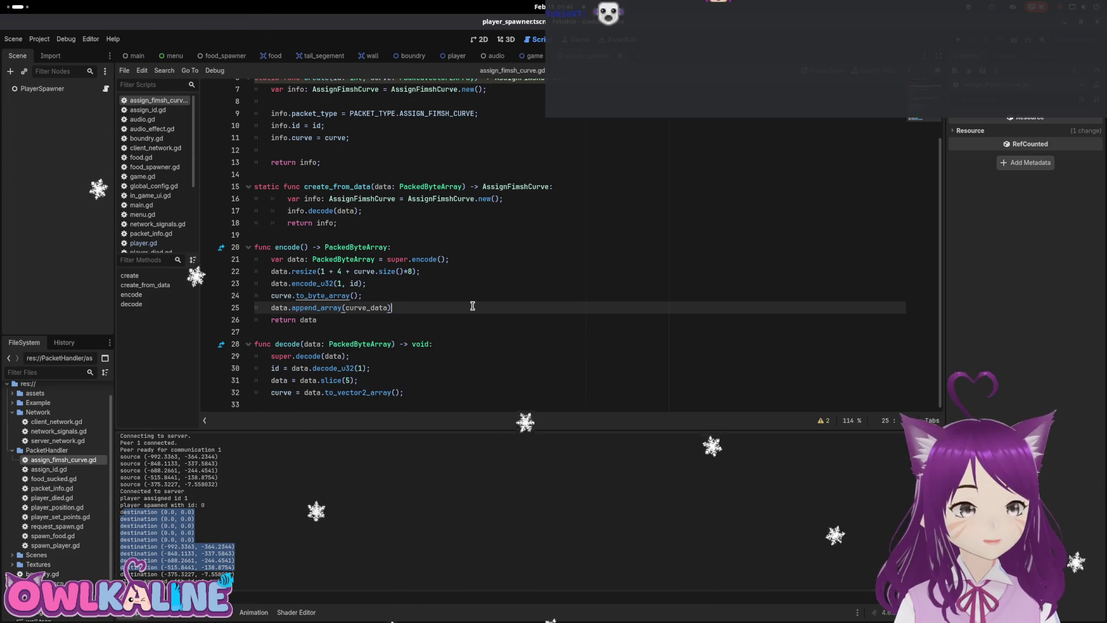
key(ctrl+z)
key(ctrl+z)
key(ctrl+z)
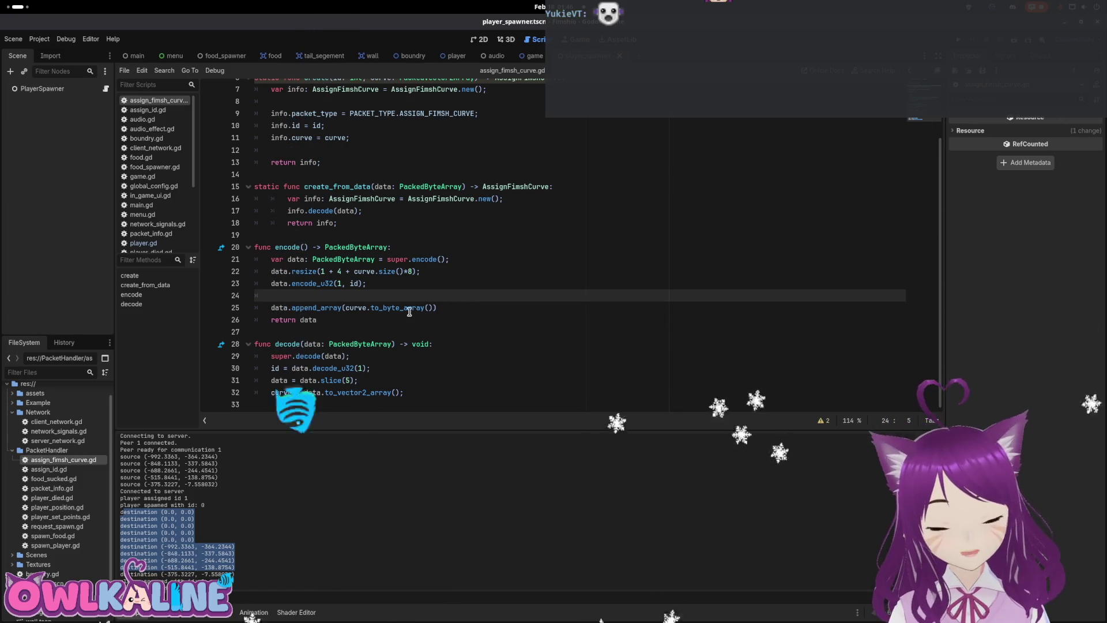
Select resize, append_array, and the curve size term in encode to check their documentation.
double_click(304, 271)
double_click(311, 308)
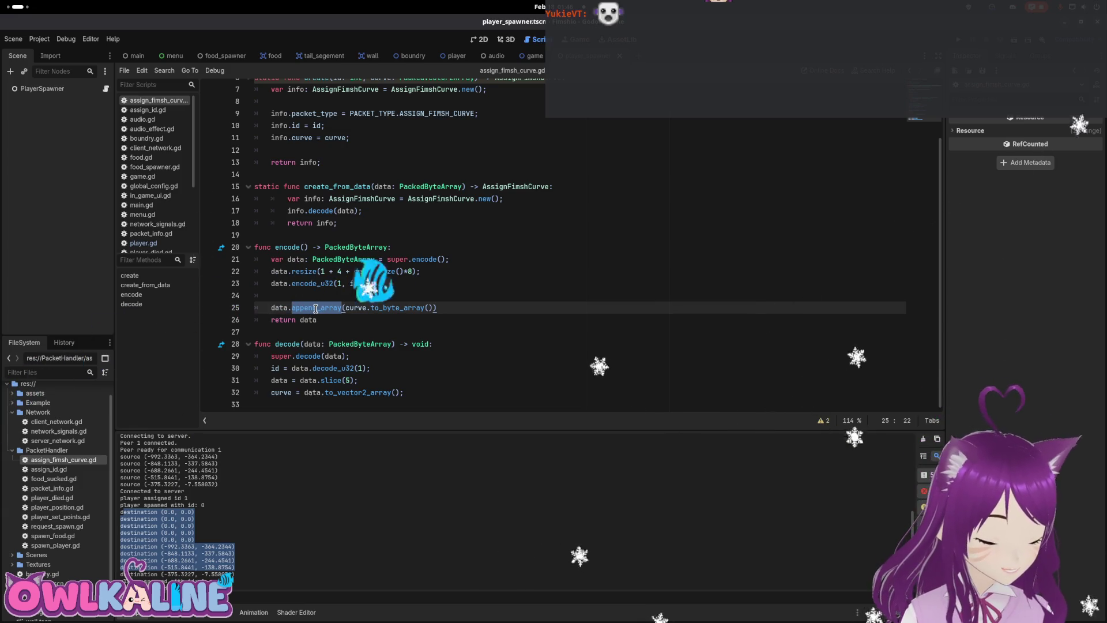
mouse_move(342, 271)
mouse_down()
mouse_move(411, 271)
mouse_move(311, 269)
mouse_up()
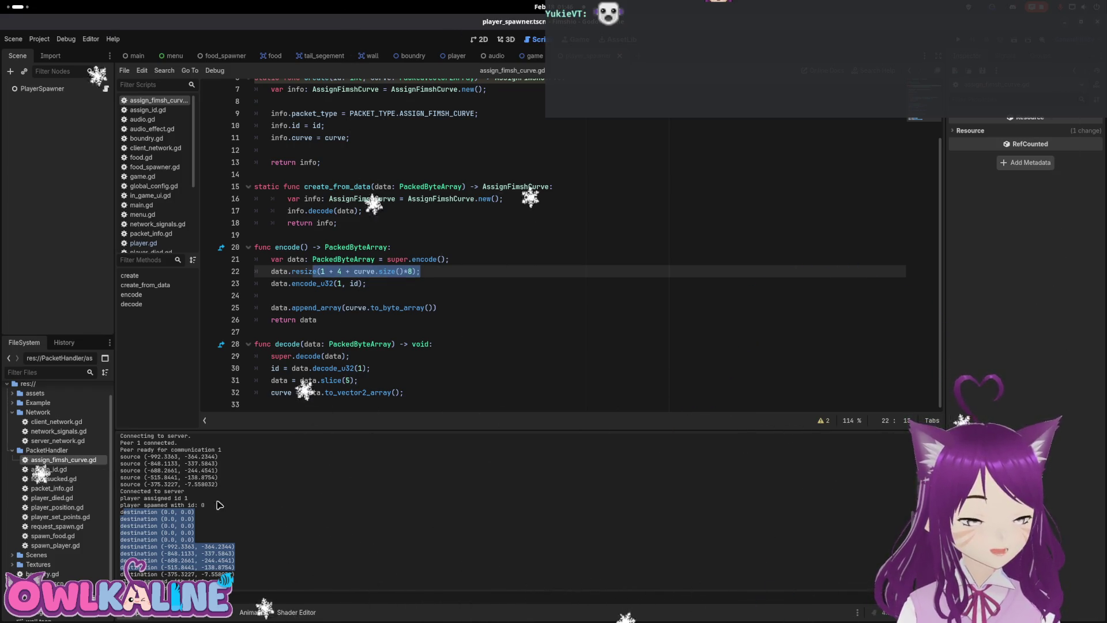
Compare the logged destination coordinates, then select the append_array name on line 25 for replacement.
click(193, 526)
drag(203, 546, 139, 513)
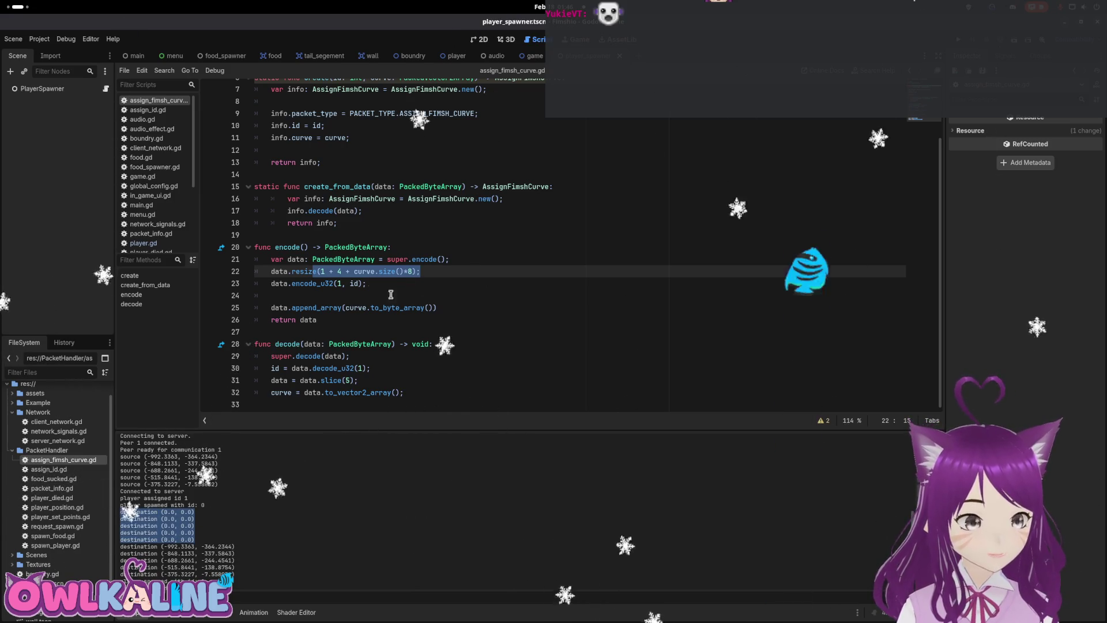
click(328, 308)
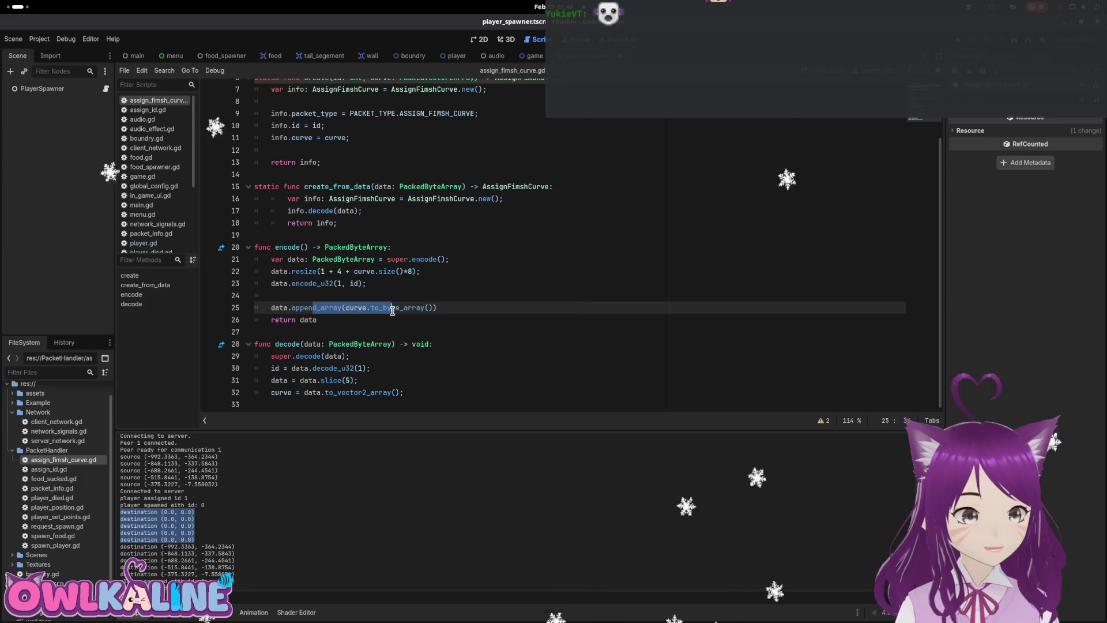
drag(237, 567, 149, 553)
click(341, 319)
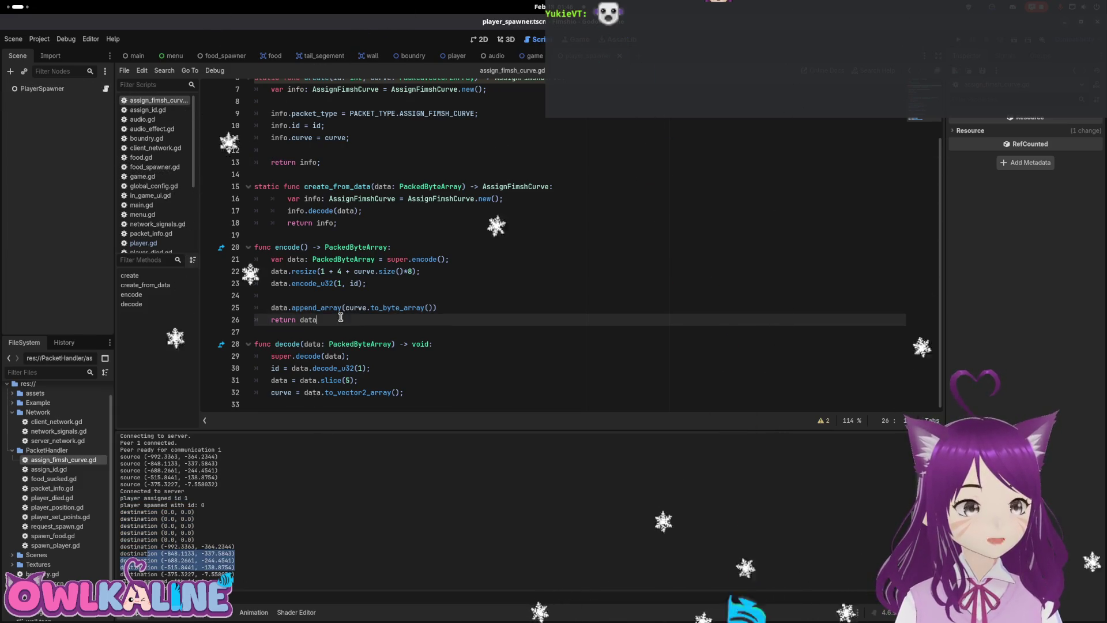
double_click(301, 309)
Replace append_array on line 25 with insert from autocomplete, then undo the edit.
text(a)
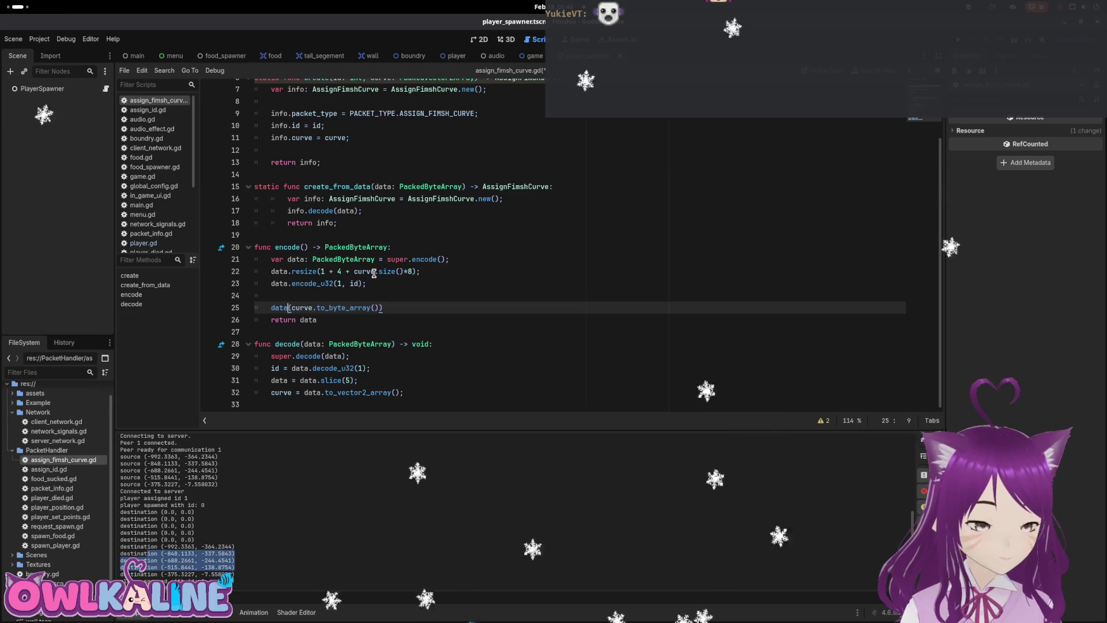
text(r)
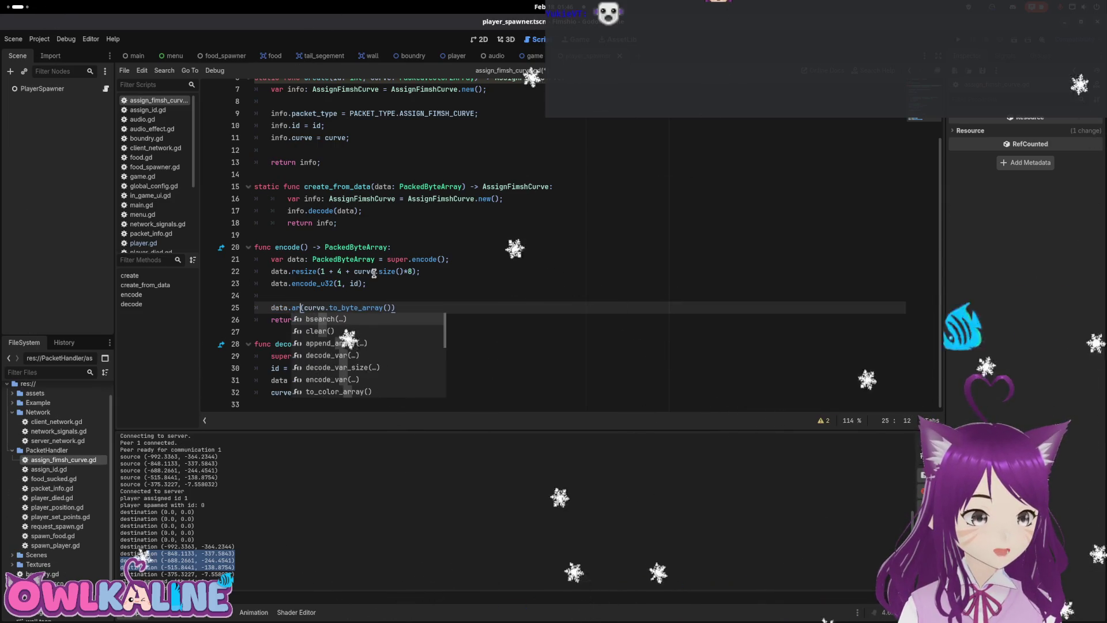
text(r)
key(Down)
key(Down)
key(Down)
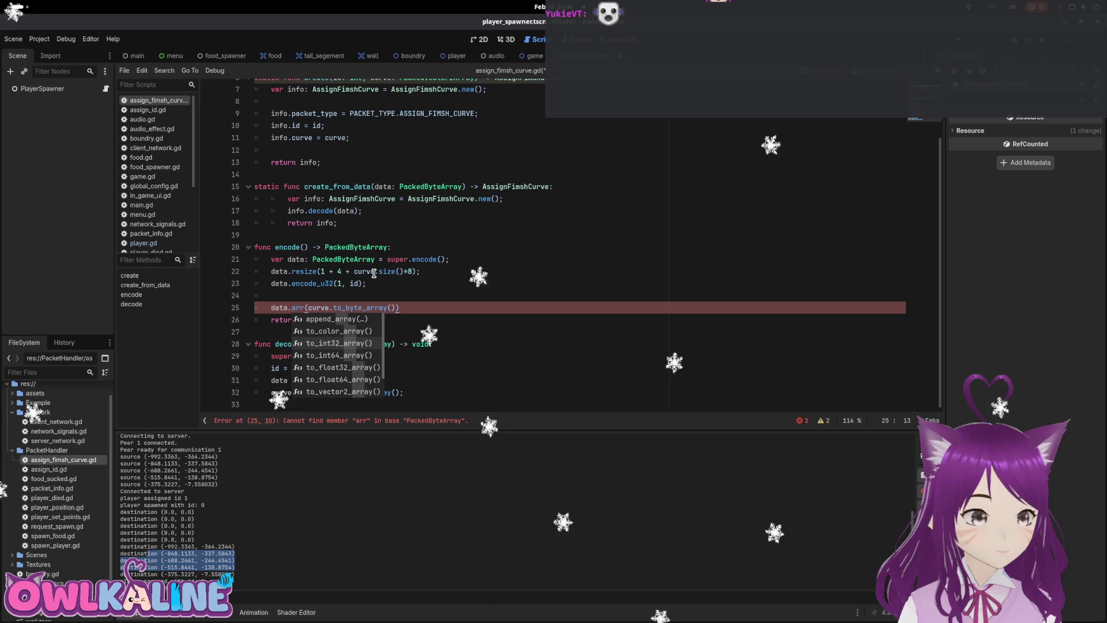
key(Down)
key(Down)
key(Down)
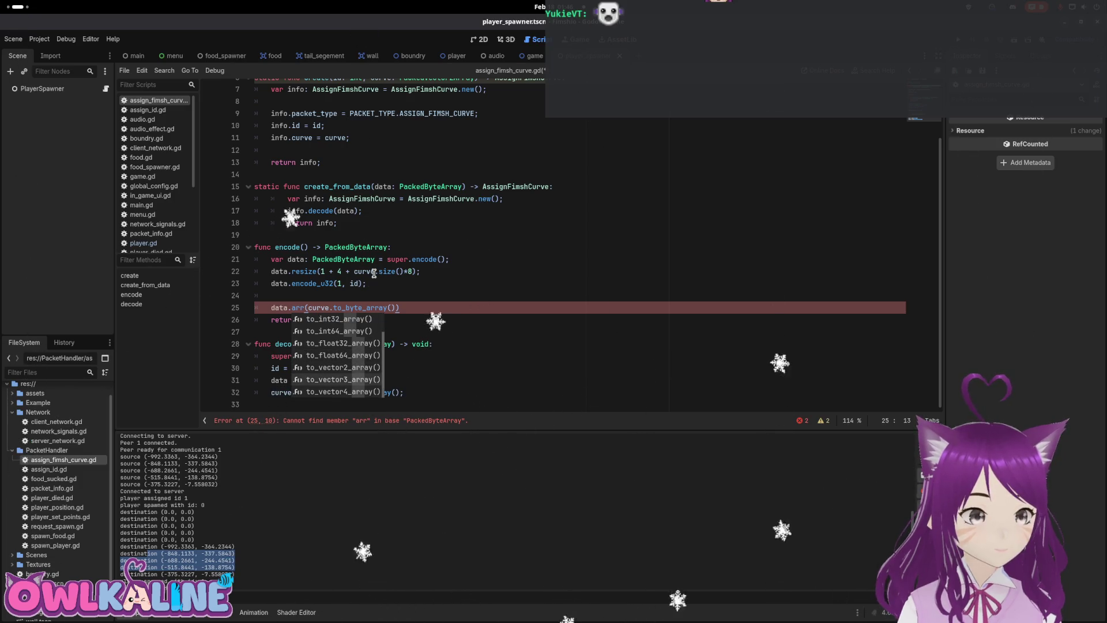
key(BackSpace)
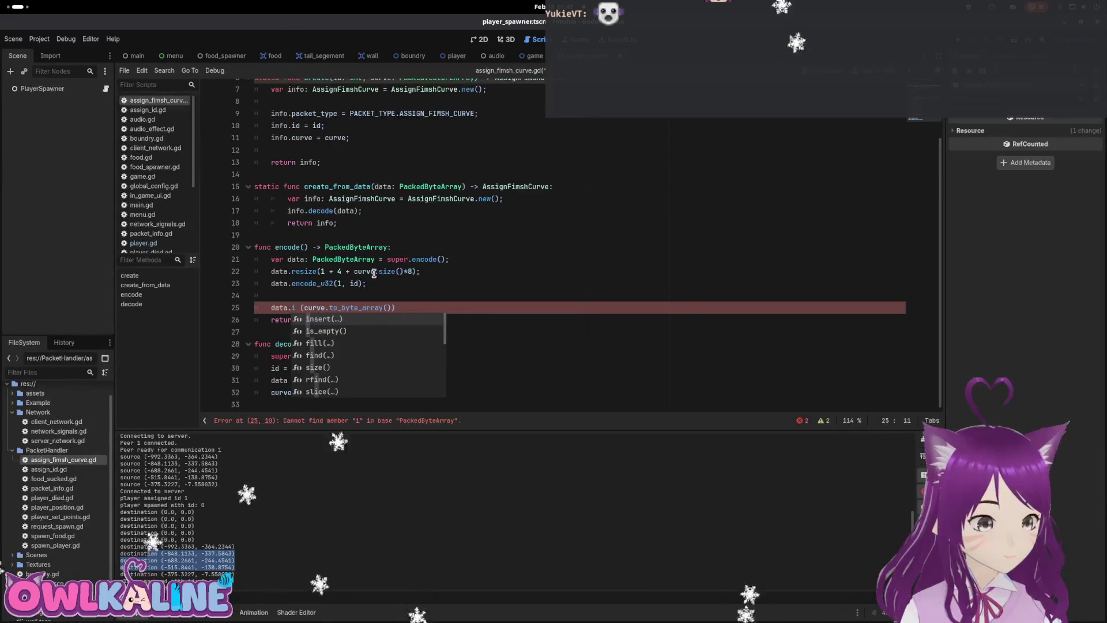
text(ns)
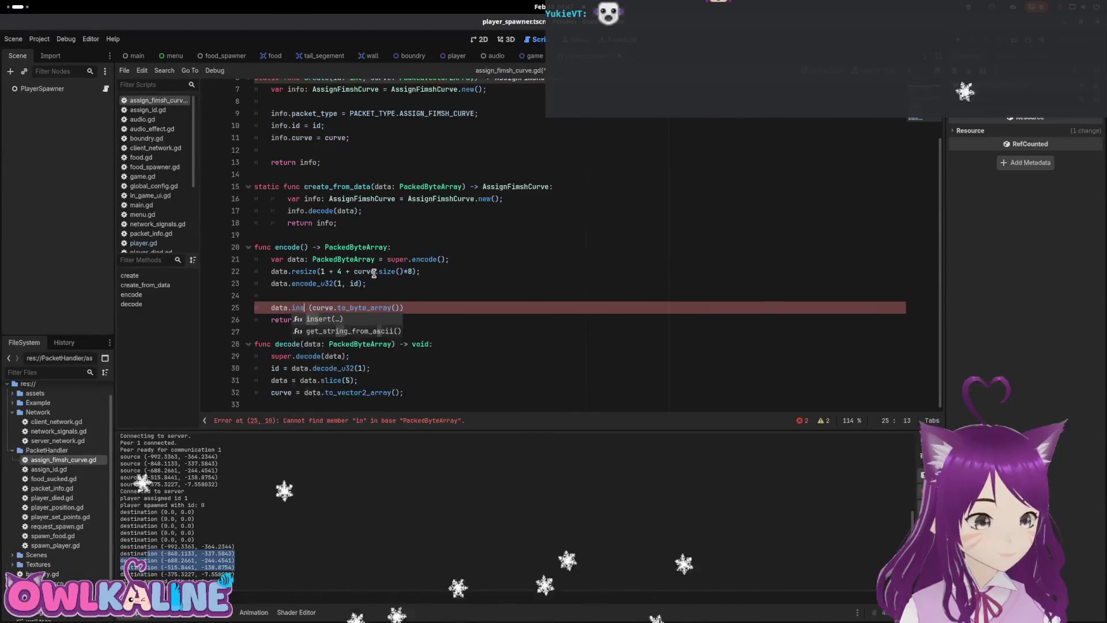
key(Return)
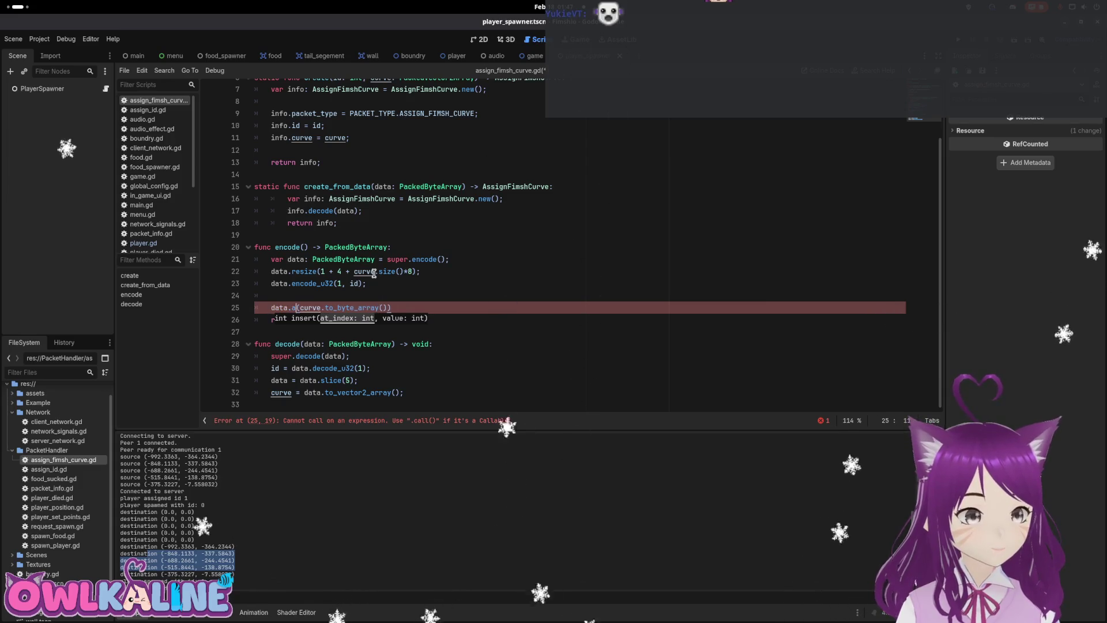
key(ctrl+z)
key(ctrl+z)
key(ctrl+z)
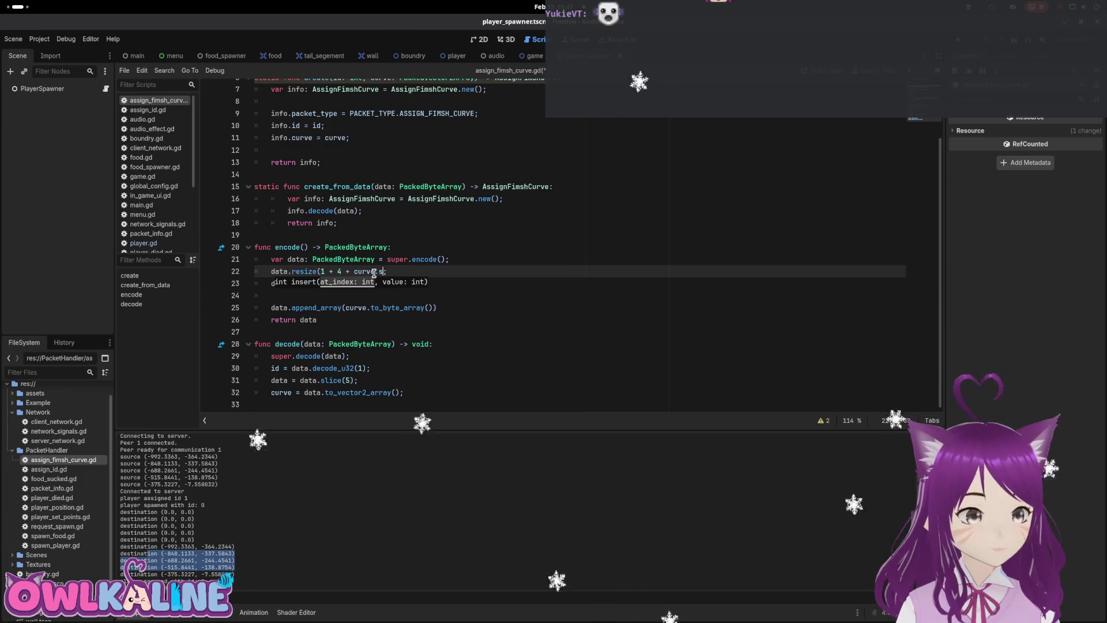
Save assign_fimsh_curve.gd with resize(1 + 4) and append_array, then run the project.
key(ctrl+s)
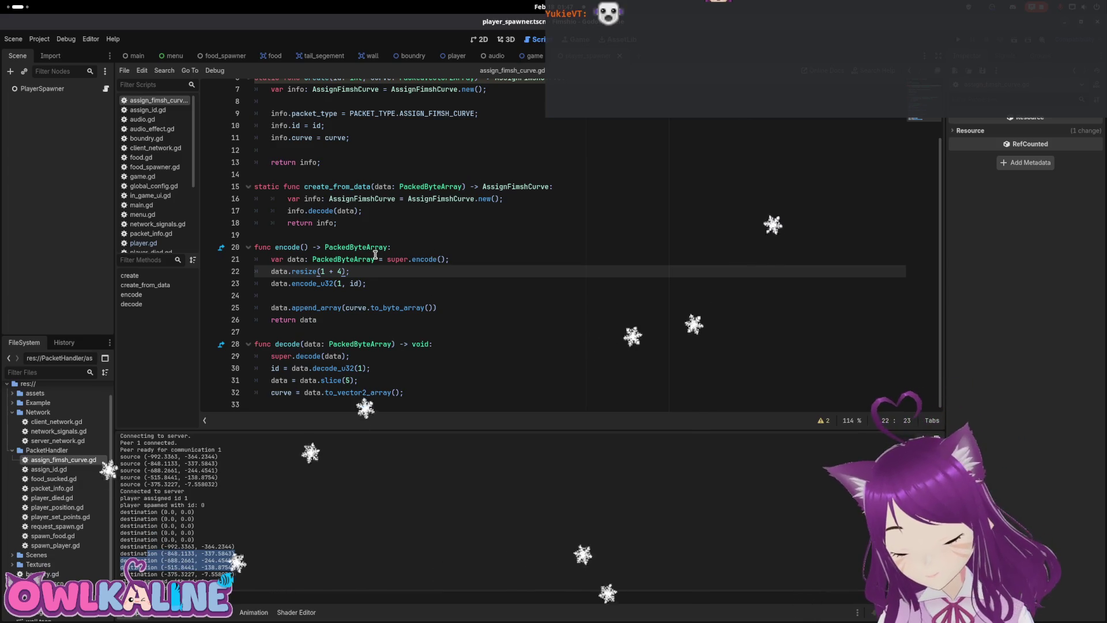
double_click(315, 307)
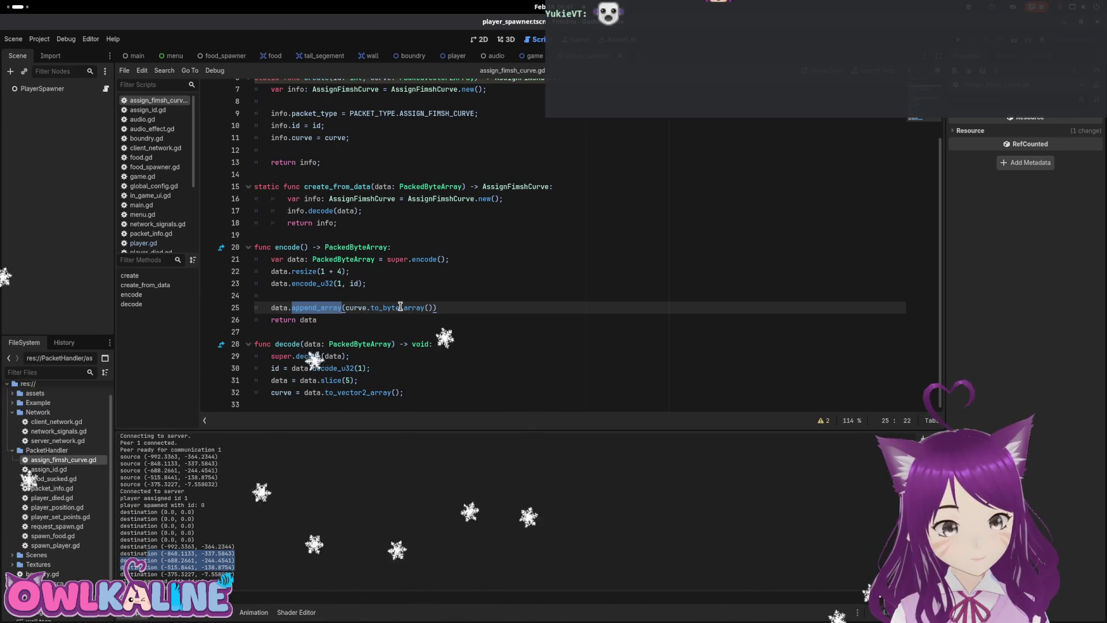
click(395, 298)
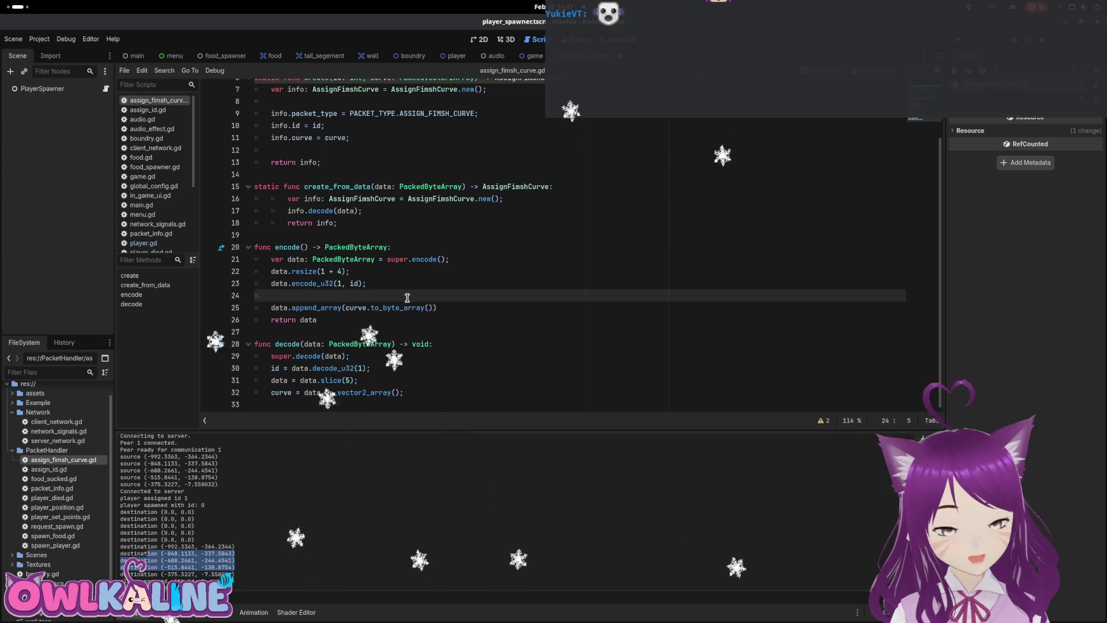
key(F5)
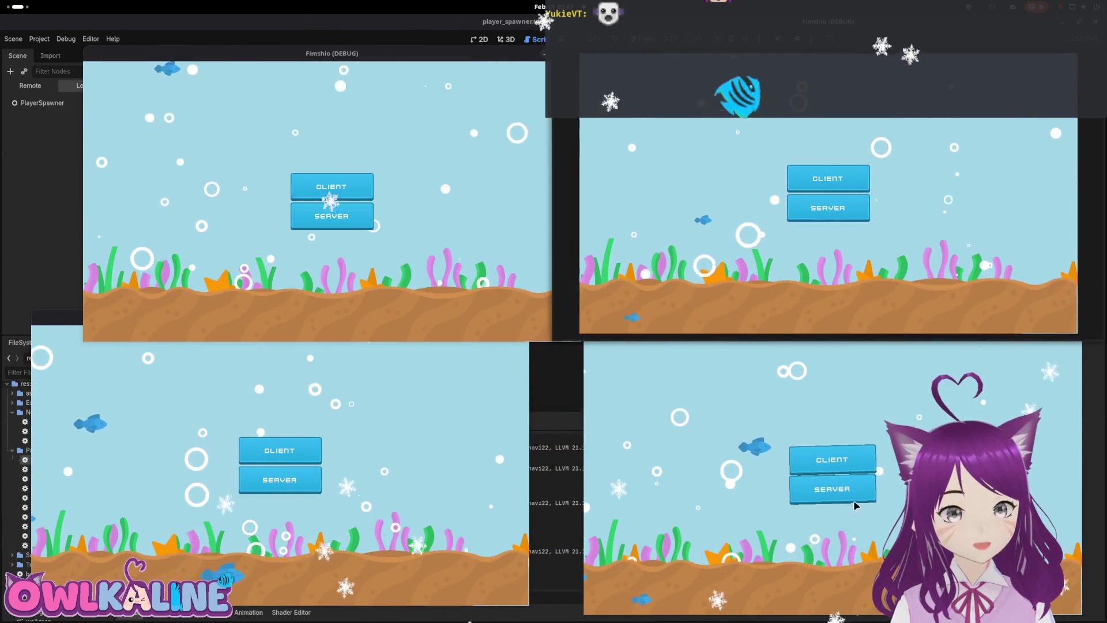
Host a server, join three clients with fish, check their tails, then stop the game.
click(854, 500)
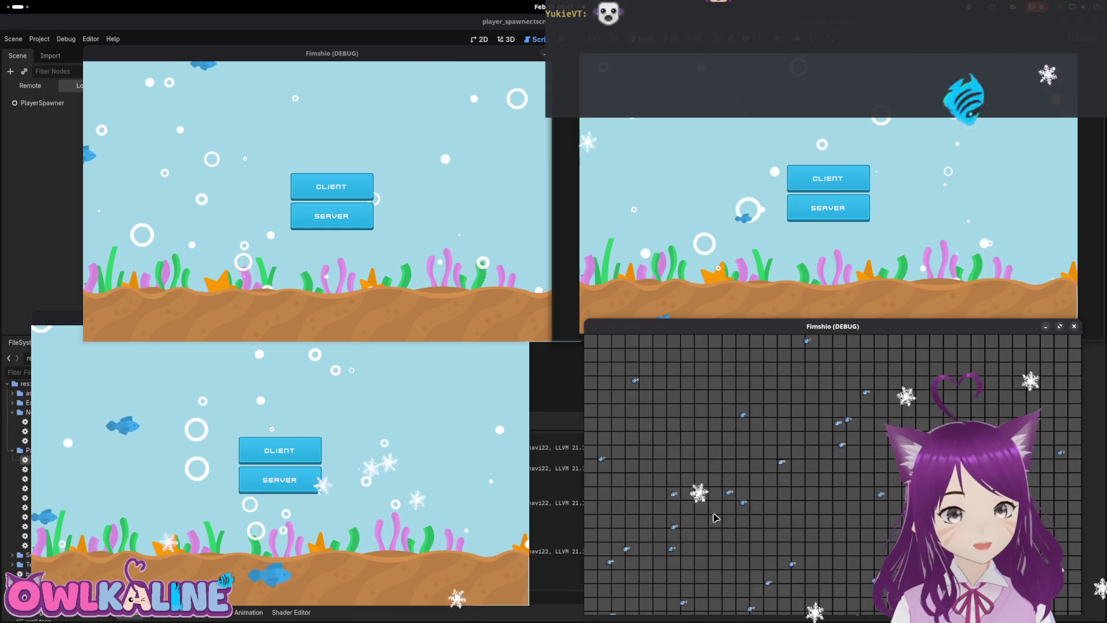
click(280, 451)
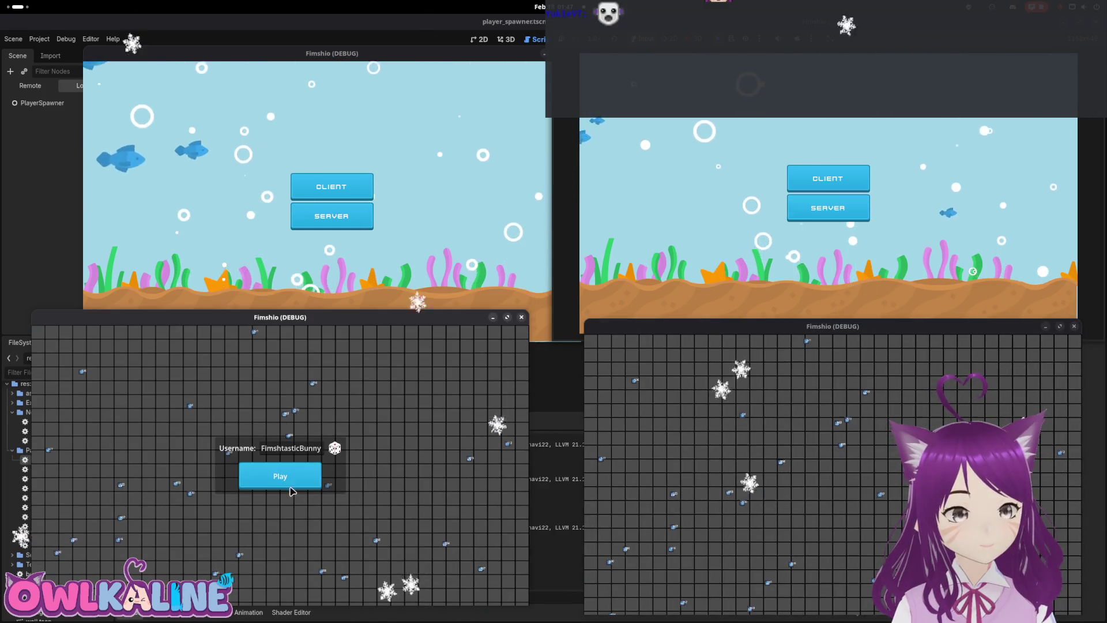
key(Return)
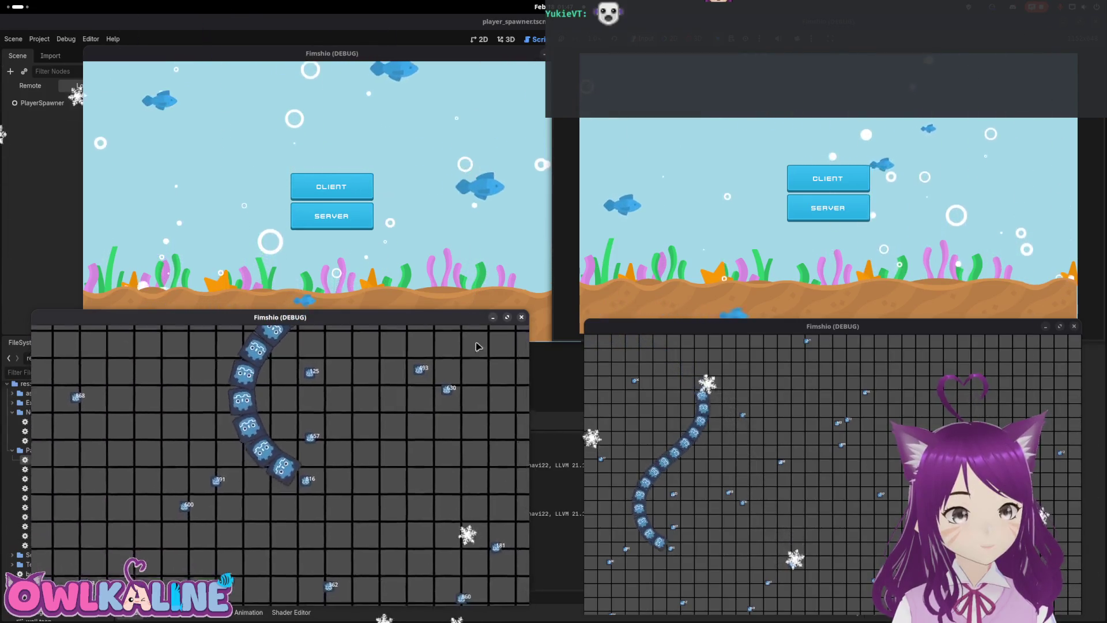
click(354, 185)
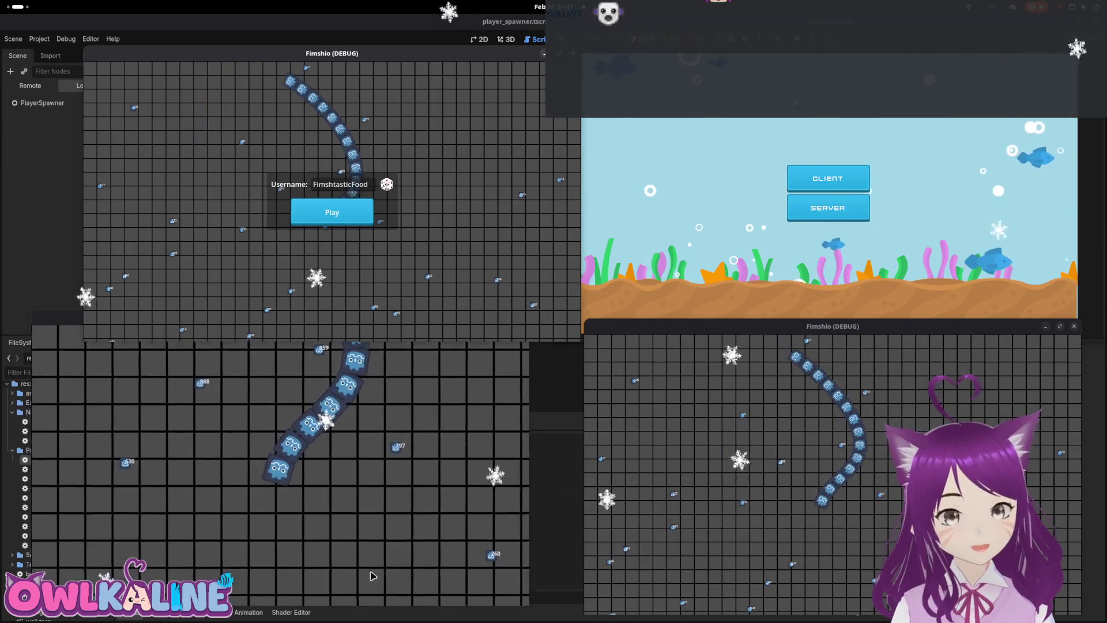
click(799, 170)
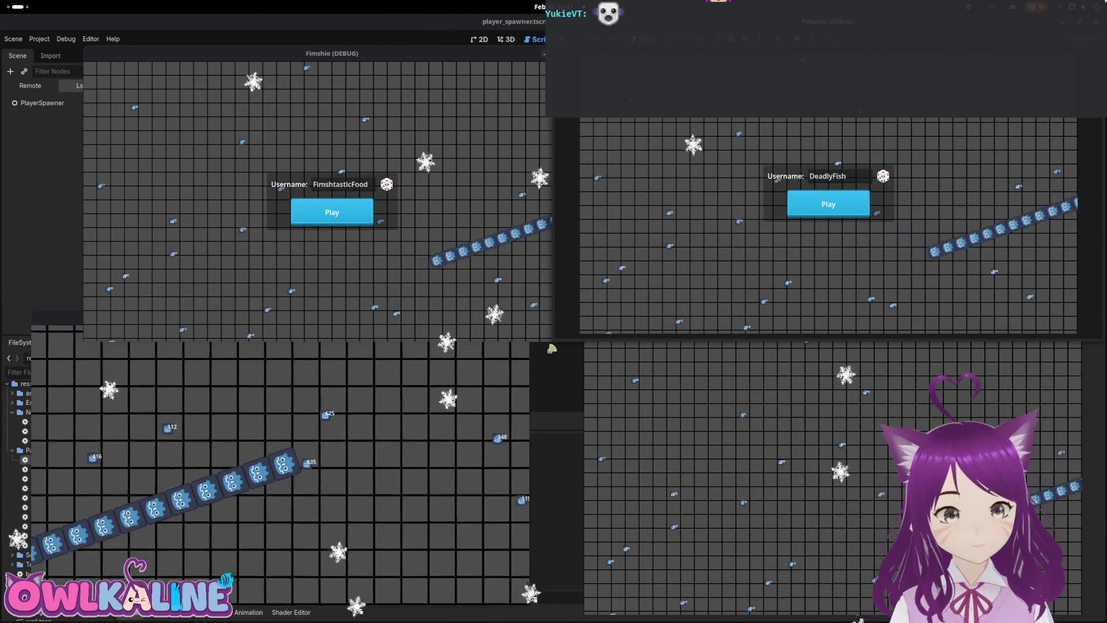
drag(680, 21, 643, 192)
key(F8)
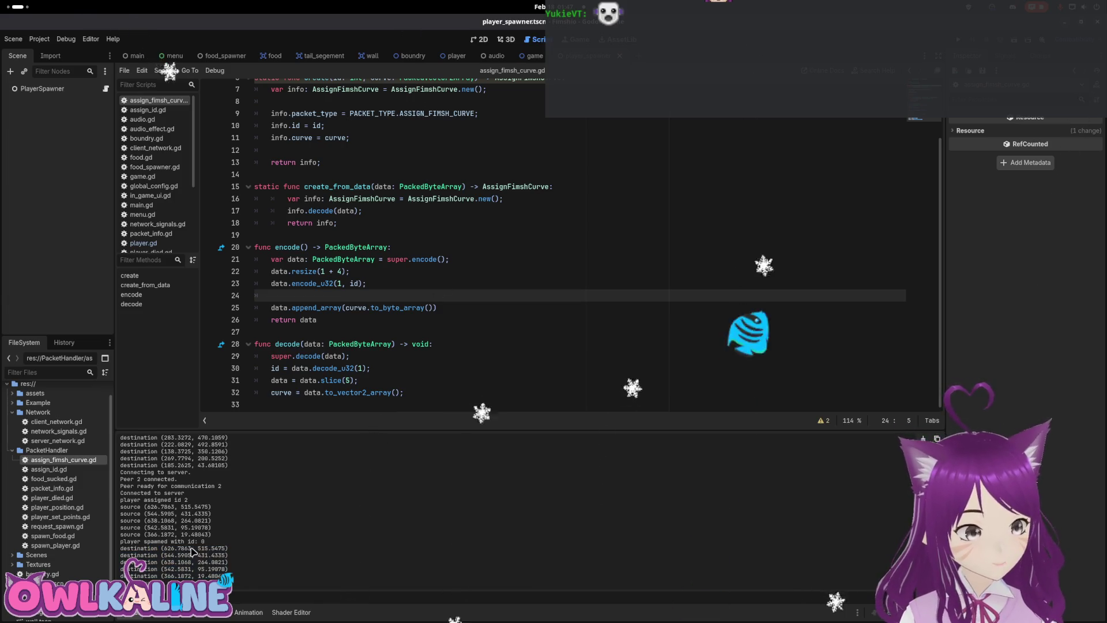
Compare the logged source and destination coordinates, then open player_spawner.gd at the add_point index argument.
drag(182, 511, 212, 527)
click(226, 542)
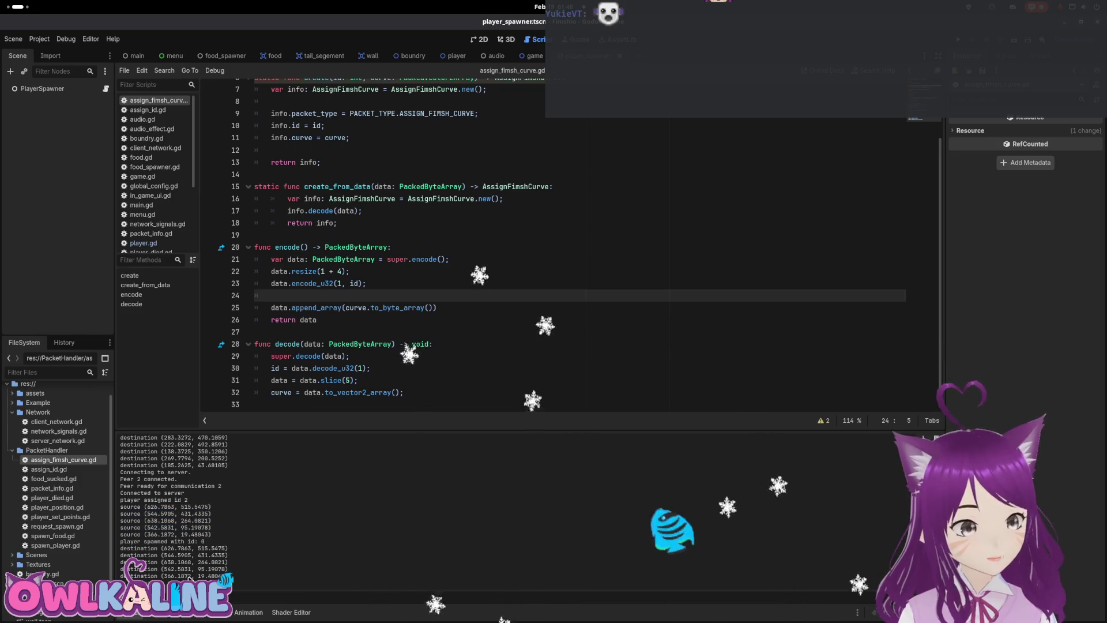
drag(161, 554, 228, 557)
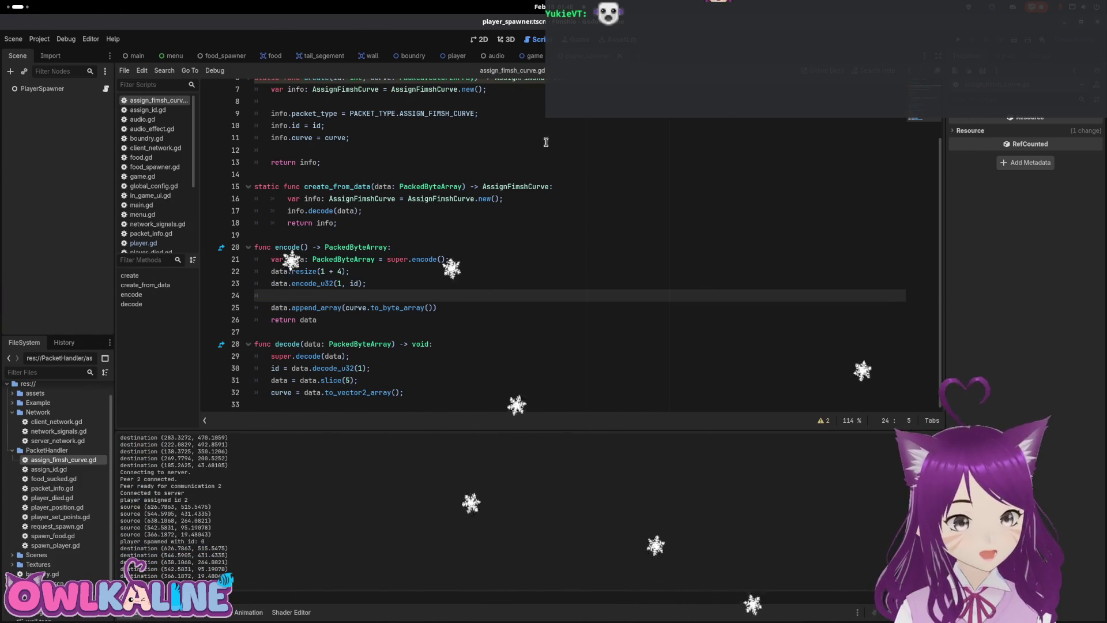
click(106, 88)
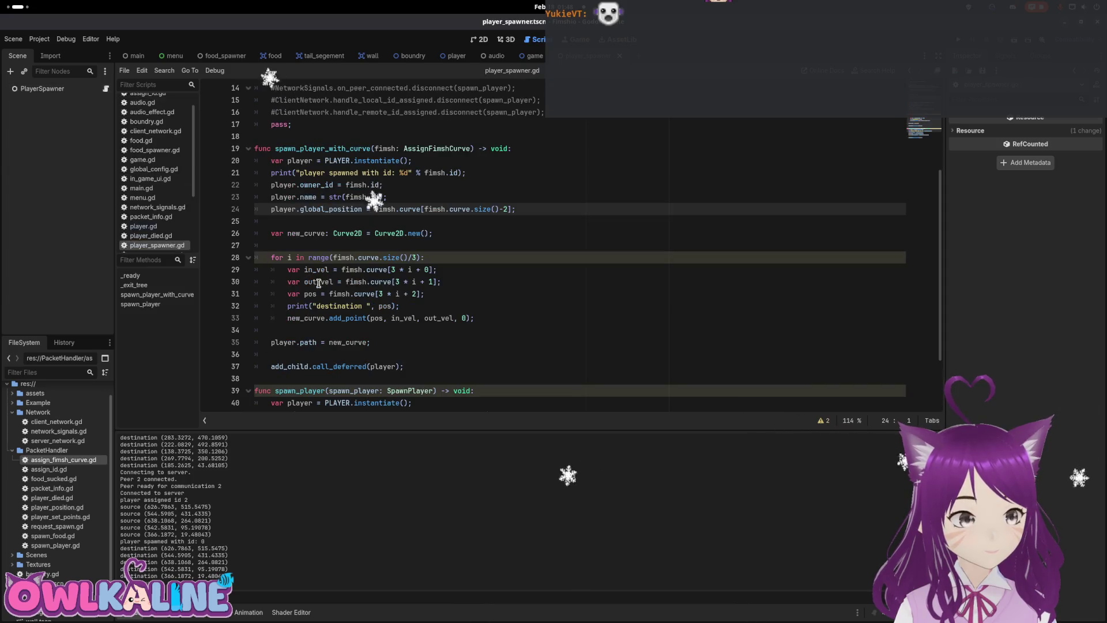
click(464, 318)
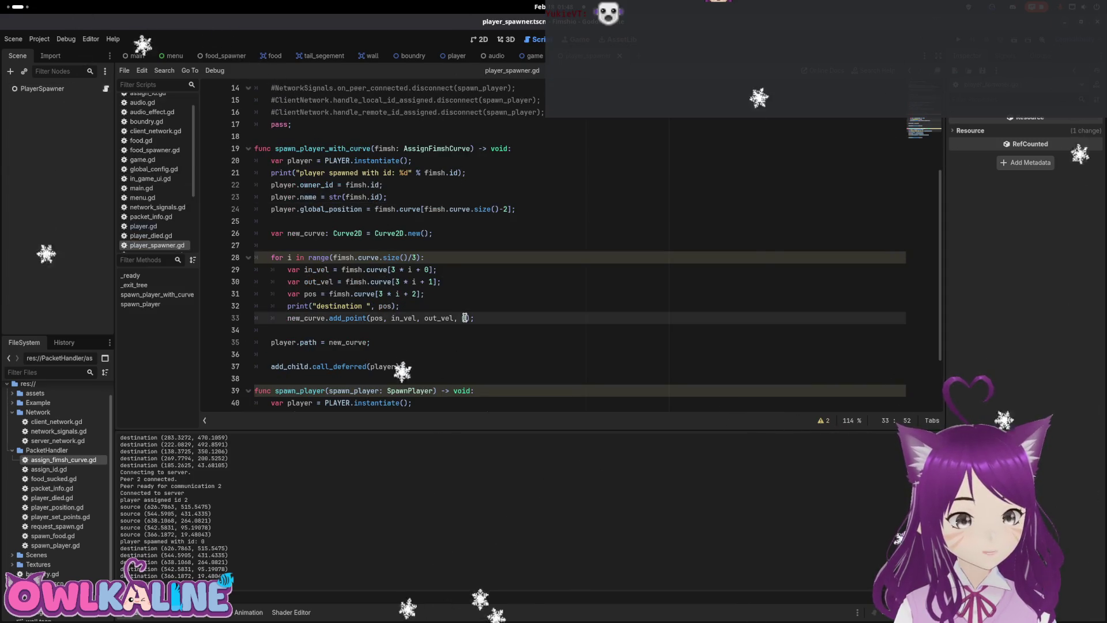
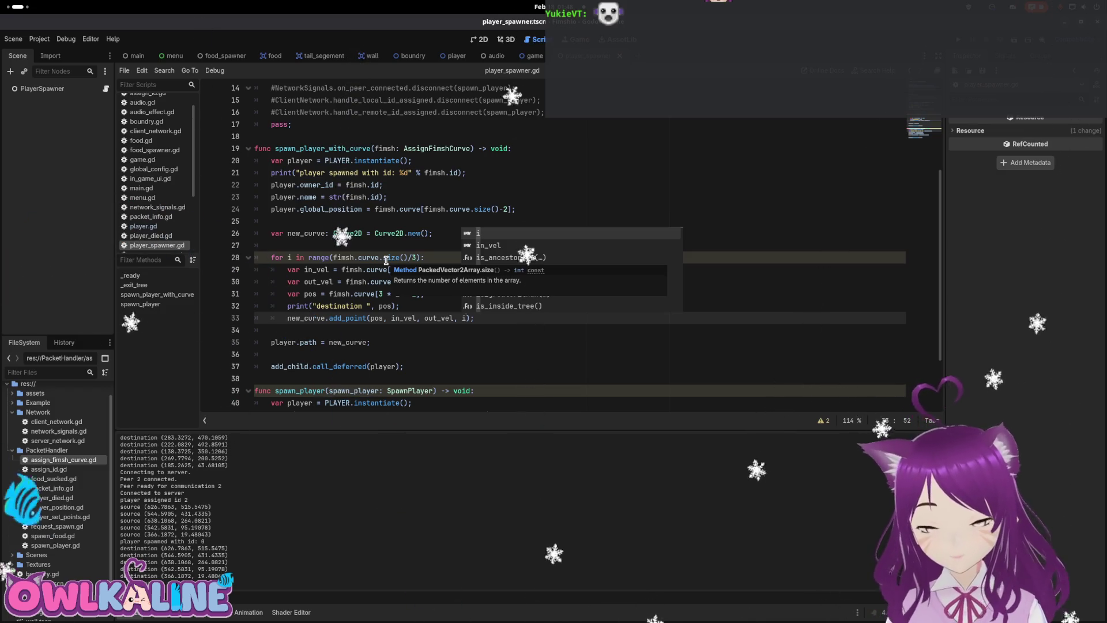
Dismiss the code completion popup and run the Fimshio project with F5.
click(395, 307)
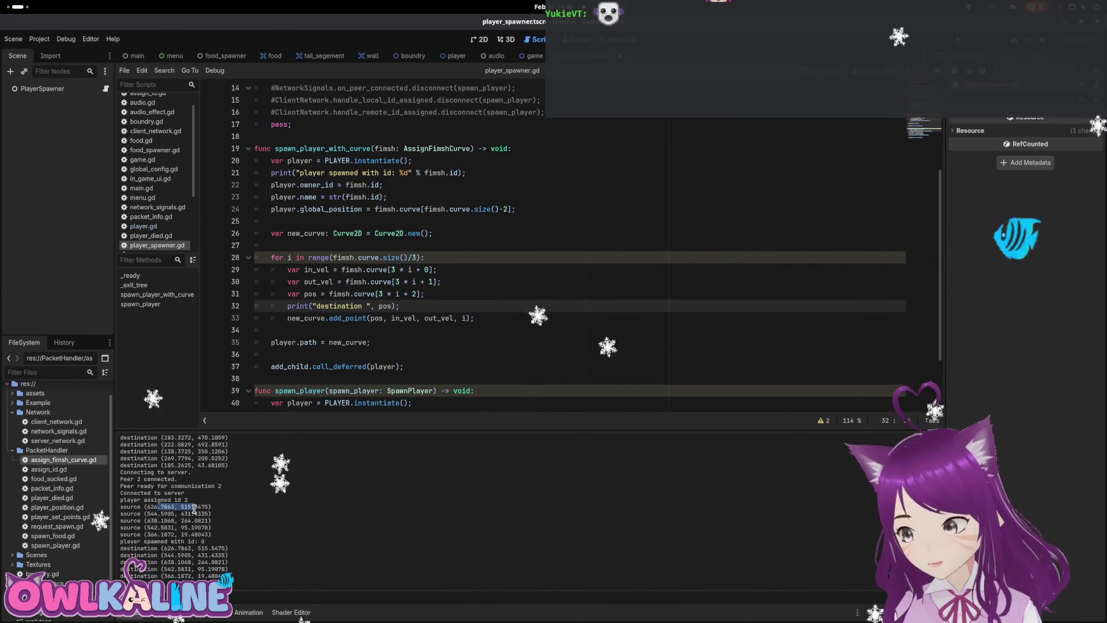
scroll(788, 176, down, 1)
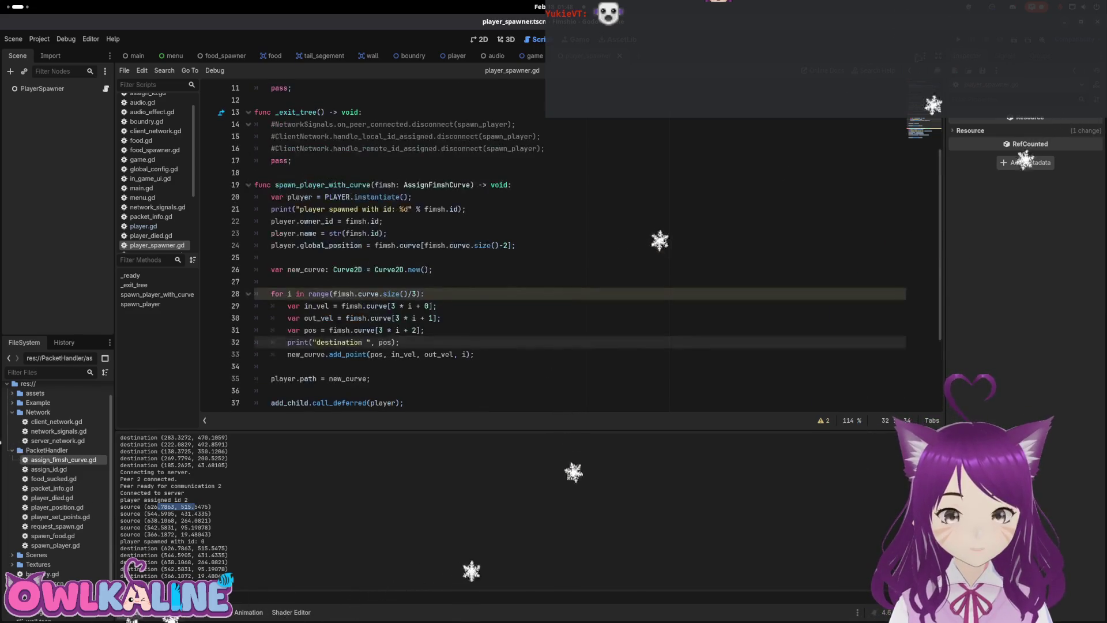
key(F5)
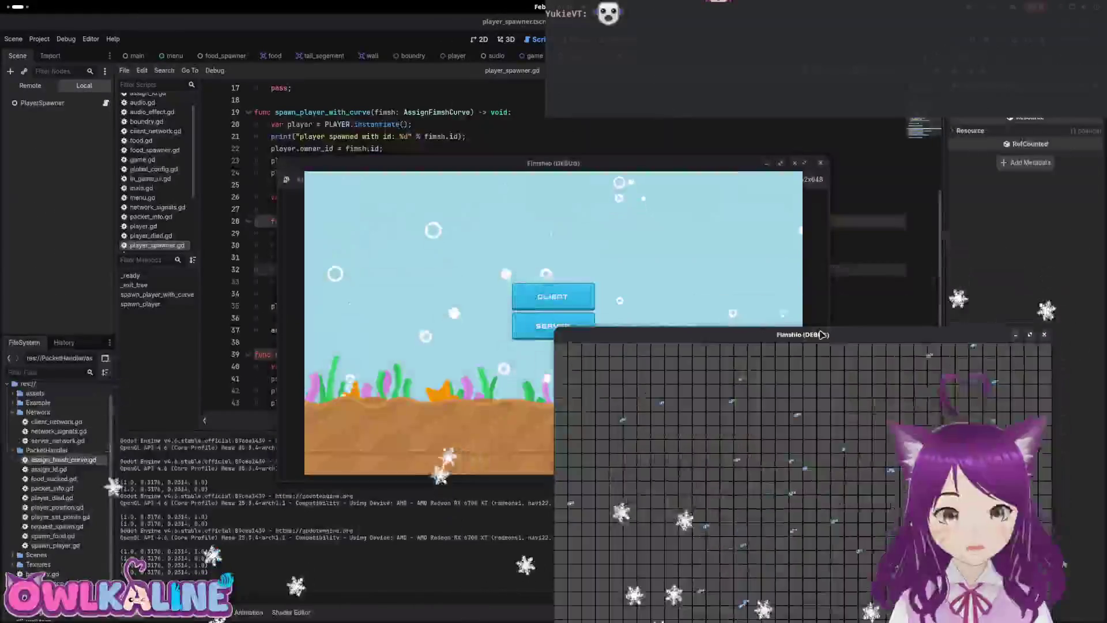
Start a server game with a snake in one debug window and join a second window as client.
drag(442, 265, 477, 272)
click(416, 402)
click(433, 427)
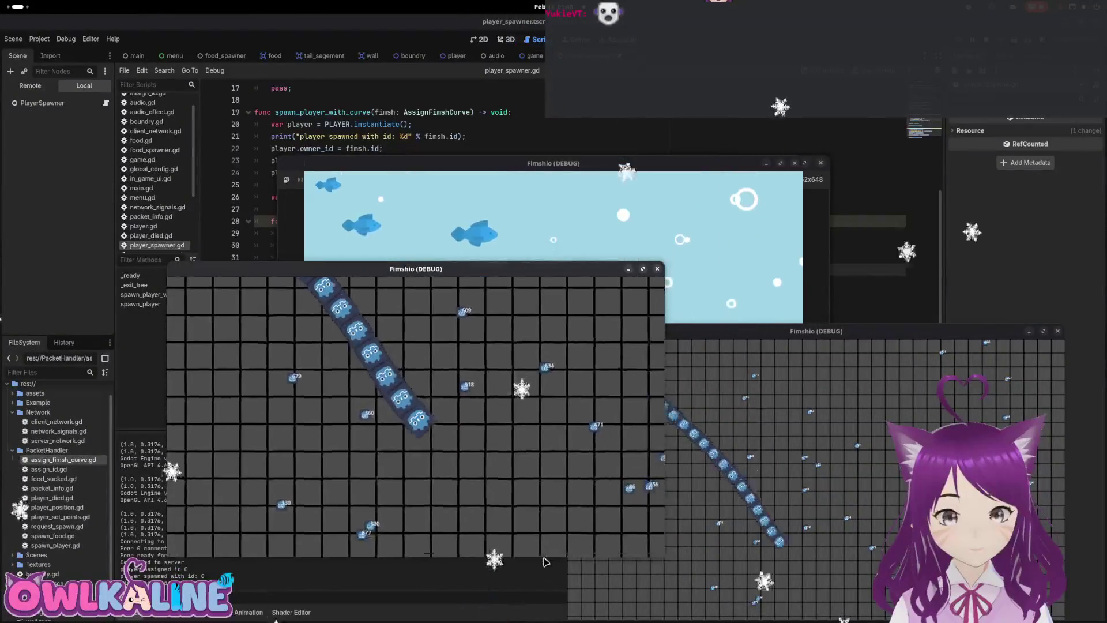
click(502, 248)
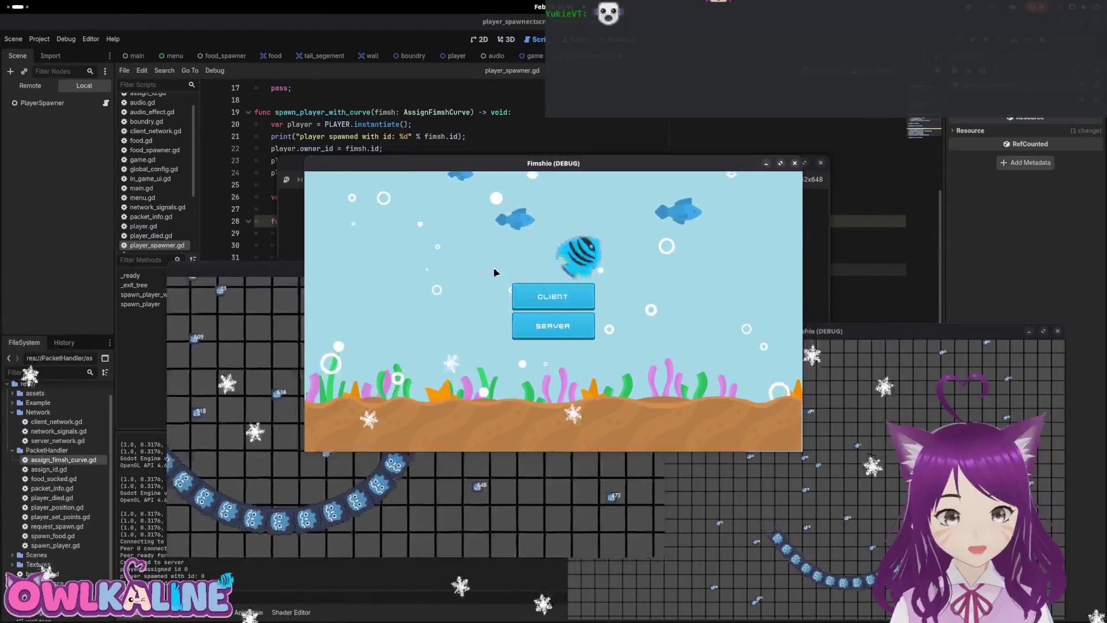
click(536, 299)
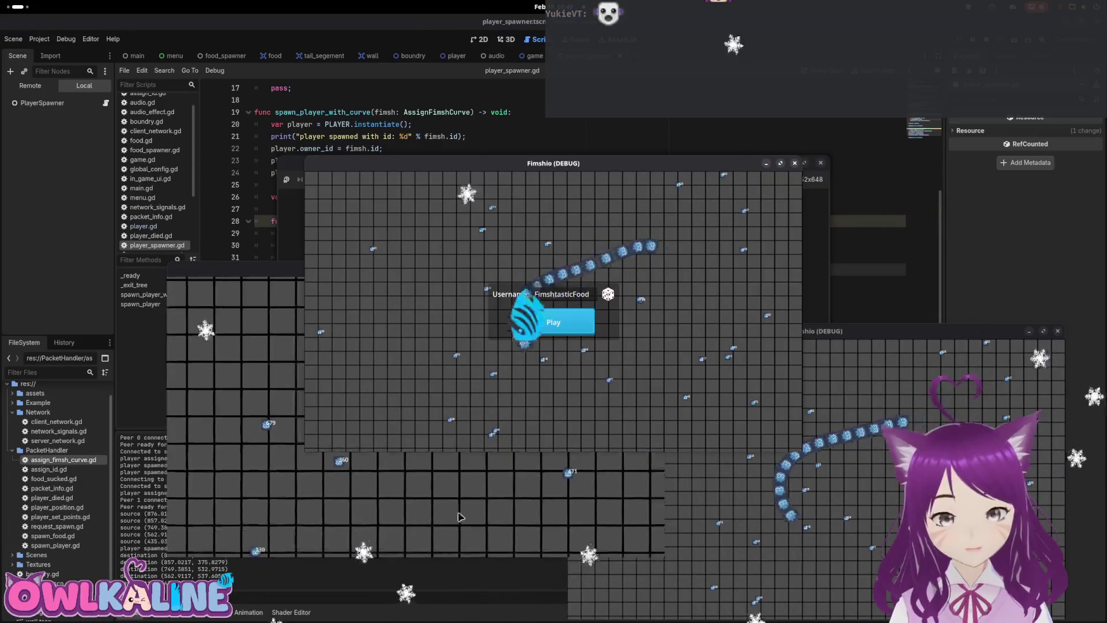
Arrange the windows, join the third as client, watch the snake tails, then stop the game.
drag(479, 163, 222, 124)
mouse_move(556, 153)
mouse_down()
mouse_move(739, 160)
mouse_move(772, 150)
mouse_up()
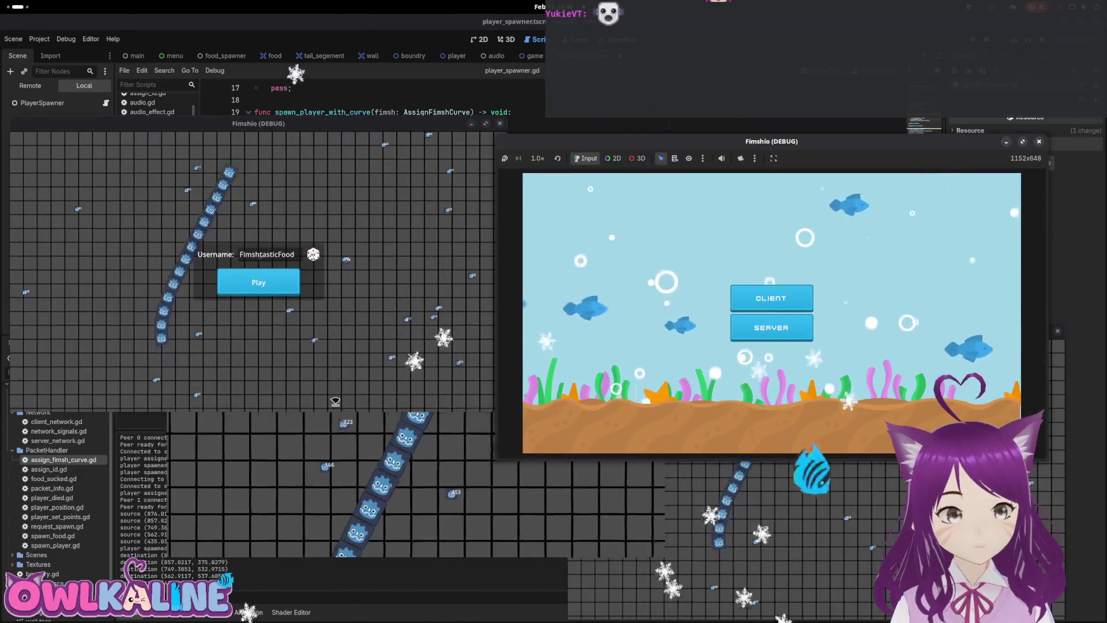
click(446, 495)
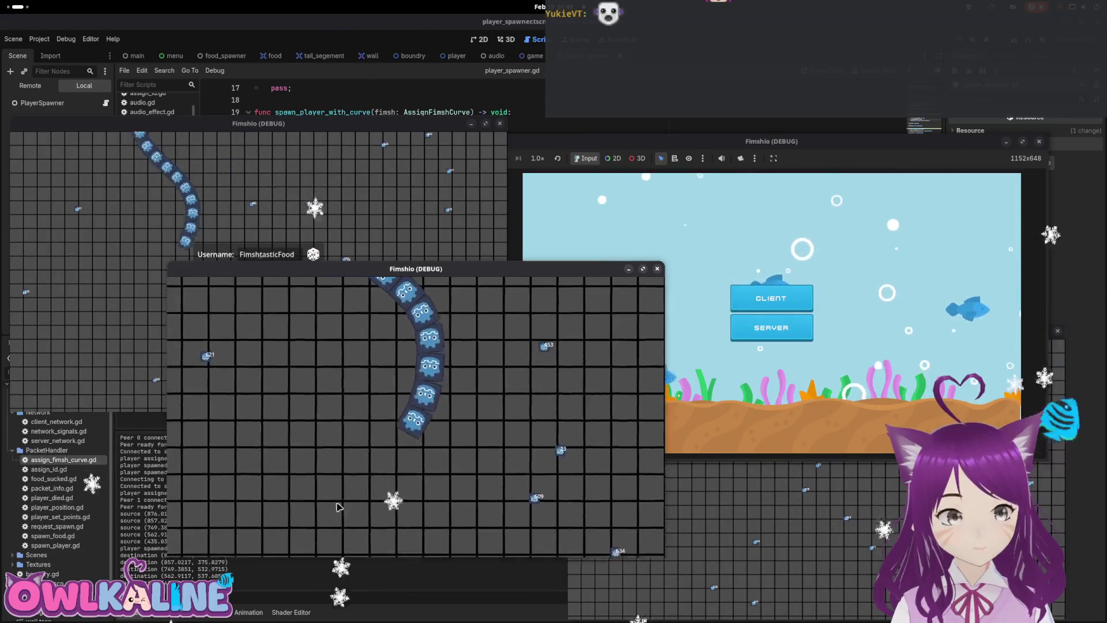
click(764, 298)
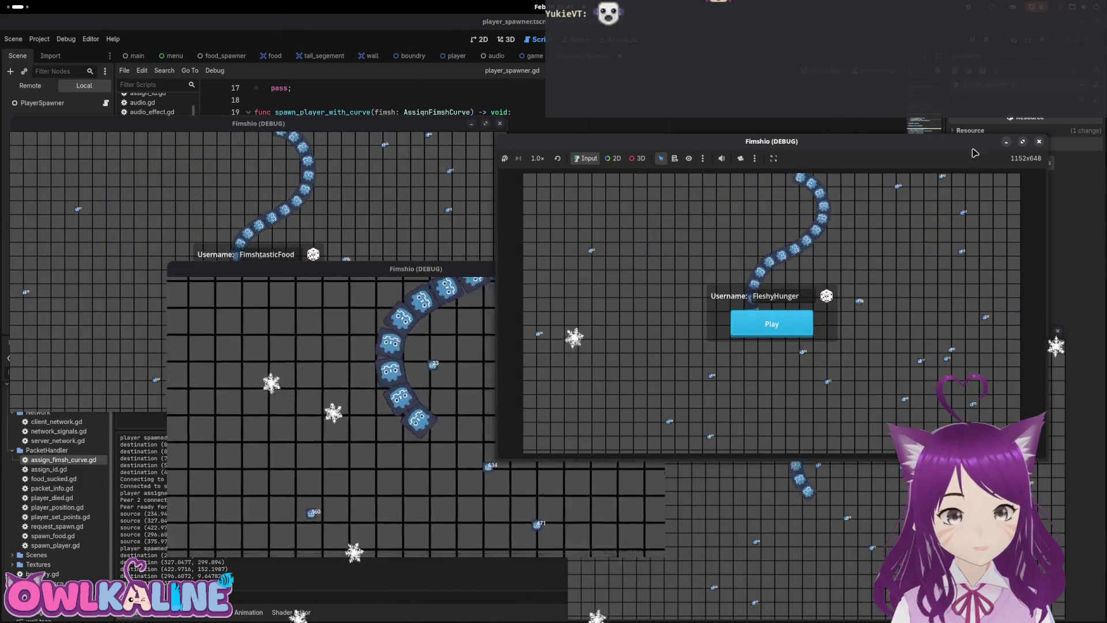
click(958, 40)
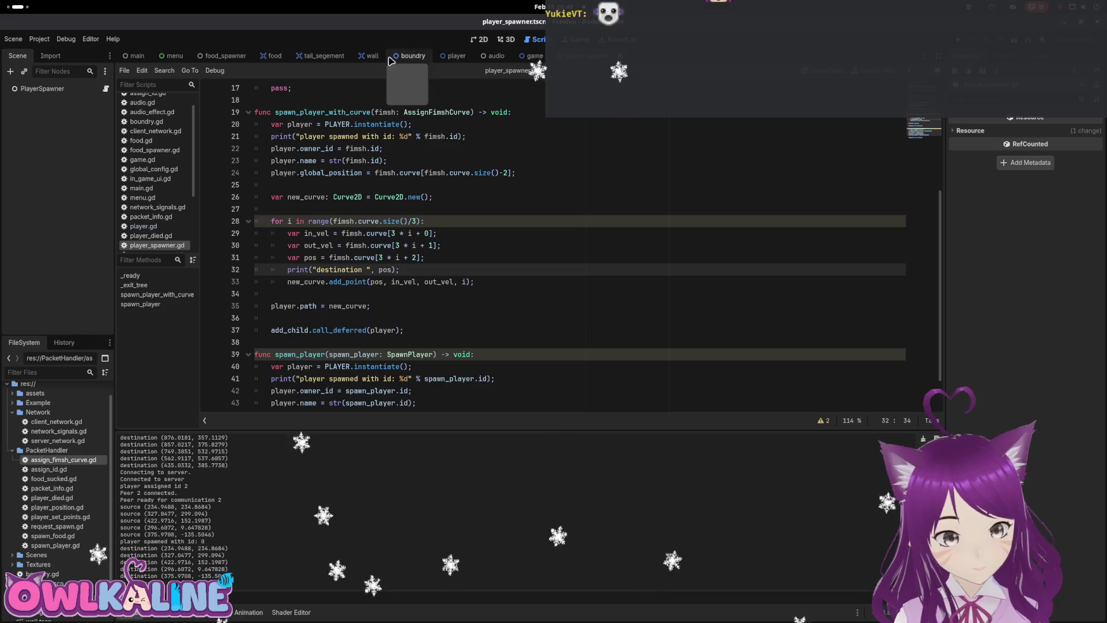
In player.gd, jump to the update_path_point_max definition and review the surrounding code.
click(447, 57)
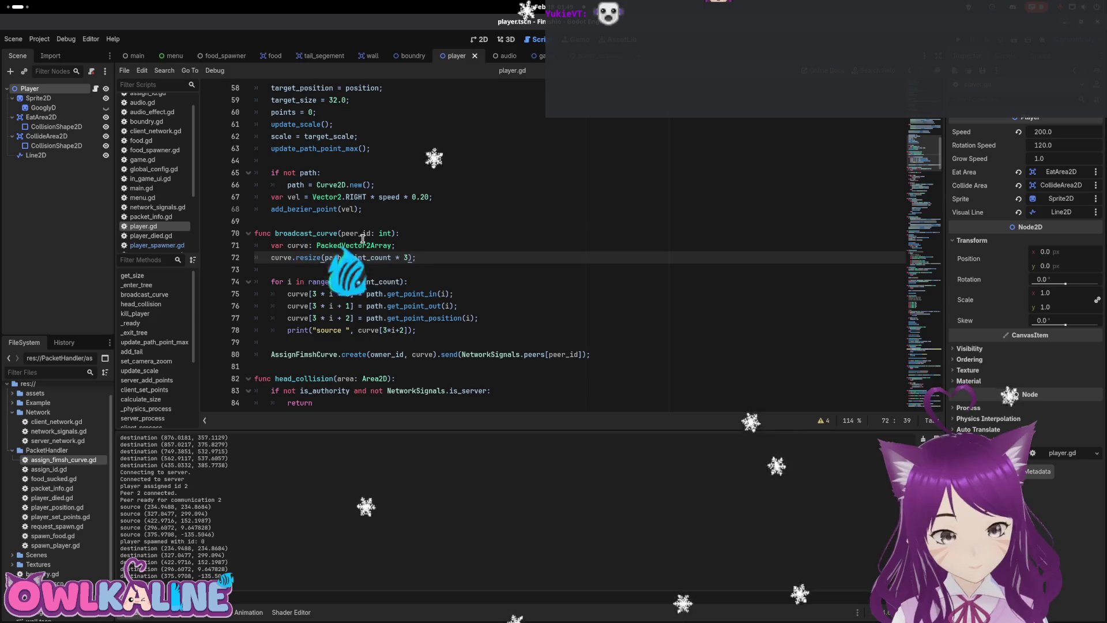
scroll(341, 200, up, 3)
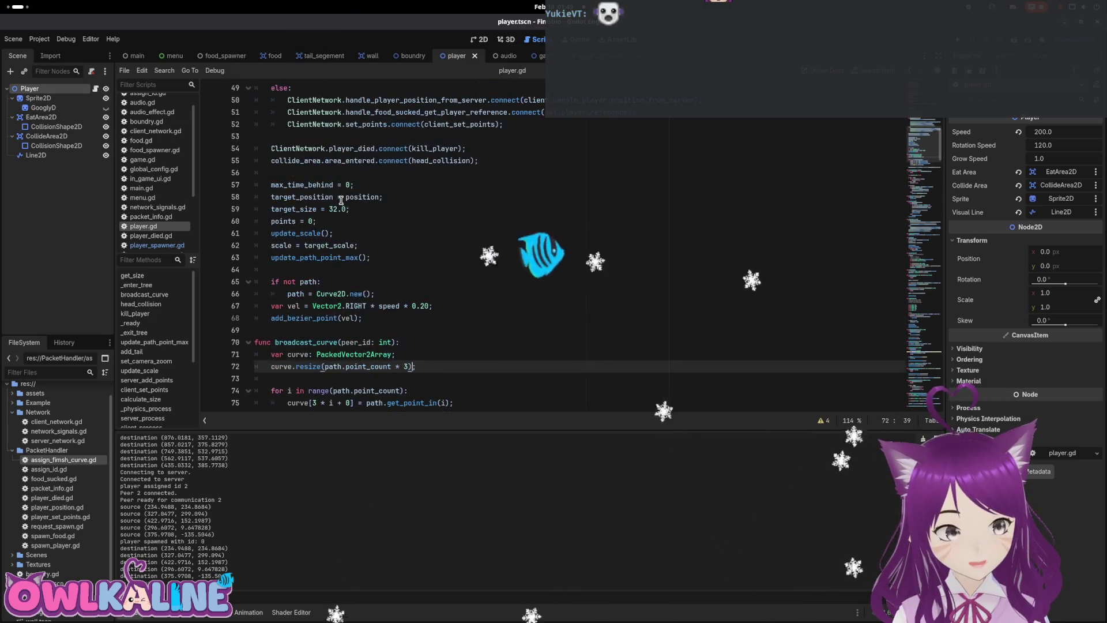
double_click(301, 255)
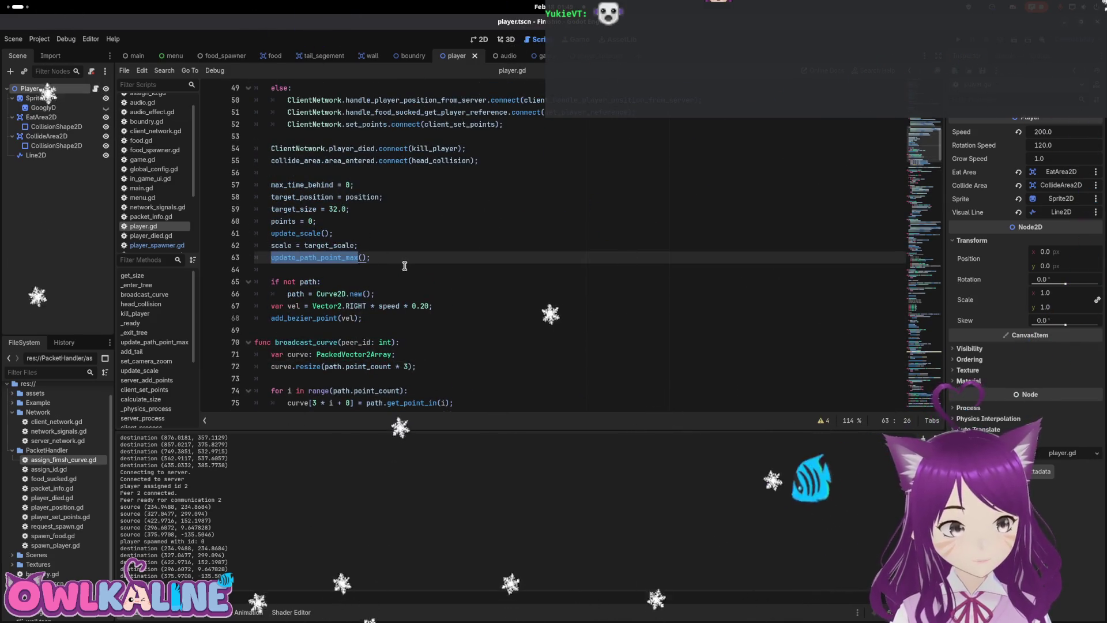
ctrl+click(352, 257)
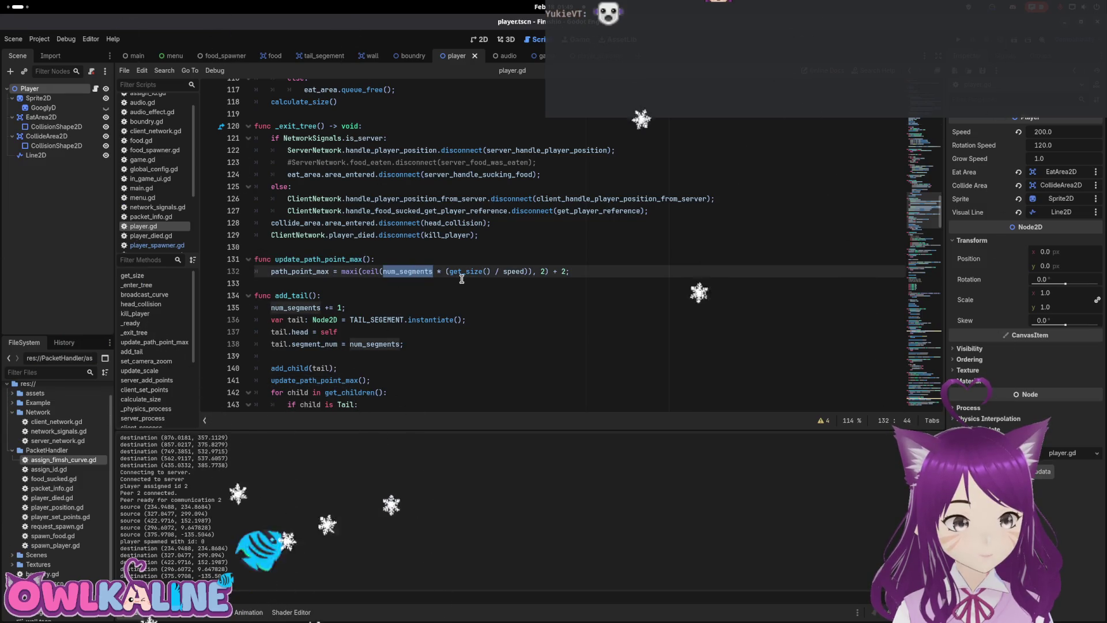
scroll(468, 281, down, 2)
scroll(468, 281, up, 8)
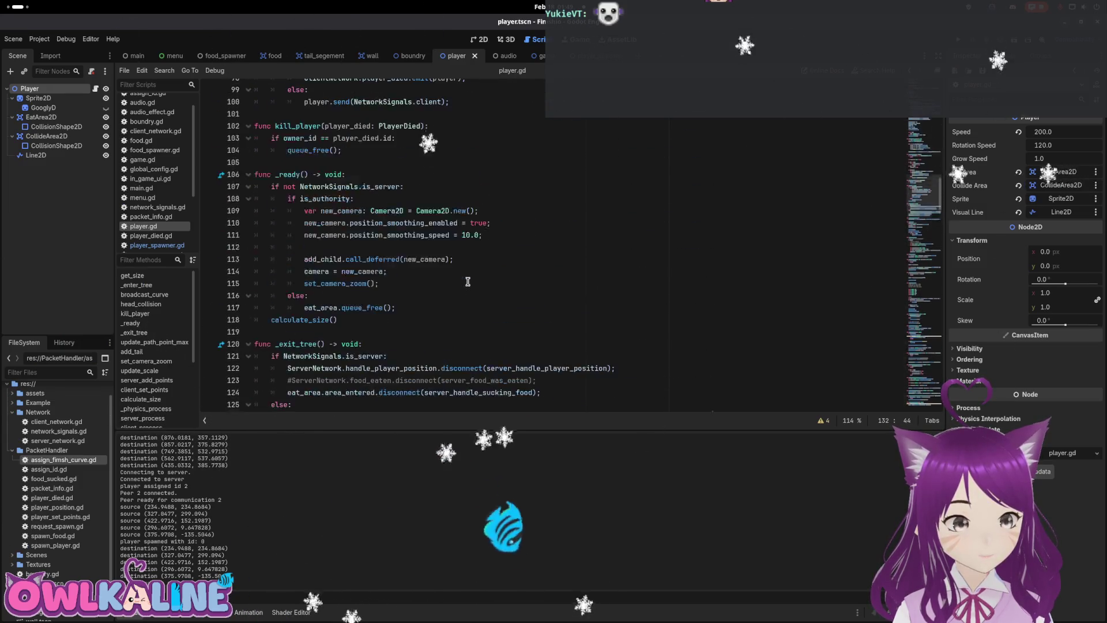
scroll(468, 281, up, 20)
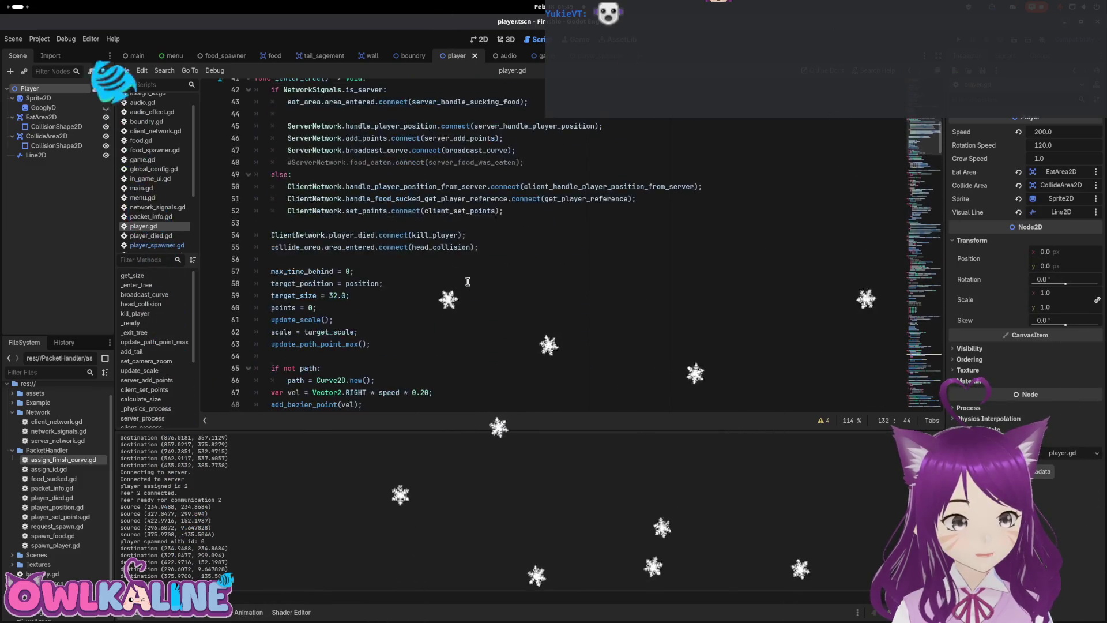
scroll(467, 281, up, 2)
scroll(467, 281, down, 8)
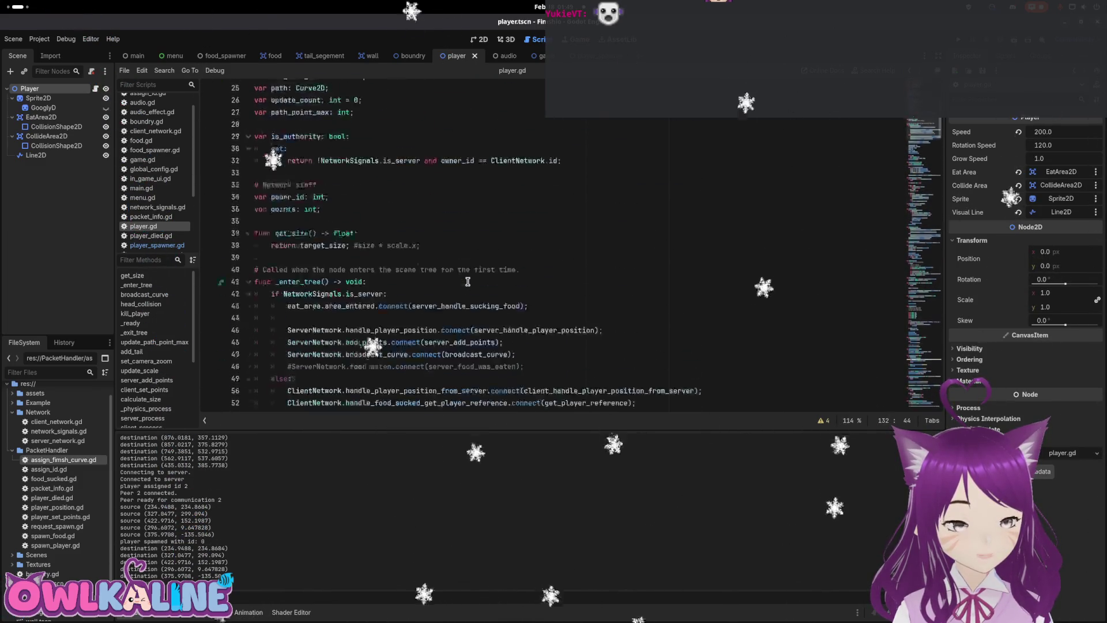
scroll(467, 281, up, 3)
scroll(468, 281, down, 19)
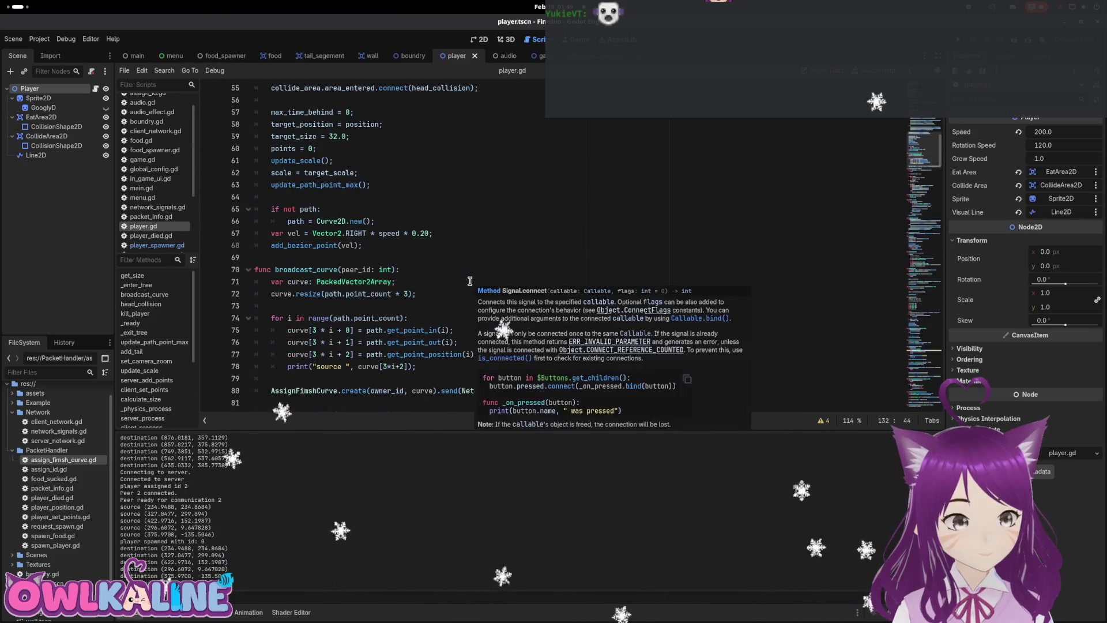
scroll(459, 277, down, 6)
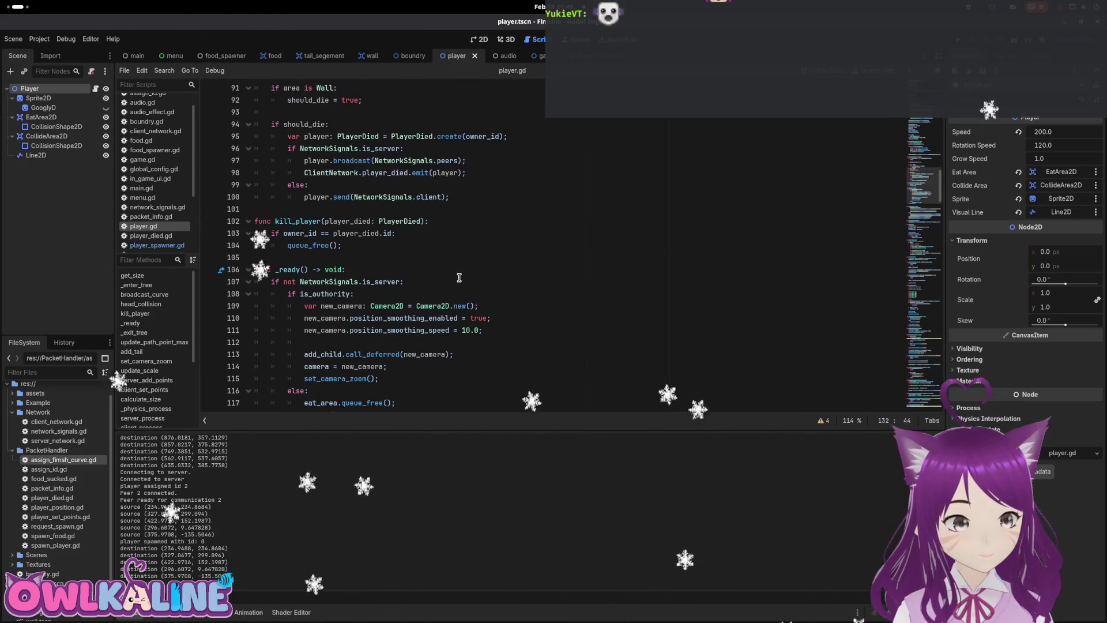
scroll(459, 278, down, 10)
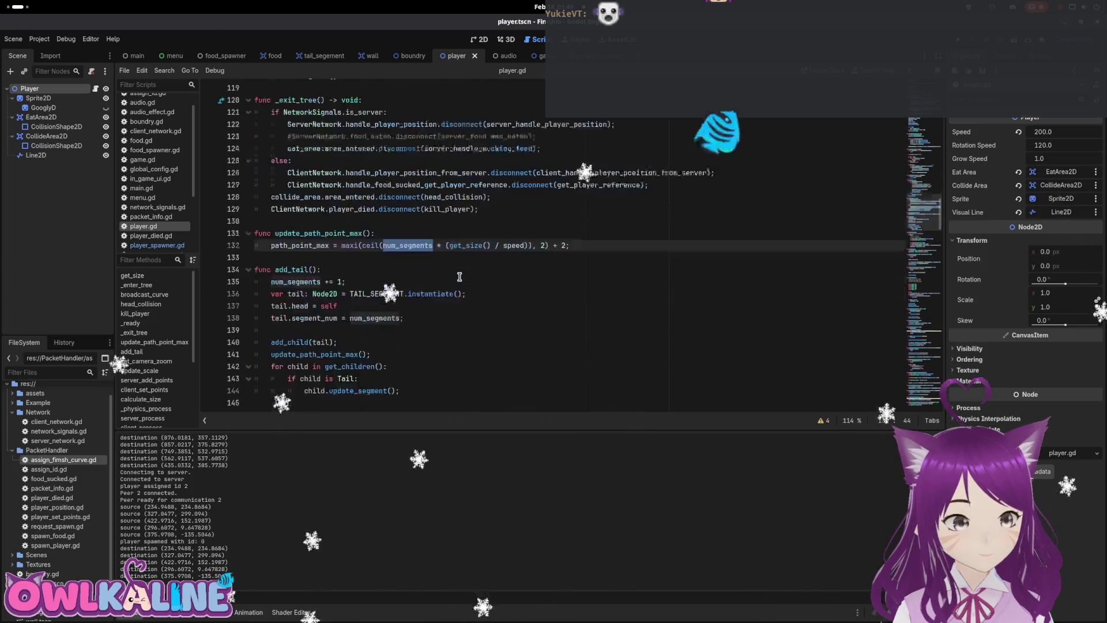
scroll(459, 277, down, 8)
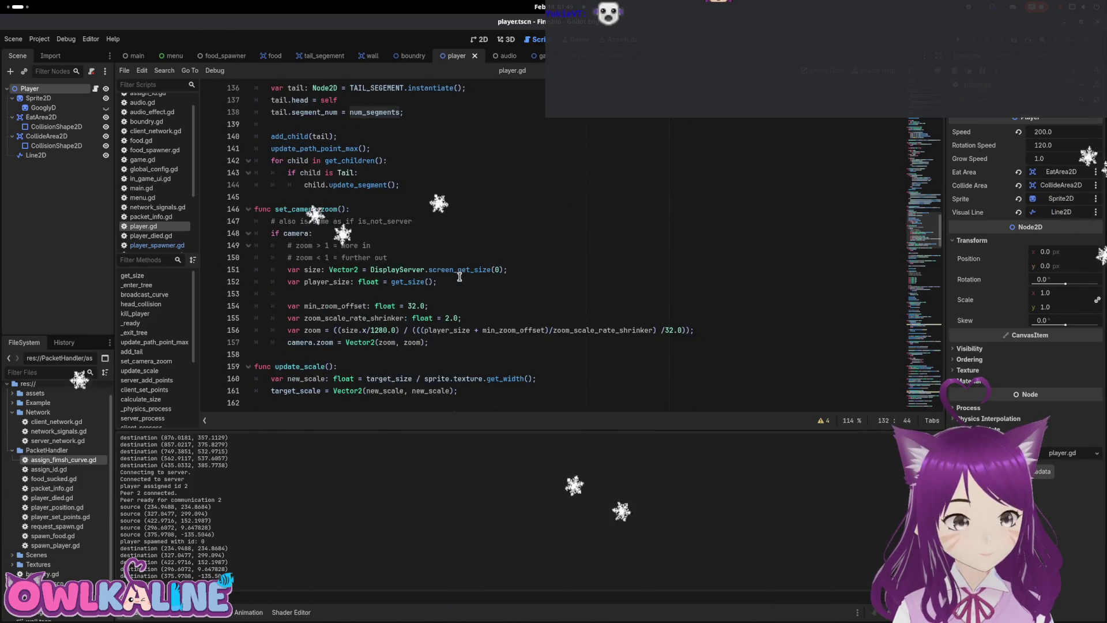
scroll(460, 276, down, 8)
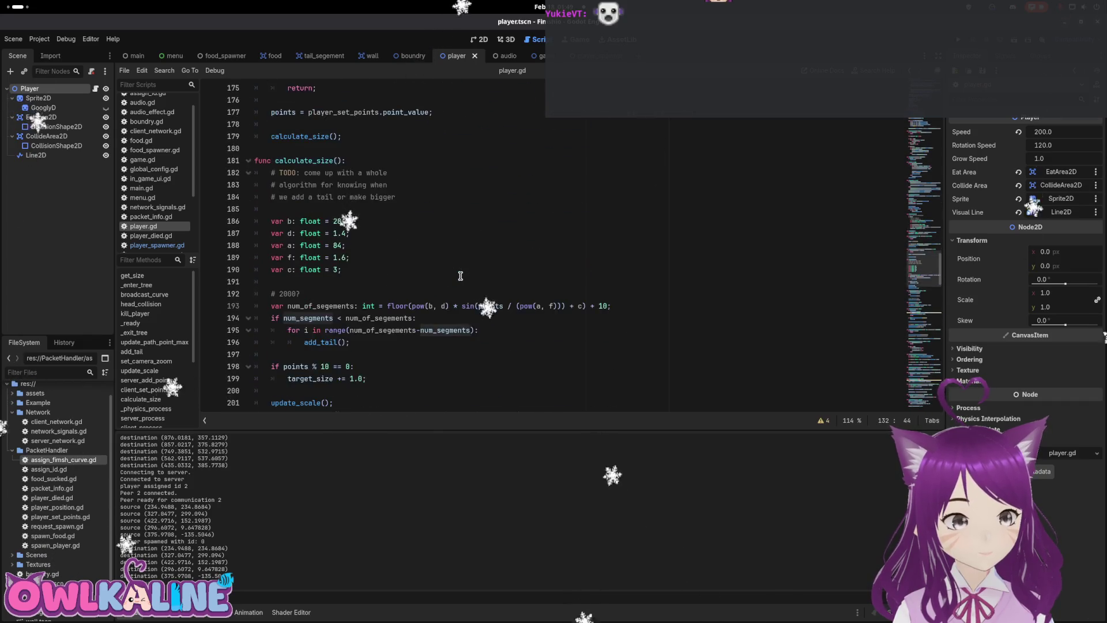
scroll(329, 237, down, 3)
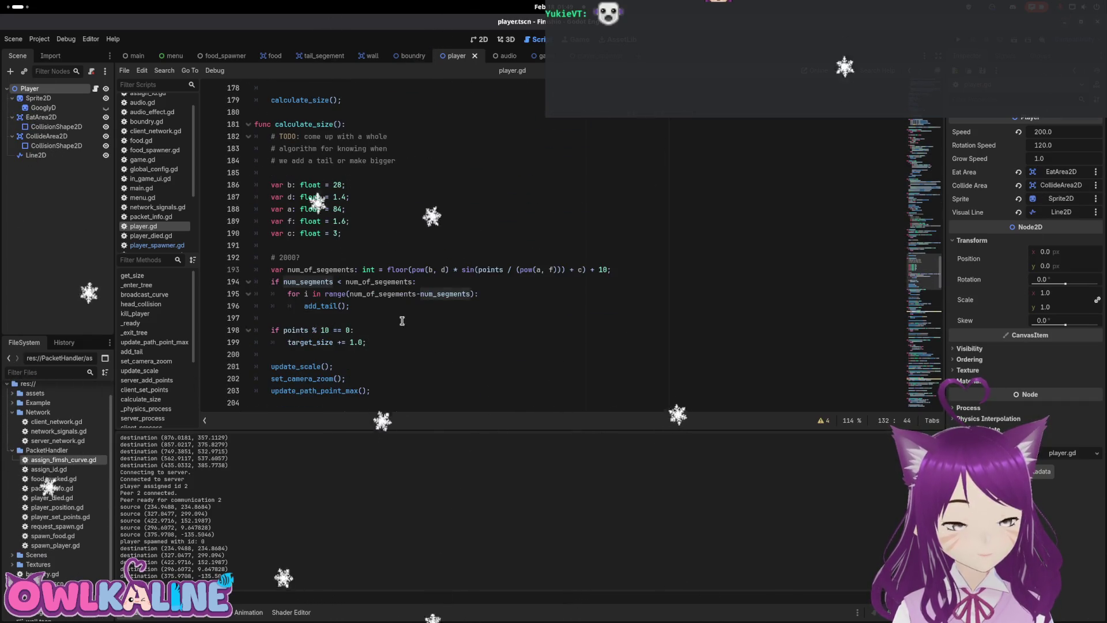
scroll(395, 254, up, 2)
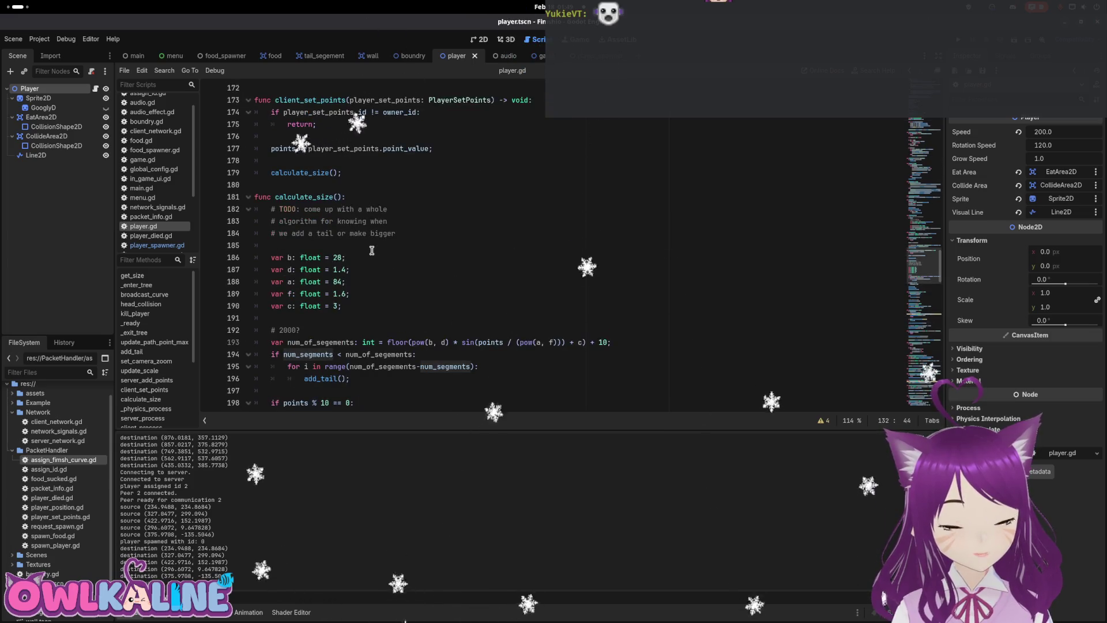
scroll(372, 251, down, 2)
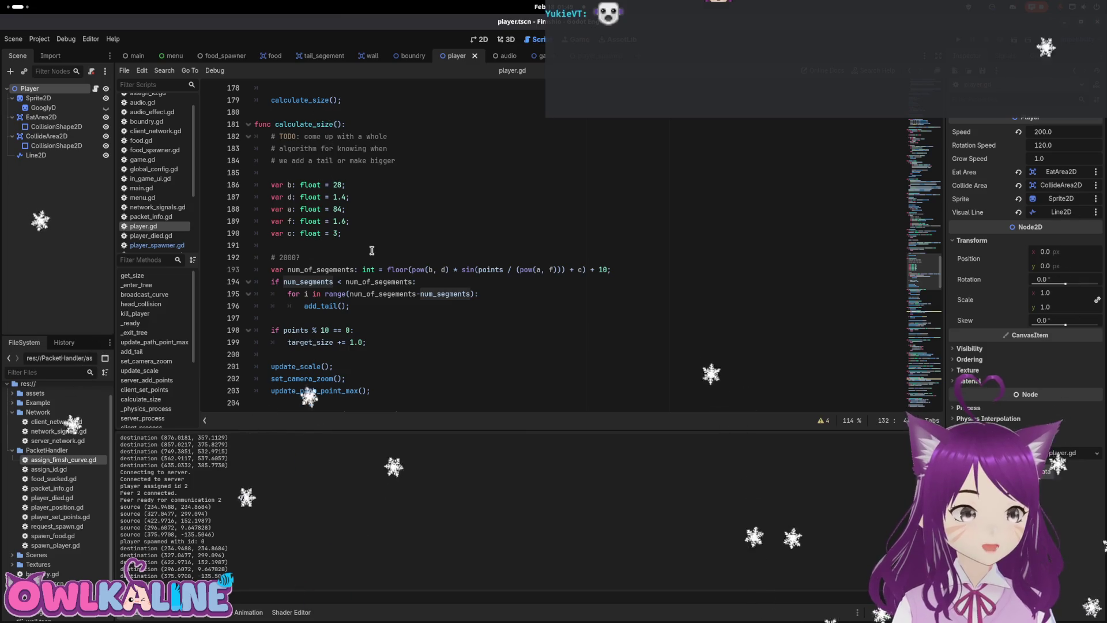
drag(917, 266, 910, 128)
scroll(806, 190, up, 8)
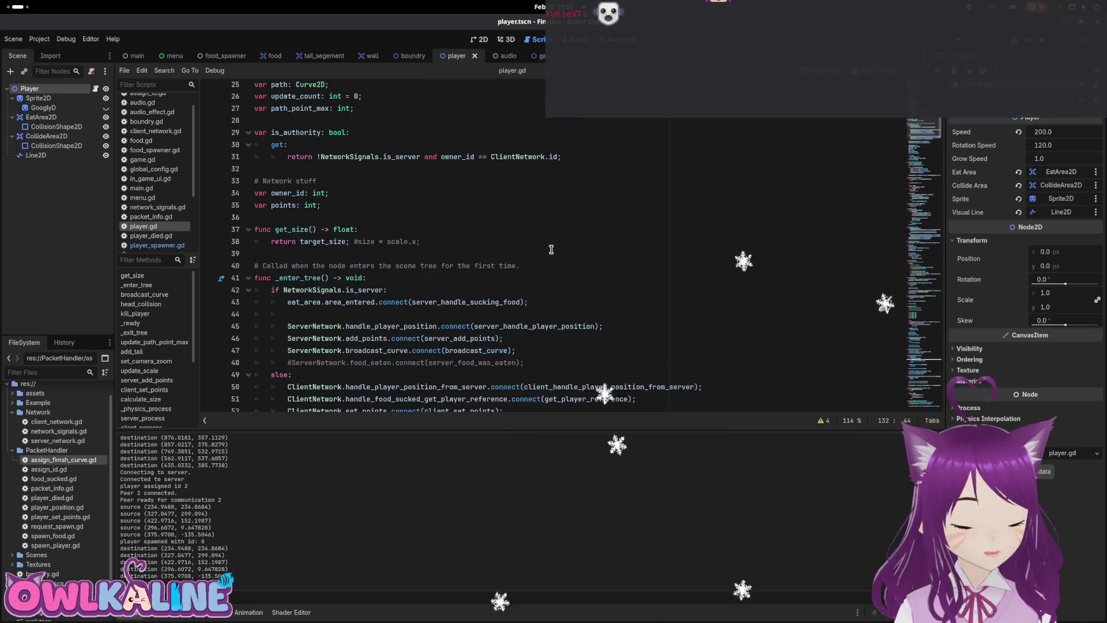
scroll(260, 334, down, 10)
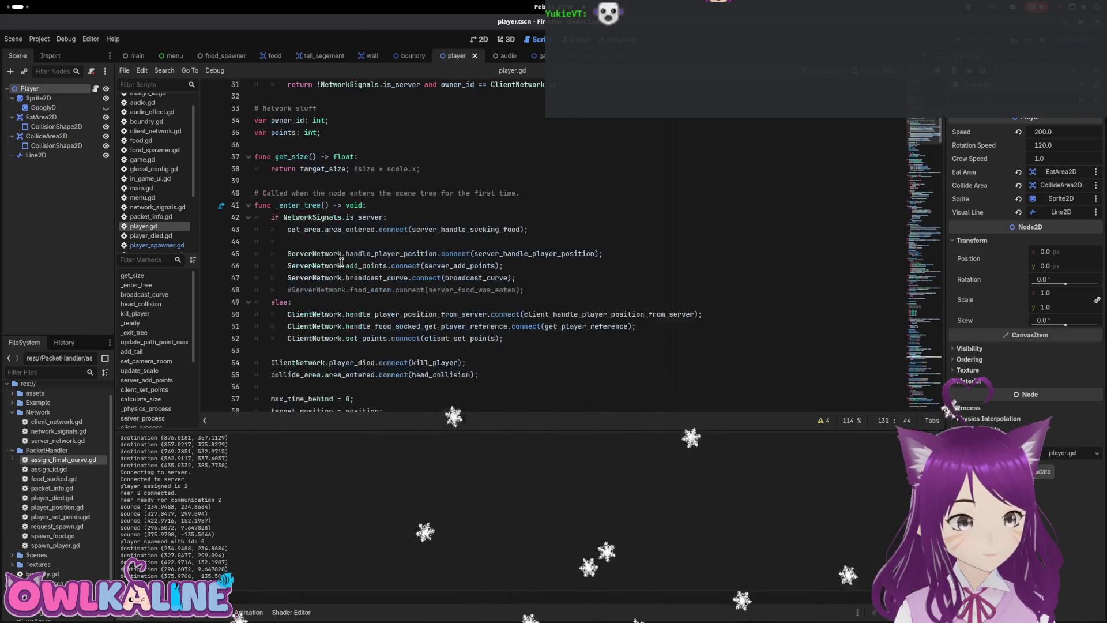
scroll(306, 290, down, 6)
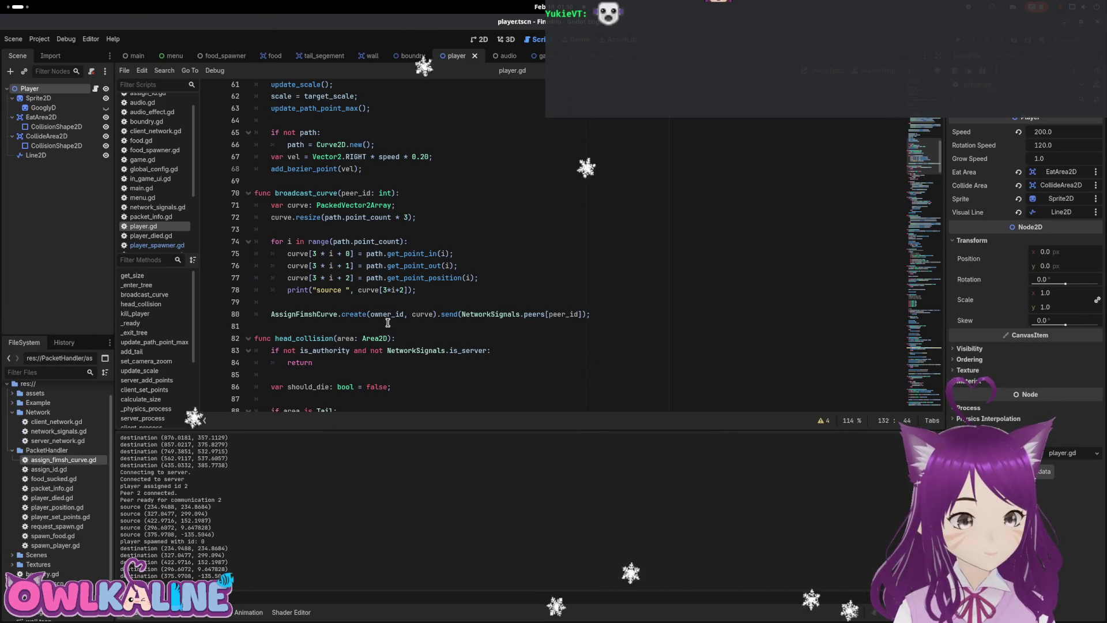
Change line 80 to AssignFimshCurve.create(owner_id, points, curve), save, and open assign_fimsh_curve.gd.
click(405, 315)
text(points,)
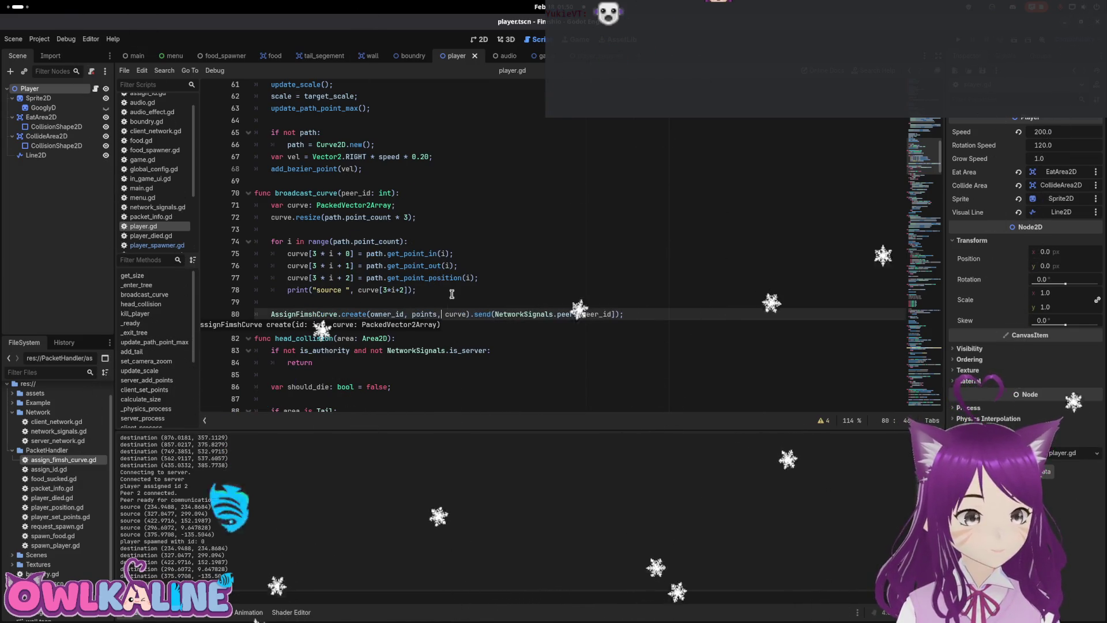
key(ctrl+s)
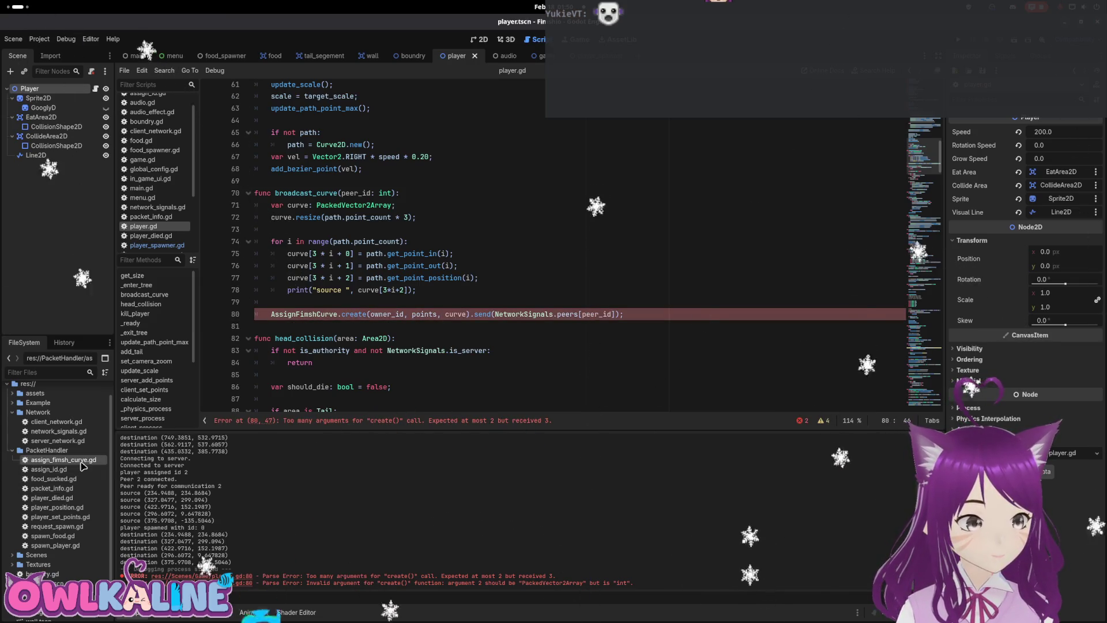
double_click(81, 462)
click(364, 140)
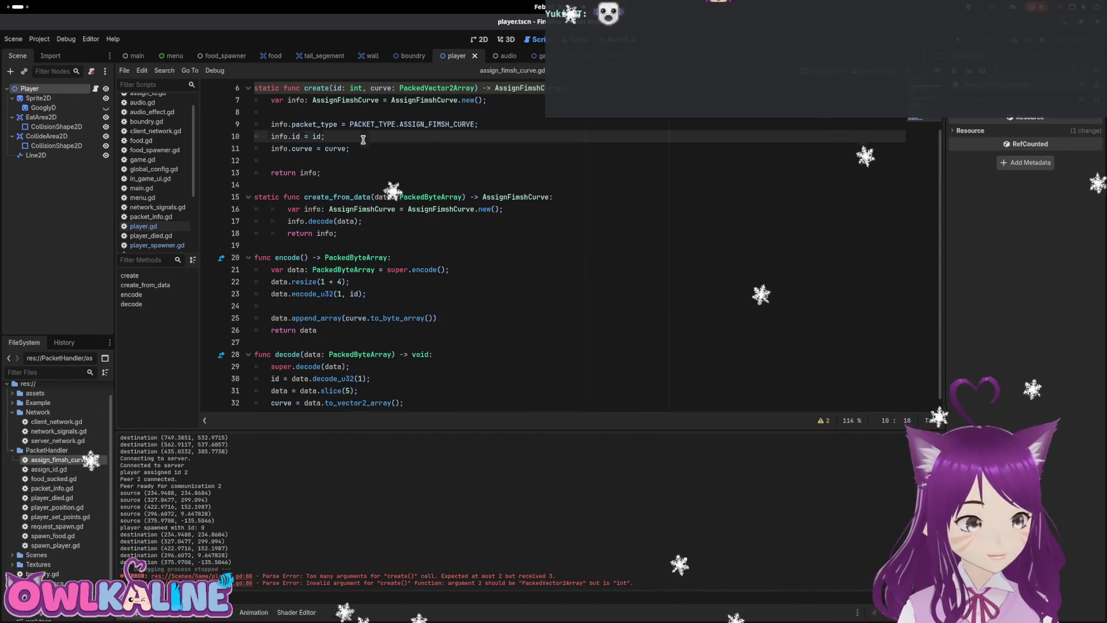
In create, assign info.points = points, add a points parameter and member variable, and save.
key(Return)
text(info.points = poin)
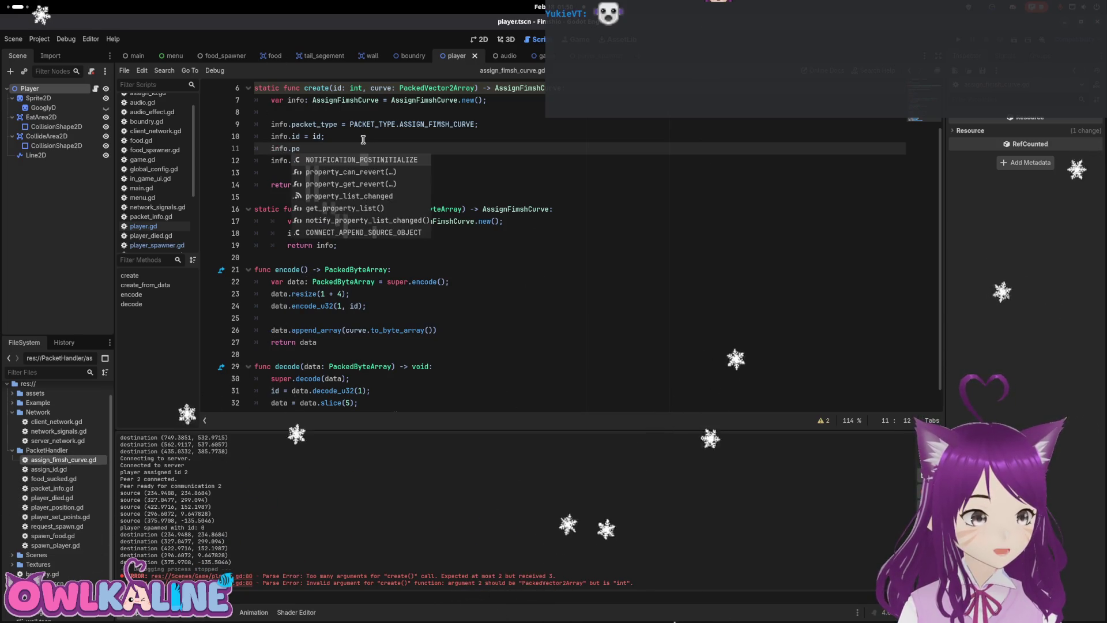
text(ts;)
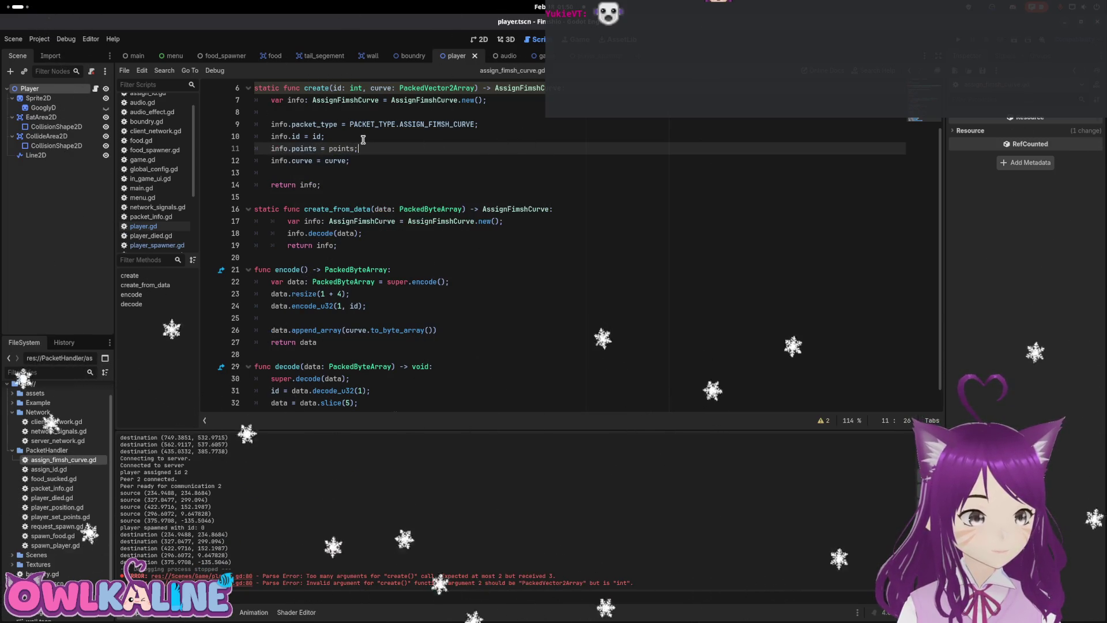
key(Up)
key(Up)
key(Up)
key(Down)
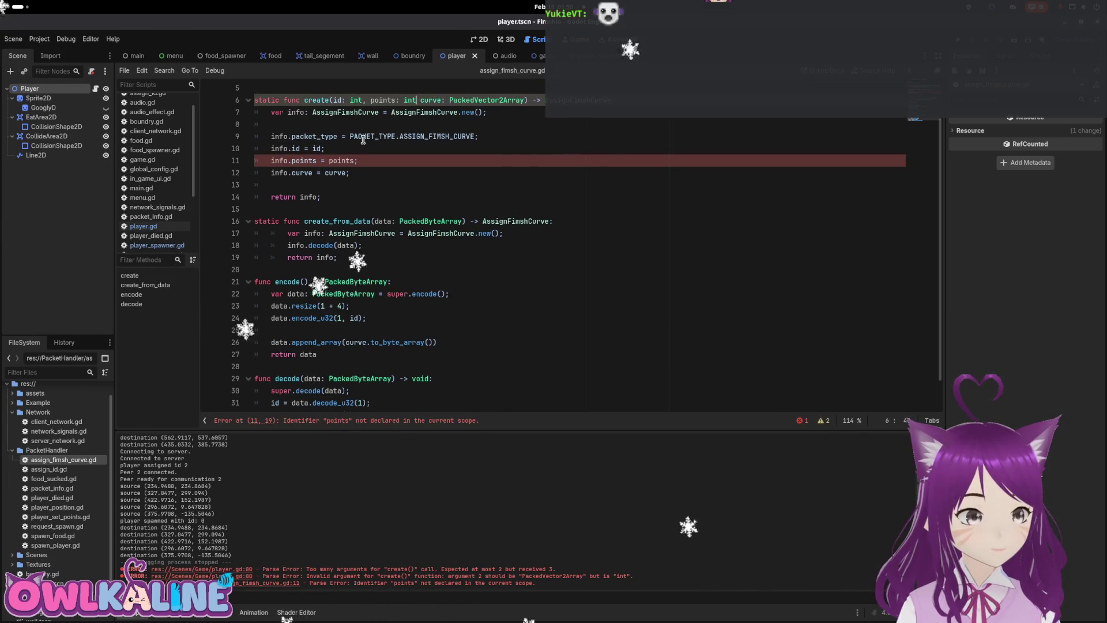
text(,)
key(Up)
key(Up)
key(End)
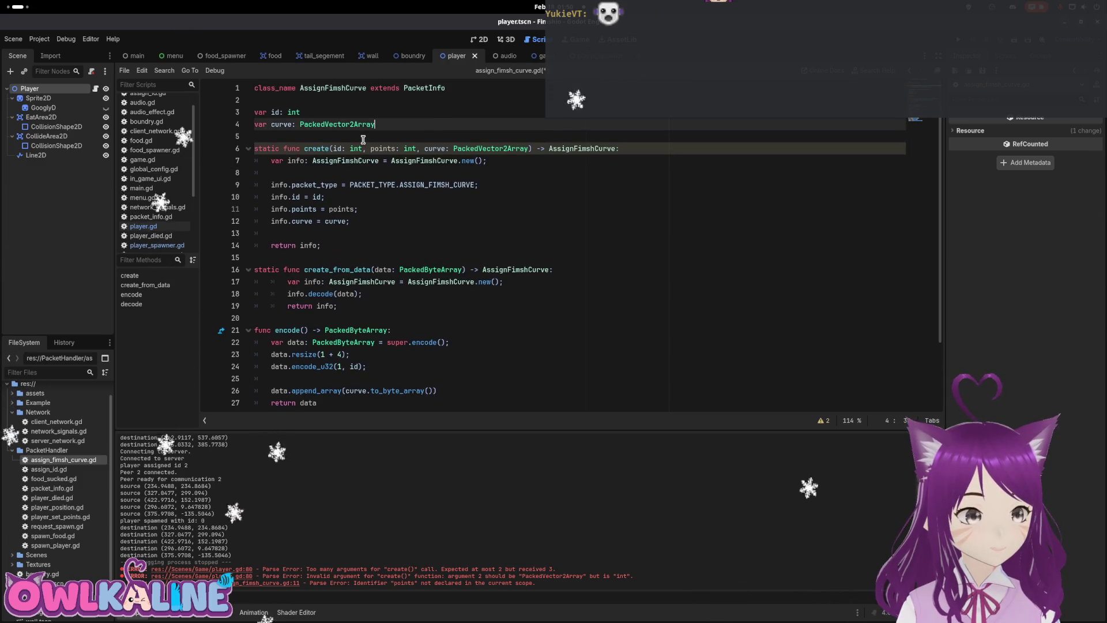
key(Up)
key(Return)
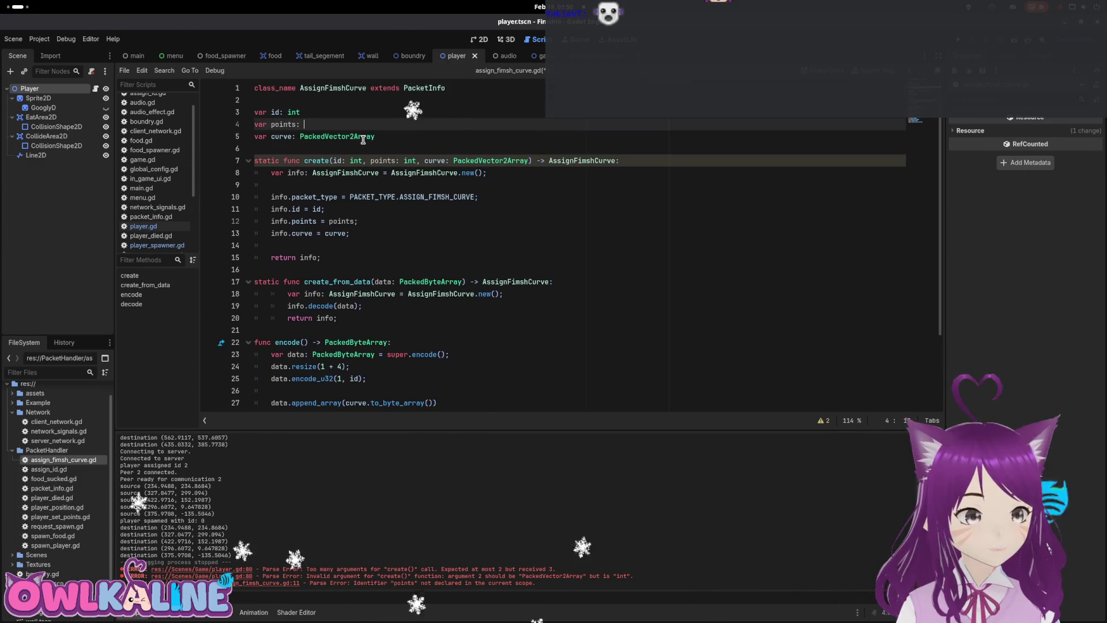
key(ctrl+s)
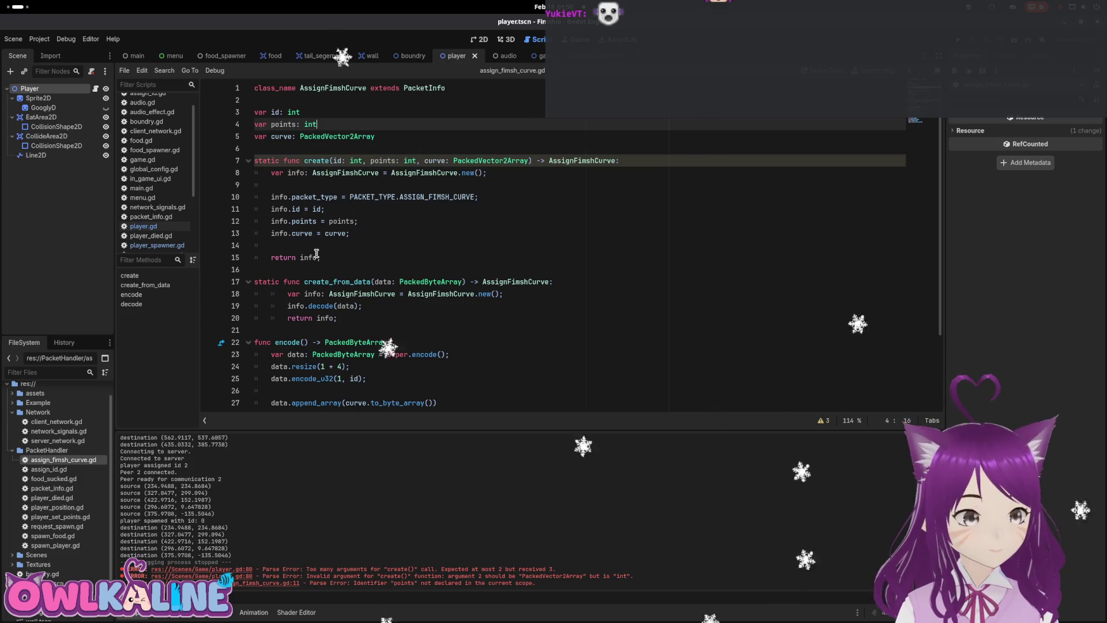
In encode, resize the buffer to 1+4+4 and add a points encoding after the id.
scroll(358, 237, down, 3)
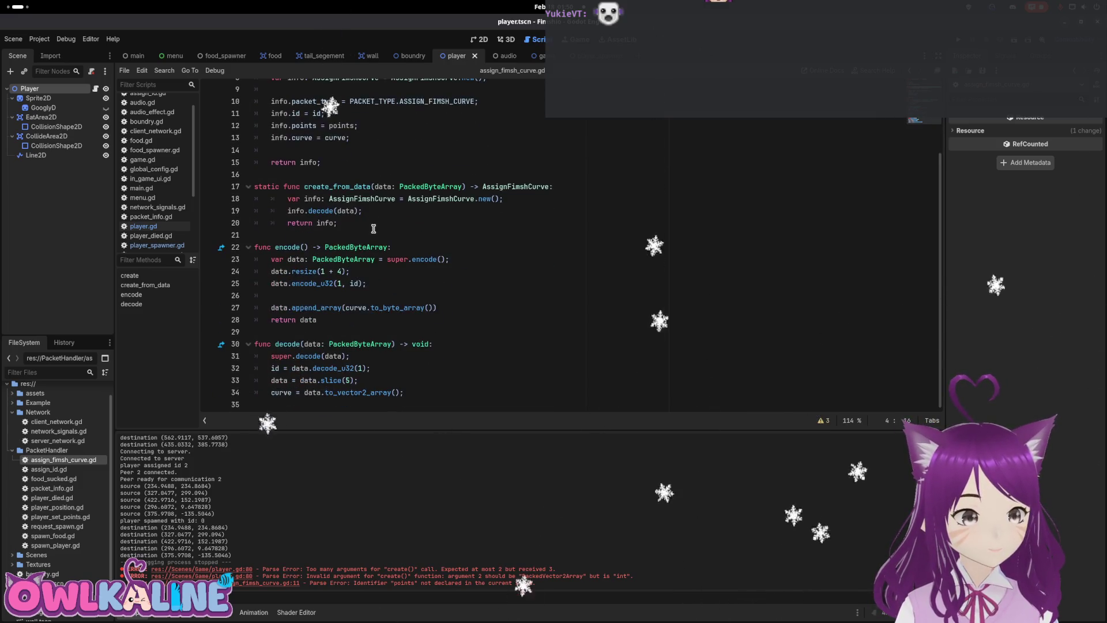
click(345, 271)
text(+ 4)
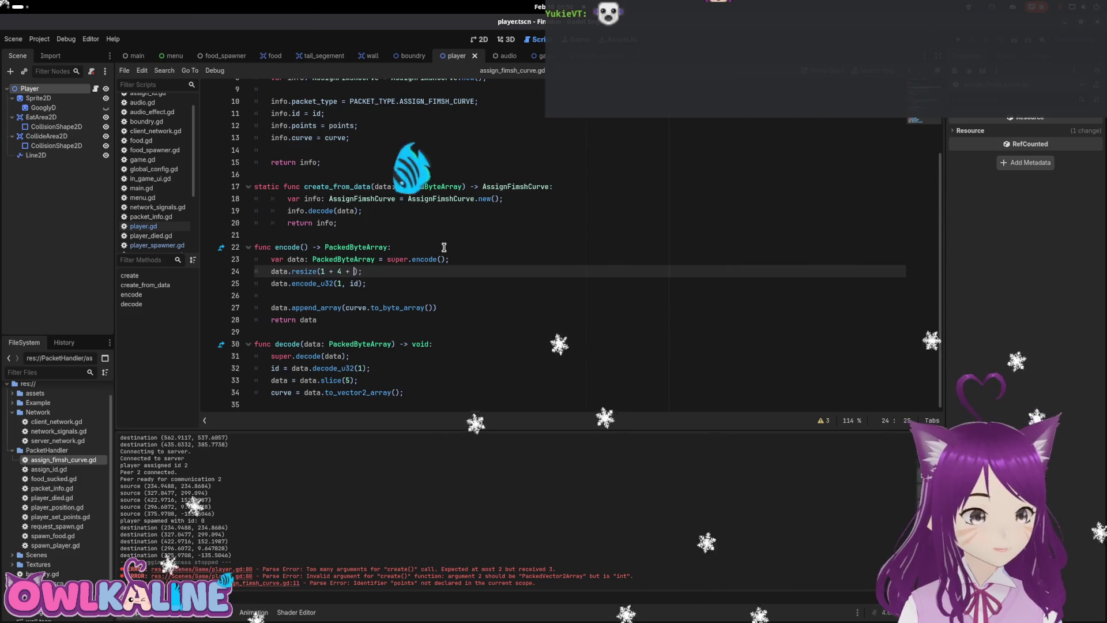
key(Down)
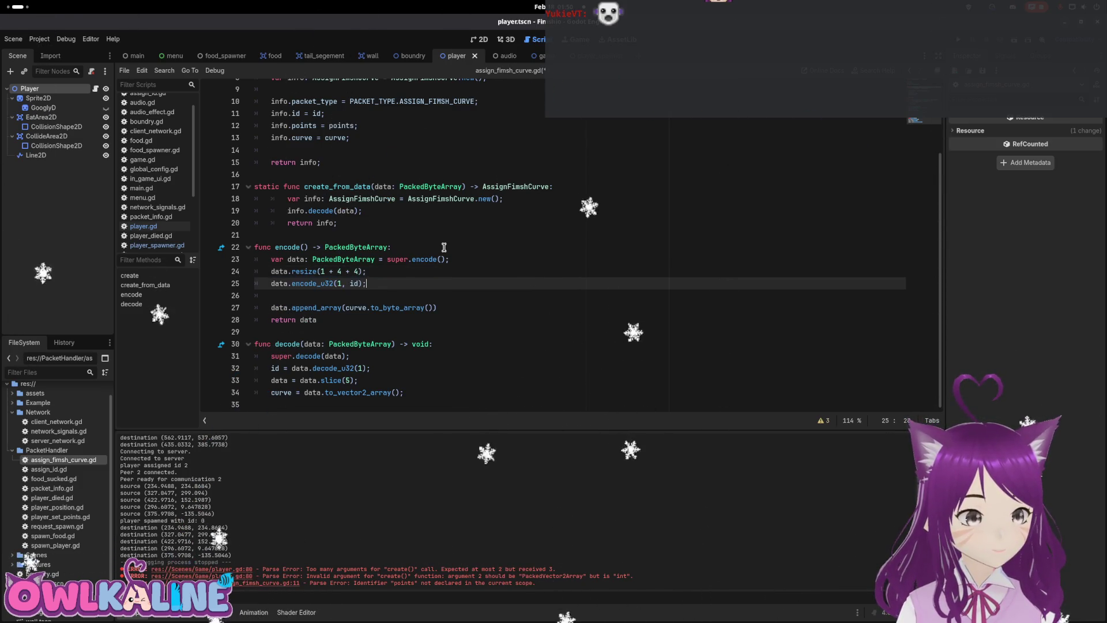
key(Return)
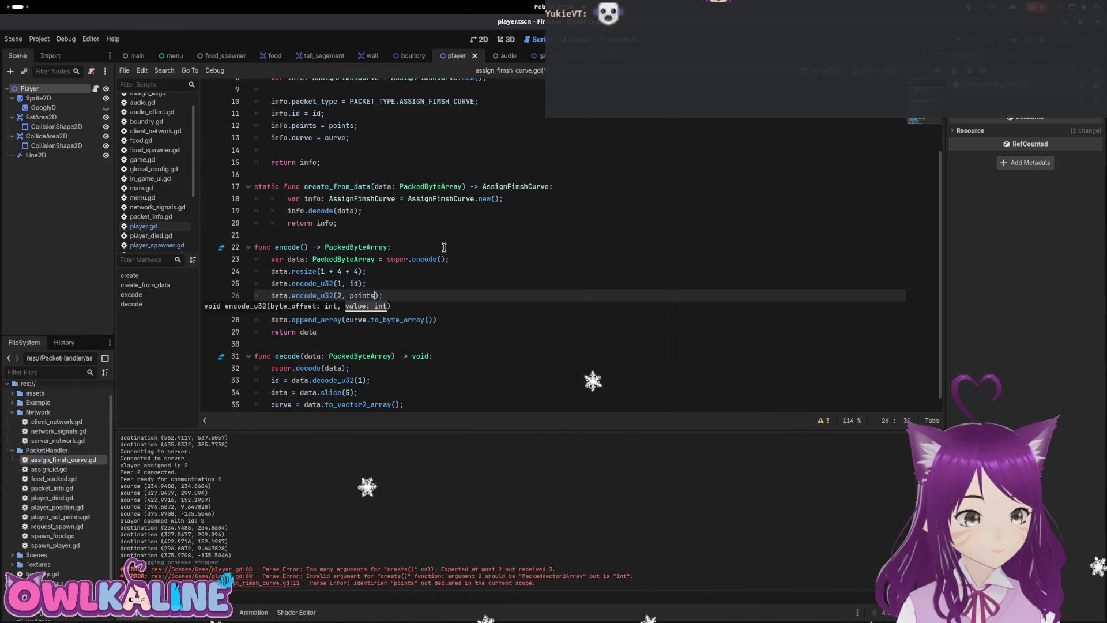
key(ctrl+s)
In decode, read points at offset 5, change the slice offset to 9, and save.
scroll(430, 279, down, 1)
text(5)
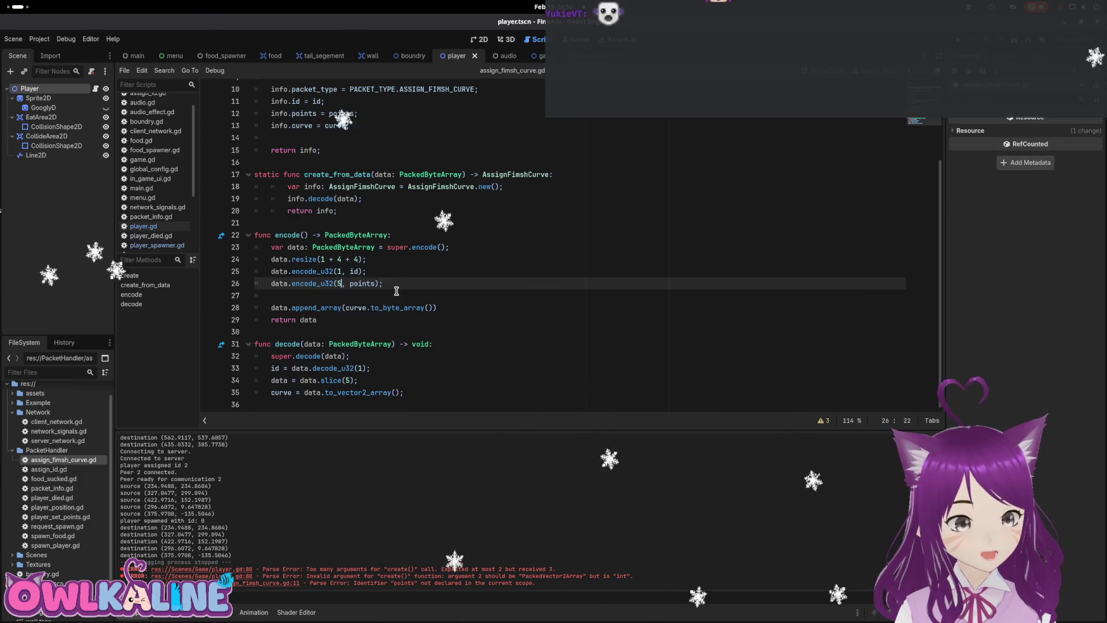
click(355, 259)
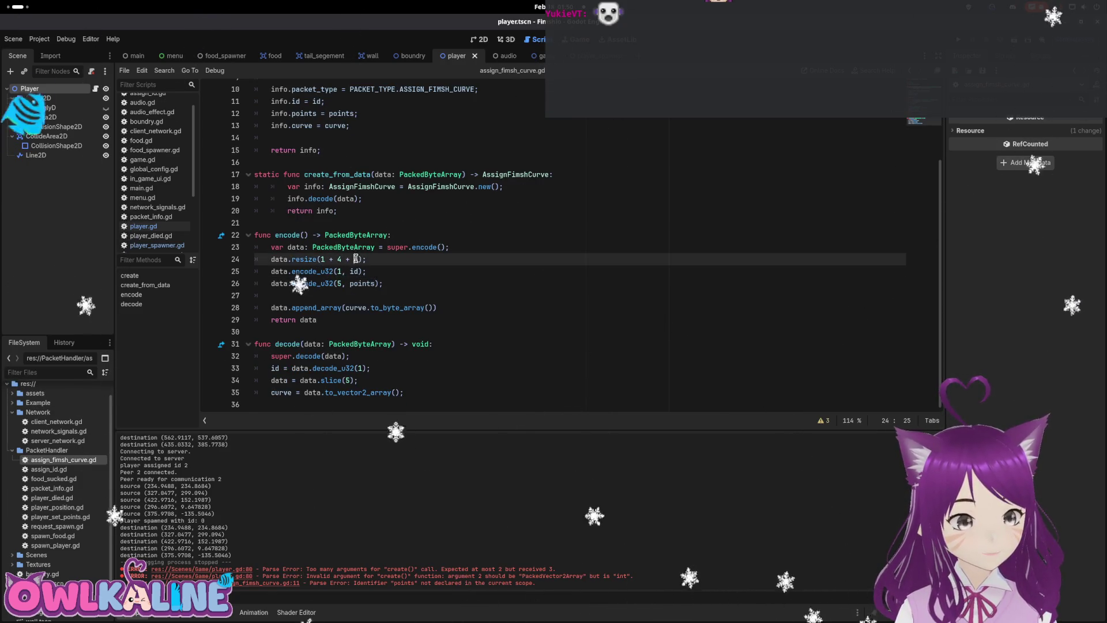
click(381, 369)
key(shift+Home)
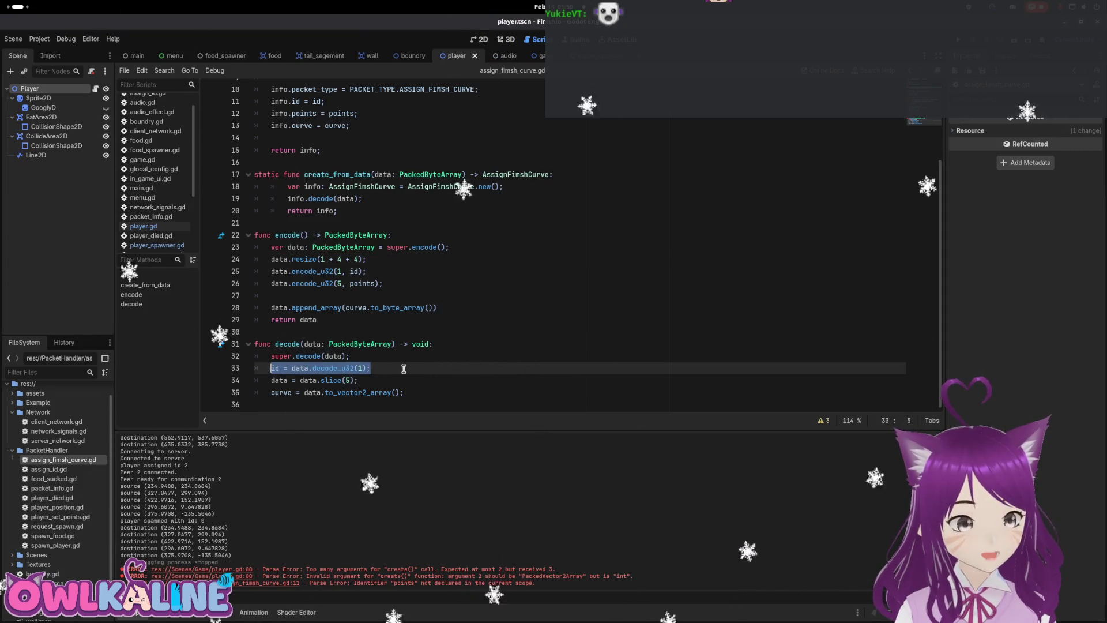
key(ctrl+shift+d)
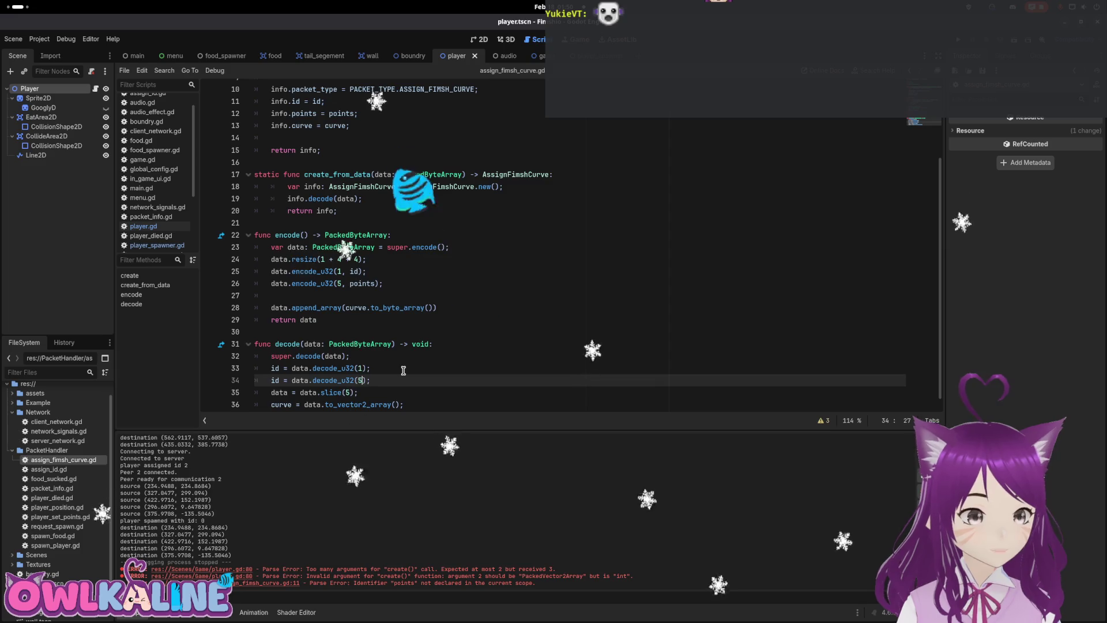
key(Left)
key(Left)
key(BackSpace)
text(5)
key(Down)
key(Left)
key(Left)
key(BackSpace)
text(9)
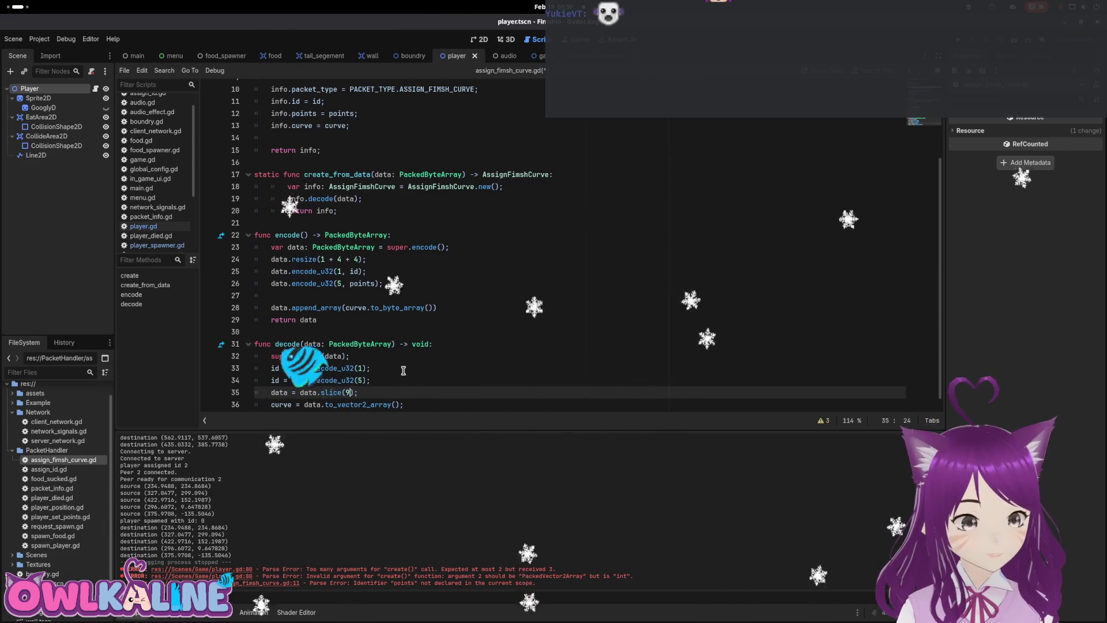
key(Up)
key(Home)
key(Delete)
key(Delete)
text(po)
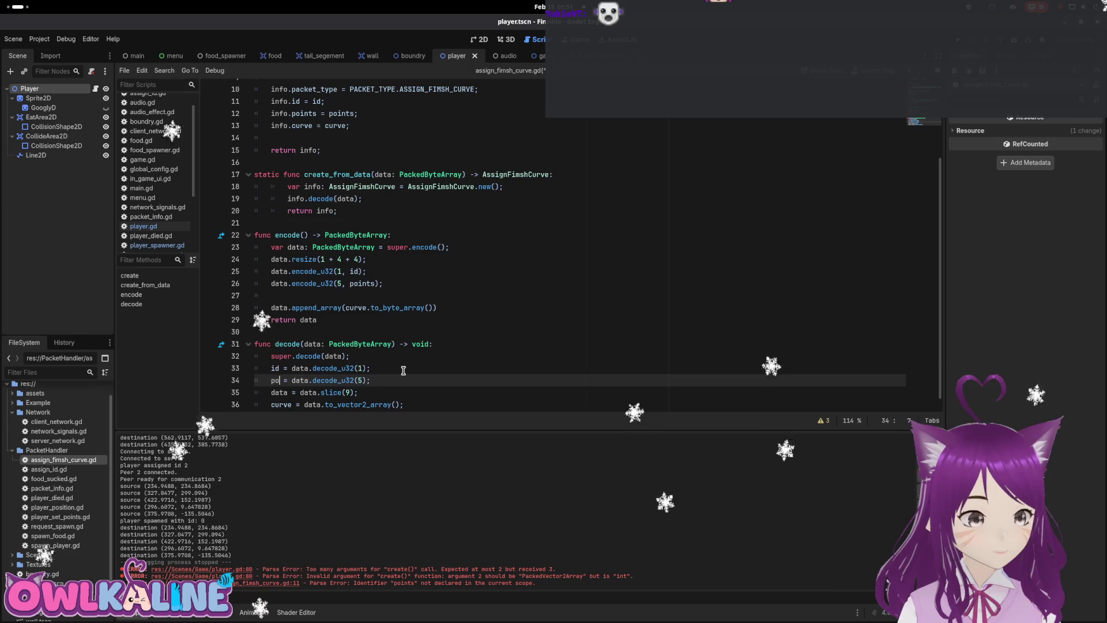
key(ctrl+s)
Open the PlayerSpawner script, player_spawner.gd.
scroll(477, 337, down, 1)
click(477, 337)
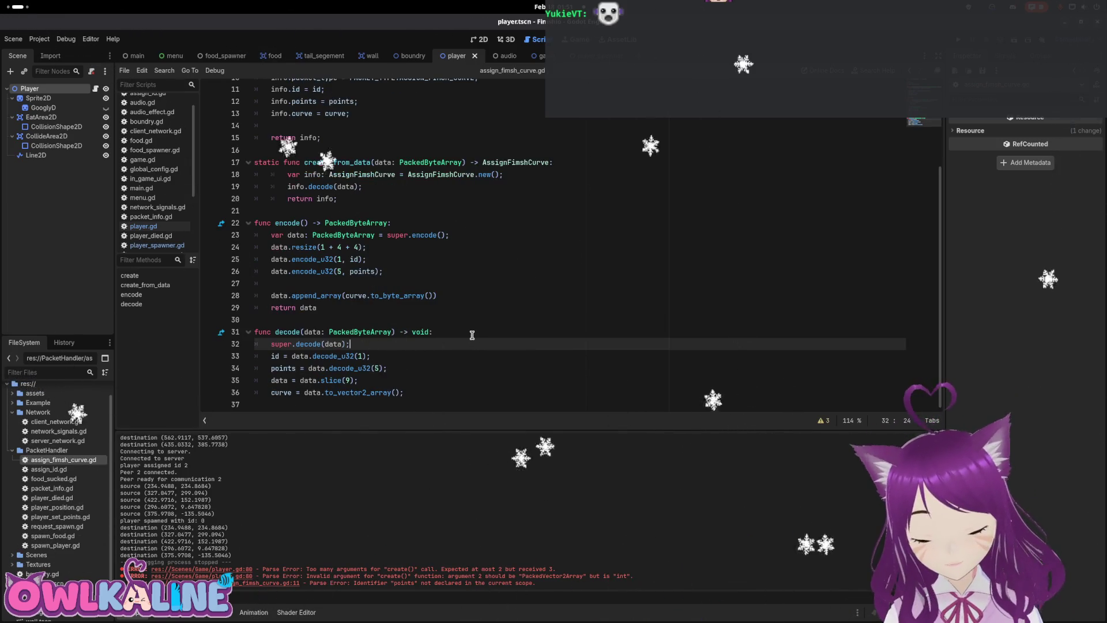
scroll(468, 84, up, 3)
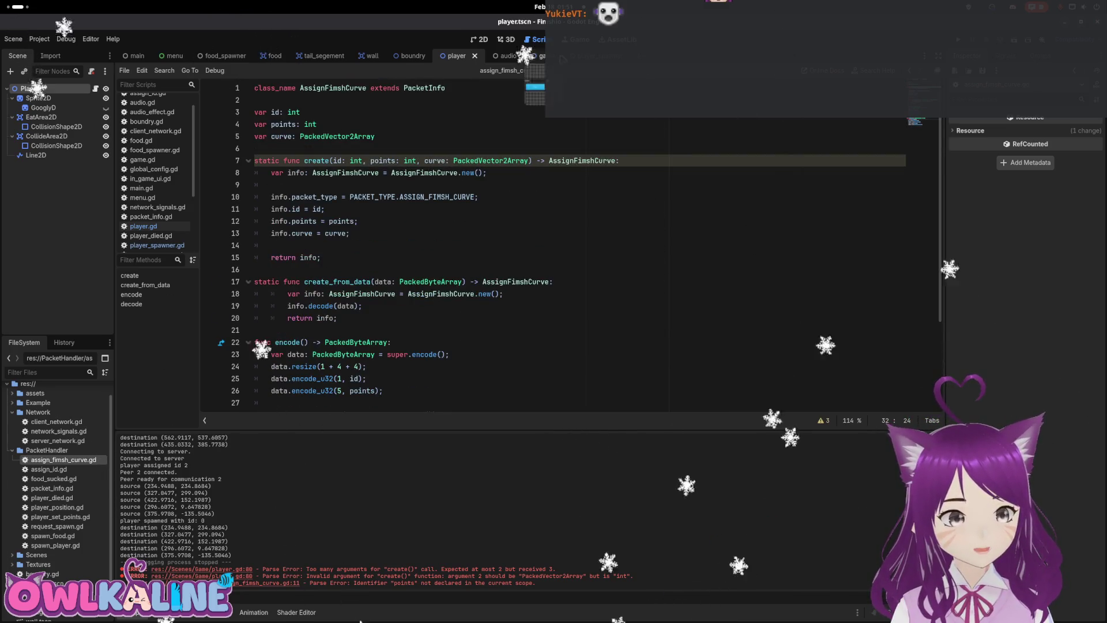
click(106, 90)
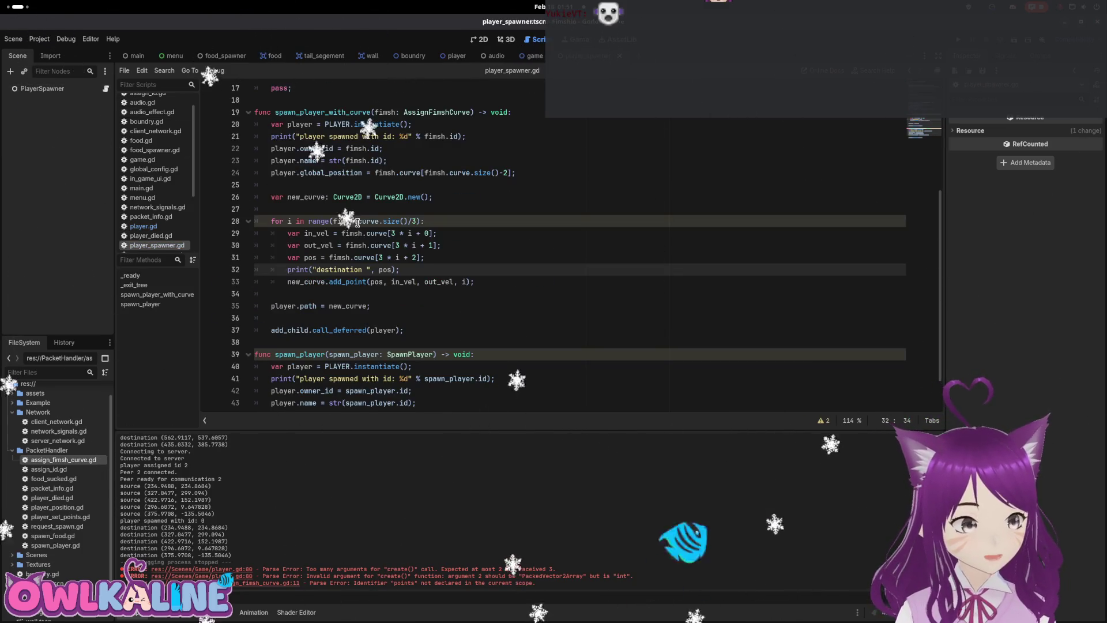
Add 'player.points = fimsh.points;' after the global_position line and begin a player.calculat call.
scroll(365, 232, up, 6)
scroll(363, 232, down, 7)
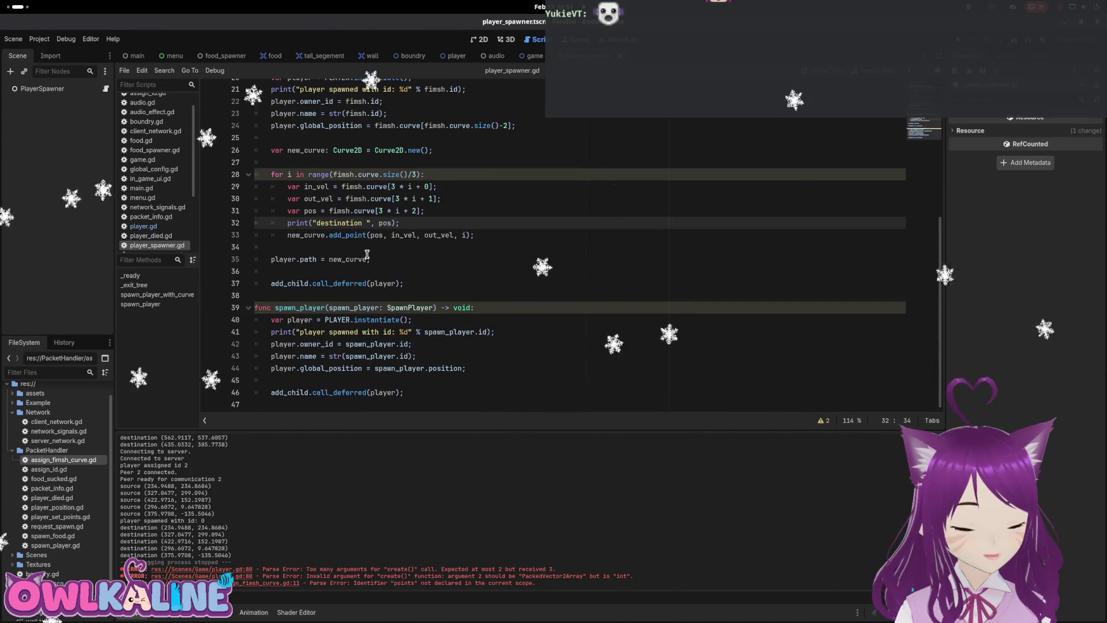
scroll(322, 252, up, 1)
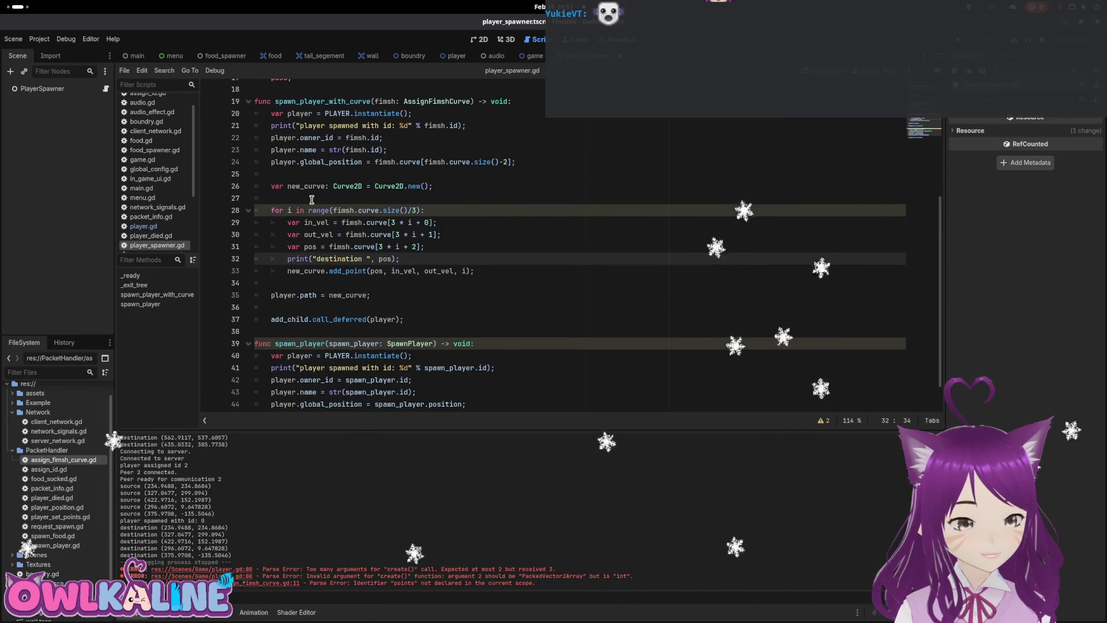
click(557, 164)
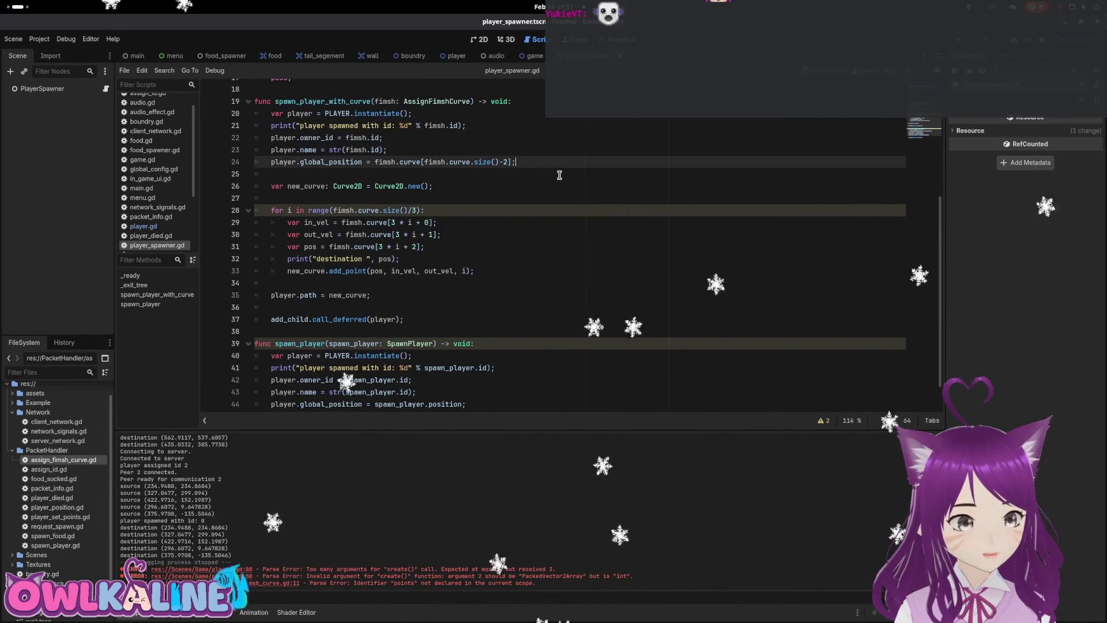
key(Return)
text(player)
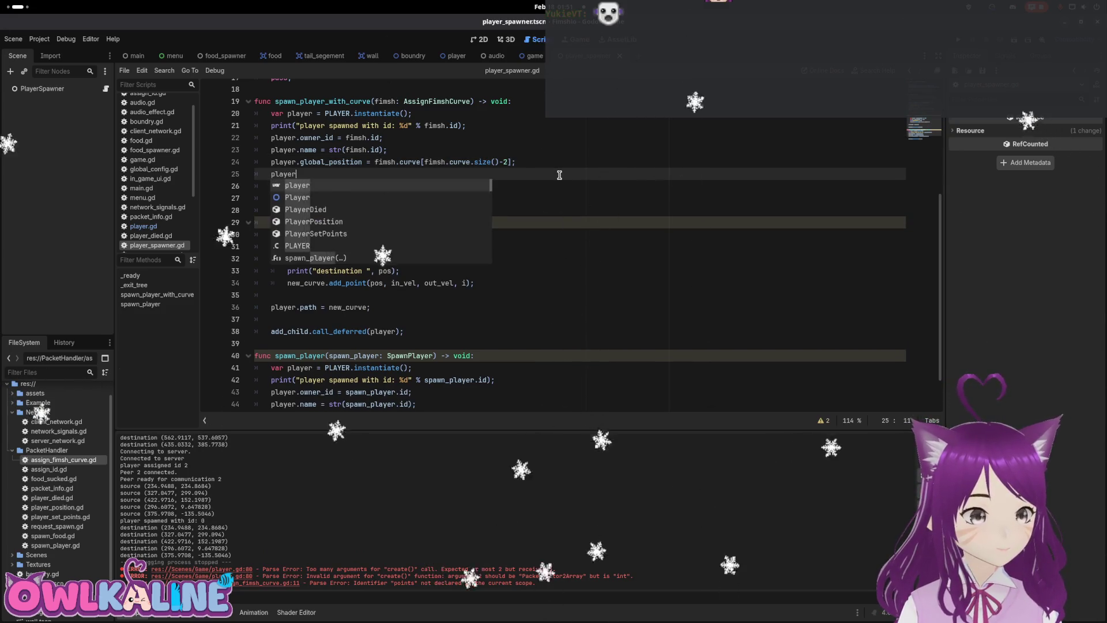
text(.points = fimsh.p)
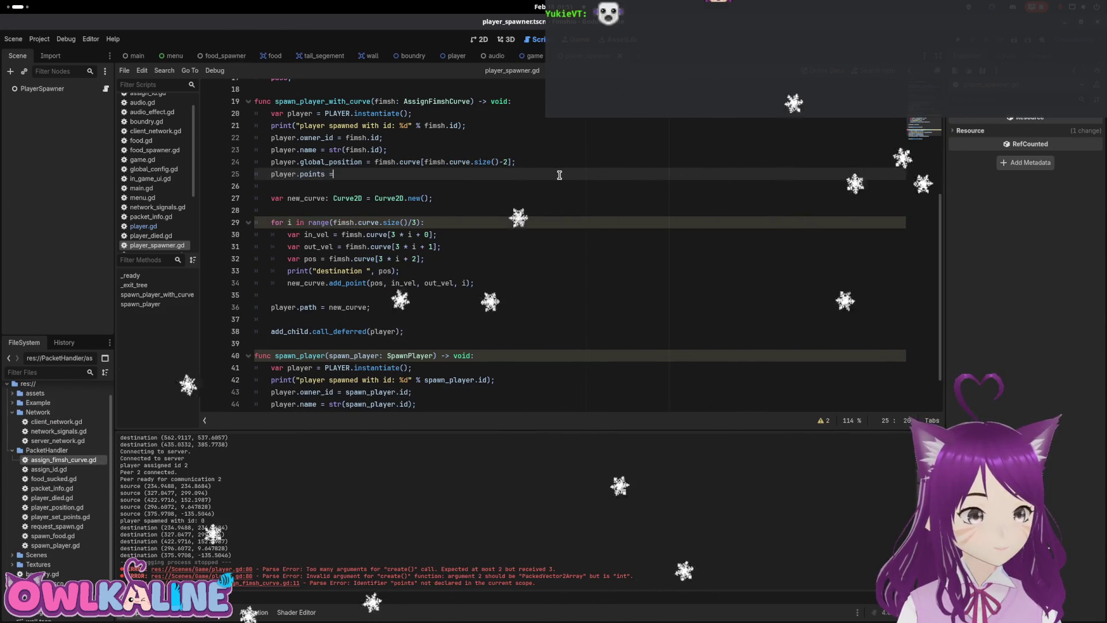
key(Return)
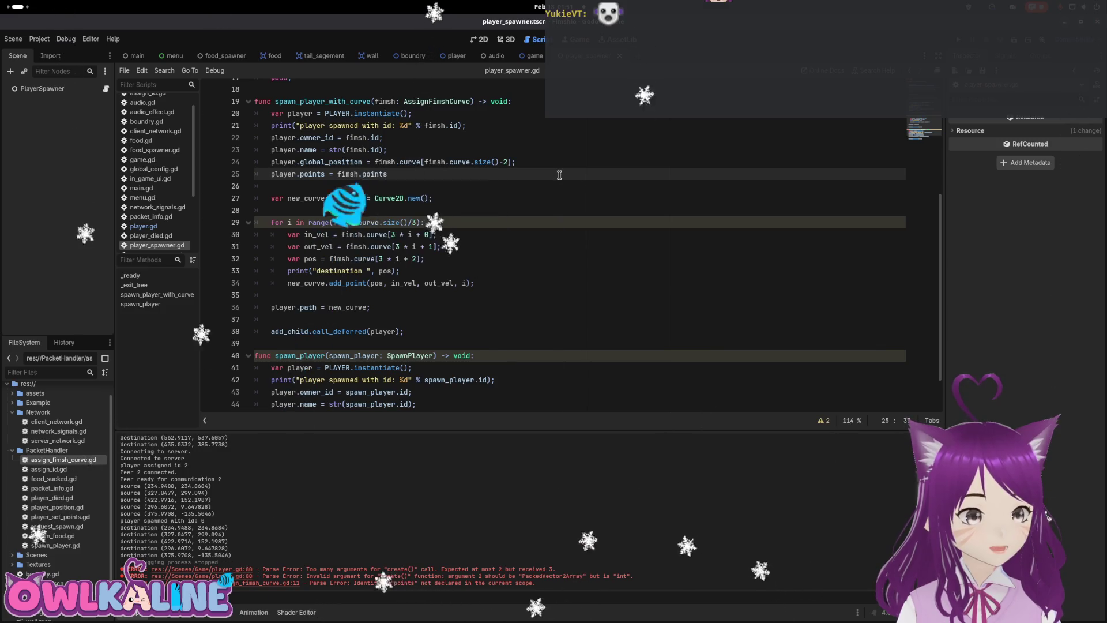
text(;)
key(Return)
text(player.c)
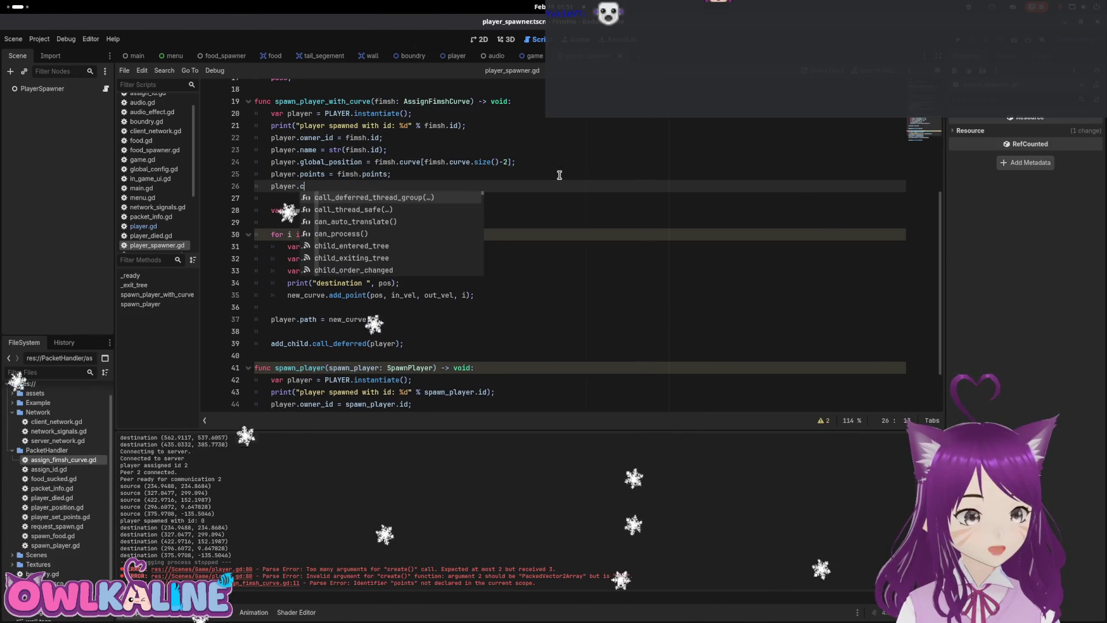
text(alculat)
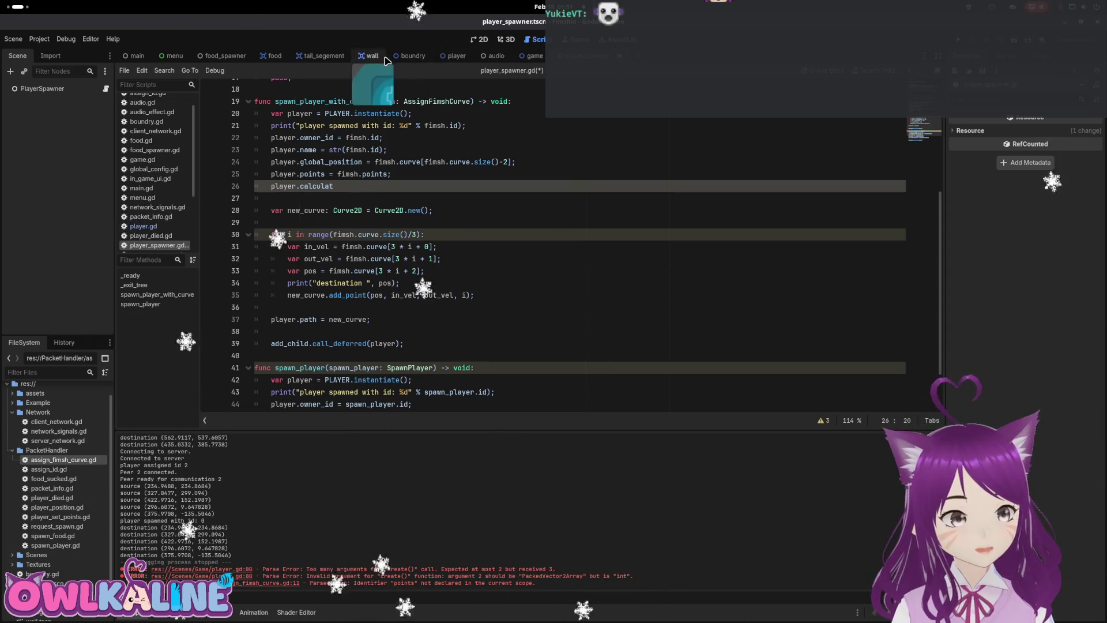
click(456, 56)
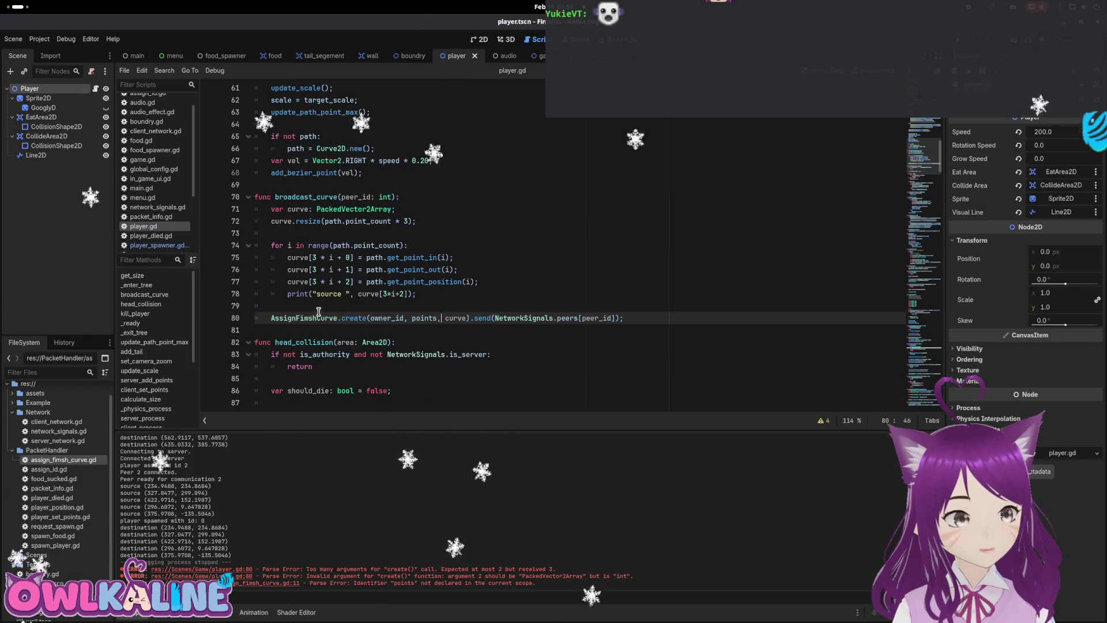
click(313, 269)
scroll(336, 270, up, 2)
scroll(336, 270, up, 12)
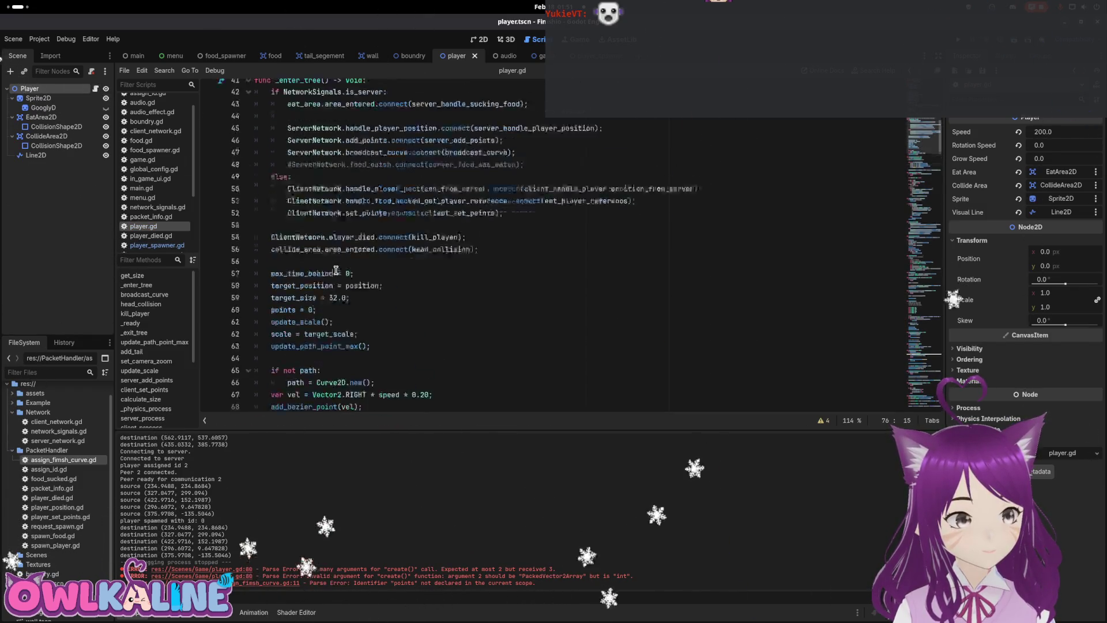
scroll(316, 268, down, 20)
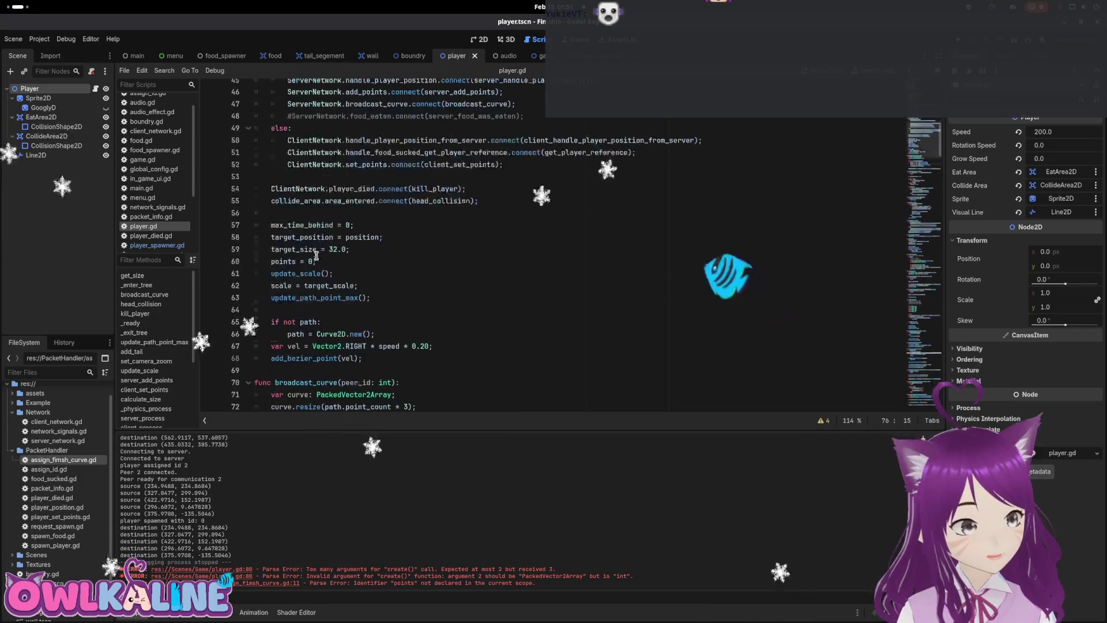
scroll(317, 251, down, 12)
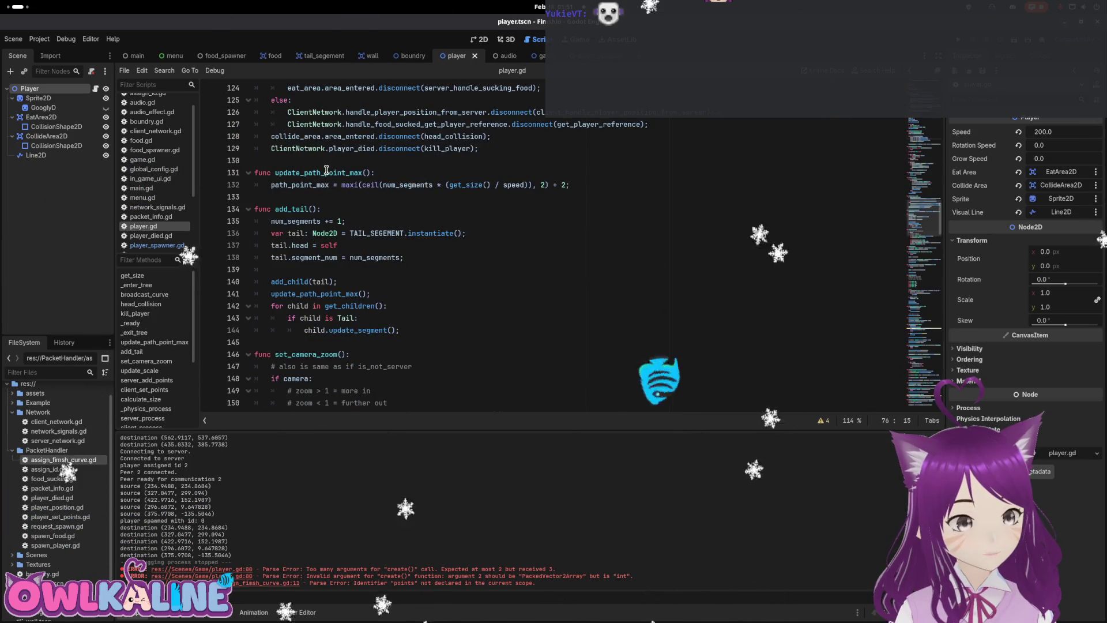
double_click(327, 171)
scroll(325, 273, down, 6)
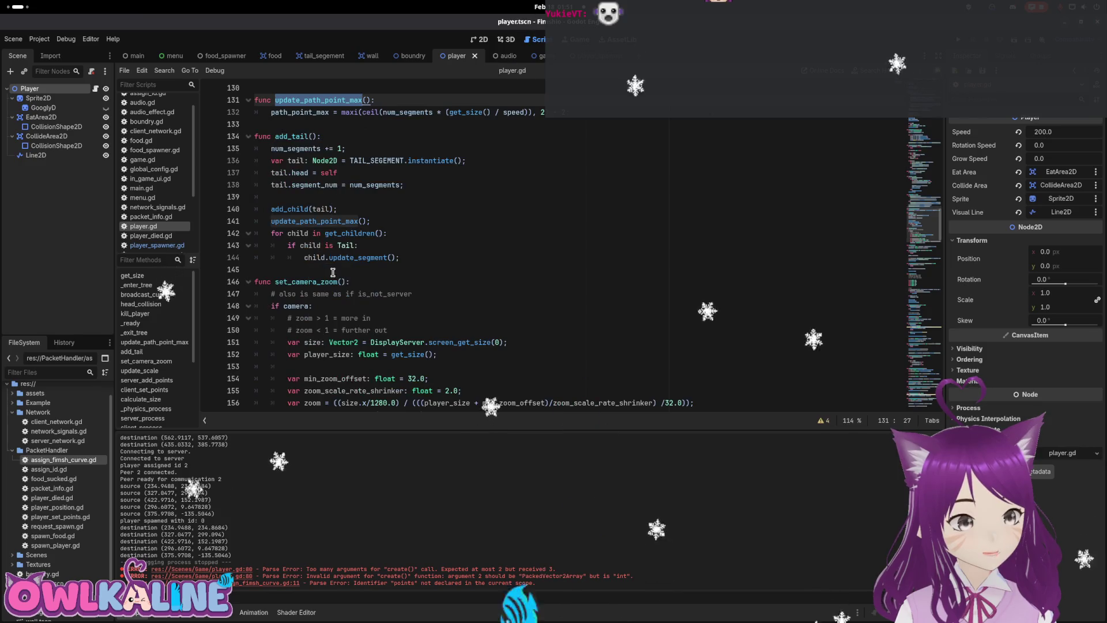
scroll(326, 272, down, 4)
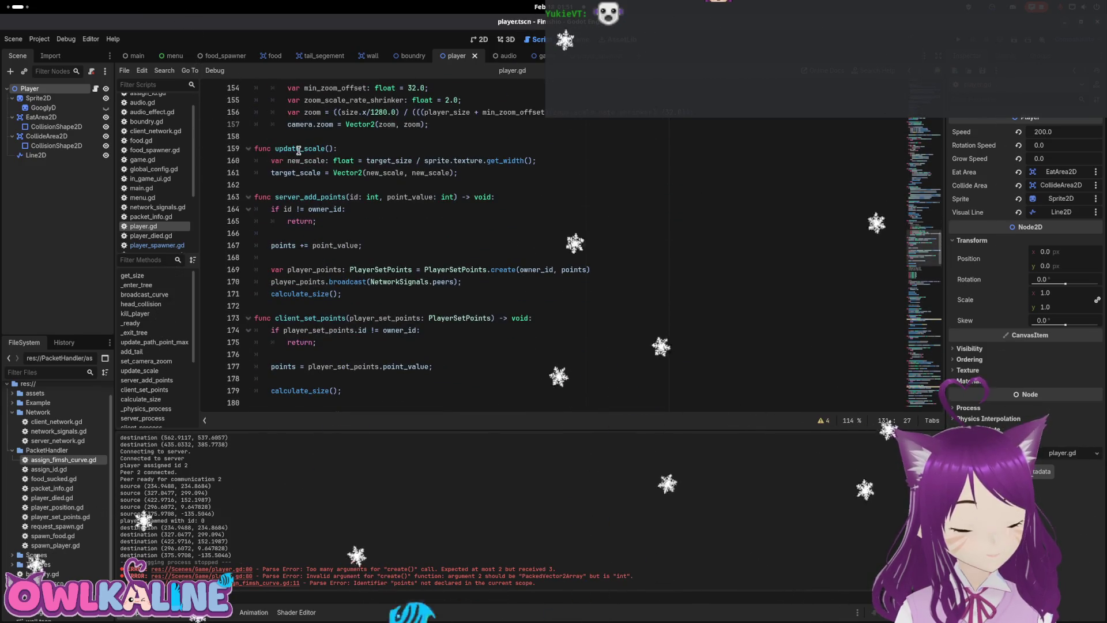
scroll(345, 228, down, 4)
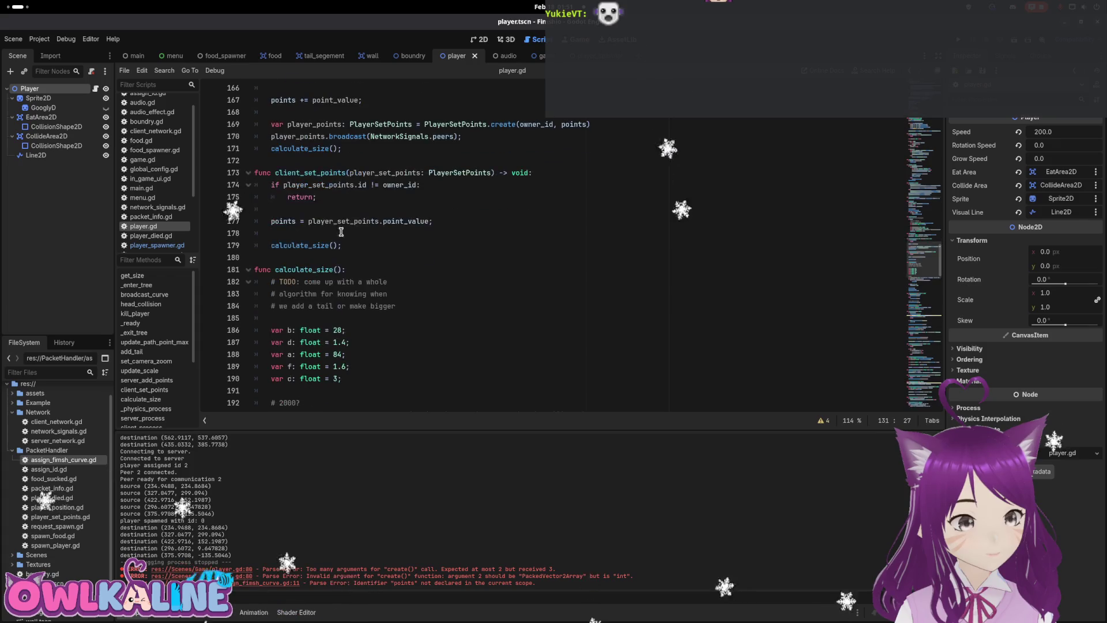
scroll(334, 213, up, 4)
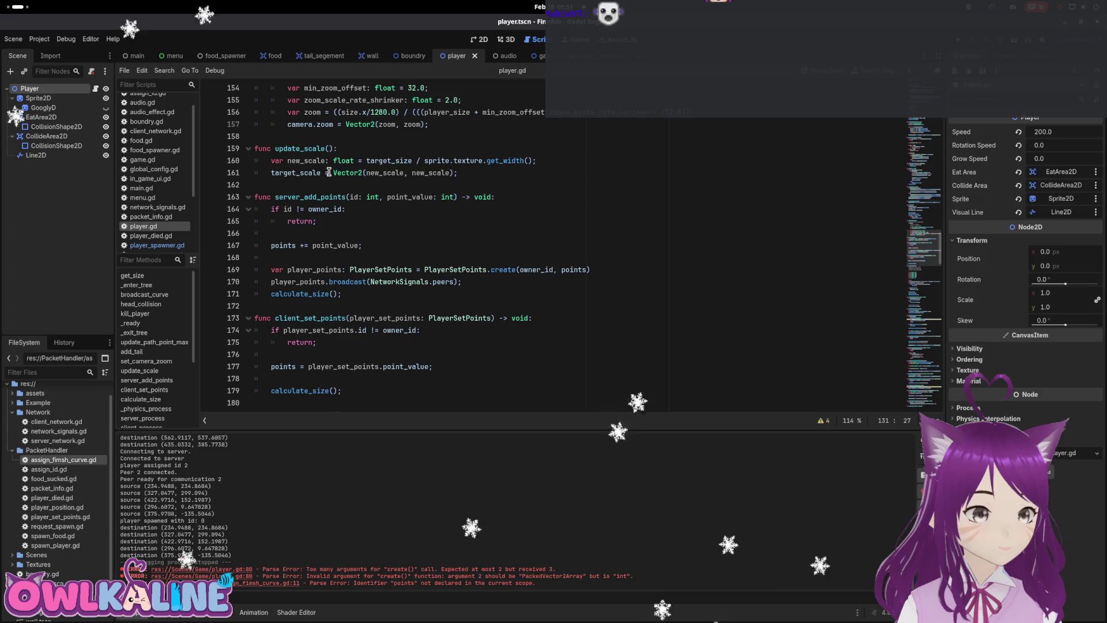
scroll(328, 172, down, 4)
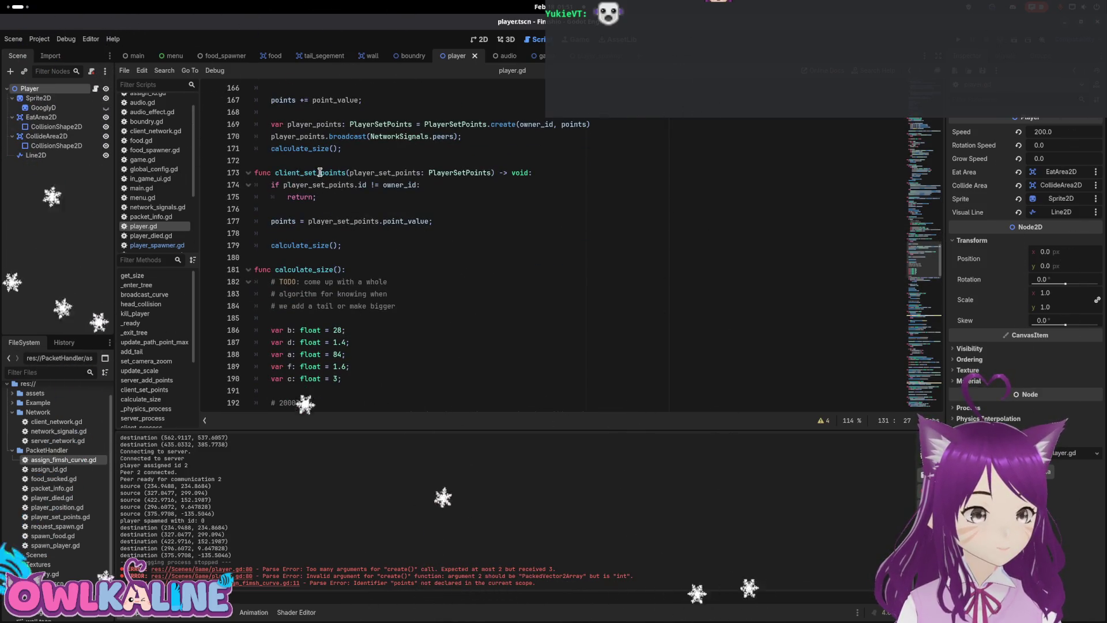
double_click(320, 173)
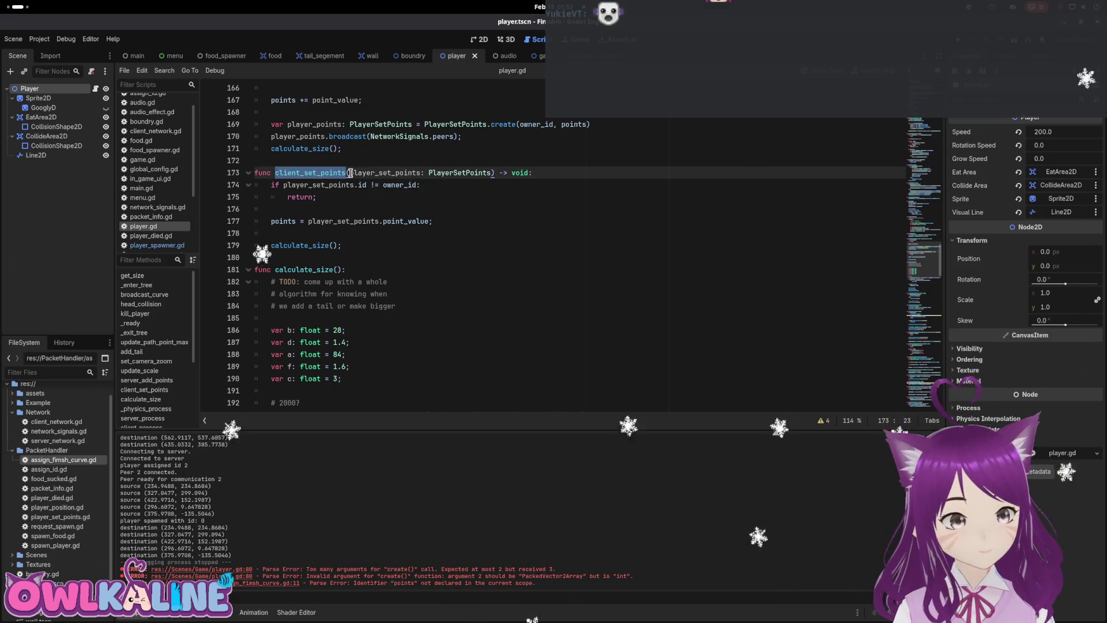
scroll(324, 241, down, 7)
scroll(322, 255, up, 3)
scroll(321, 256, up, 2)
double_click(292, 228)
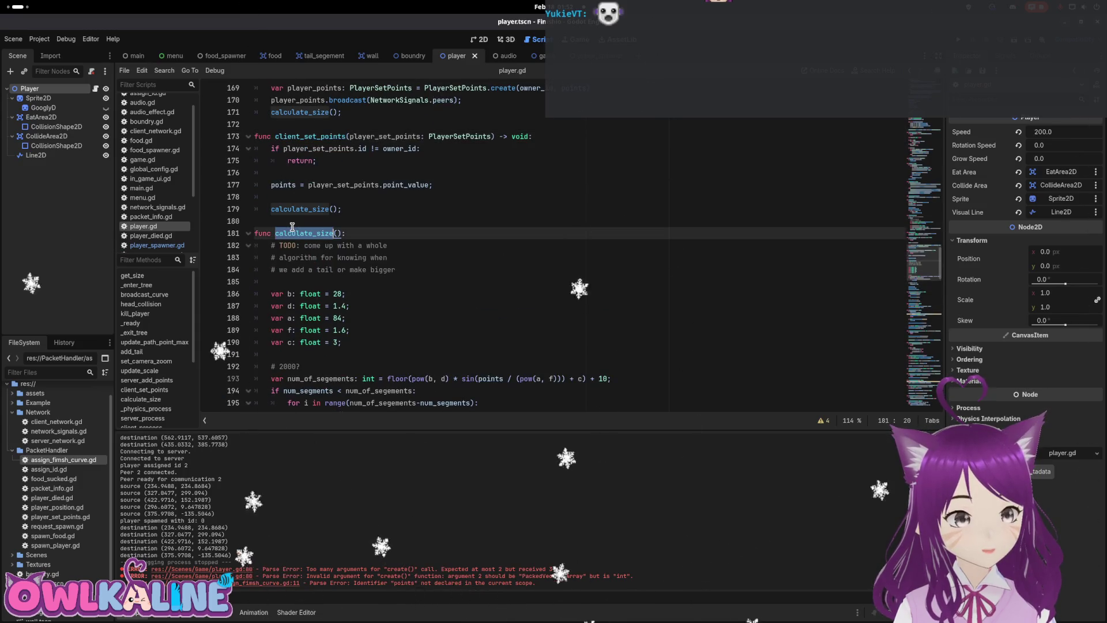
scroll(346, 231, down, 3)
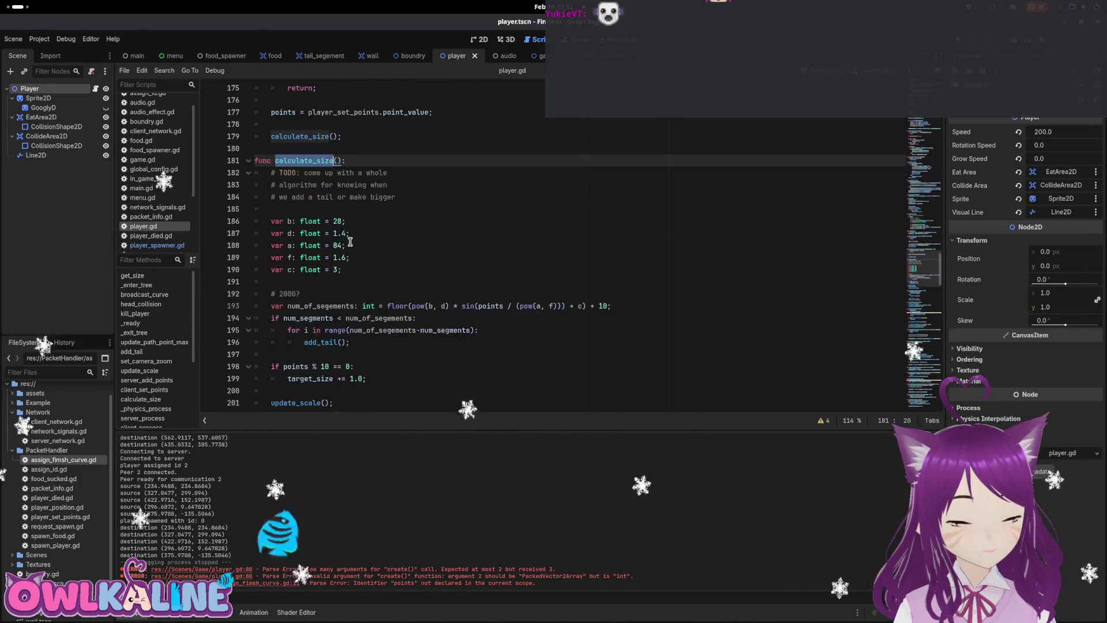
scroll(347, 239, up, 3)
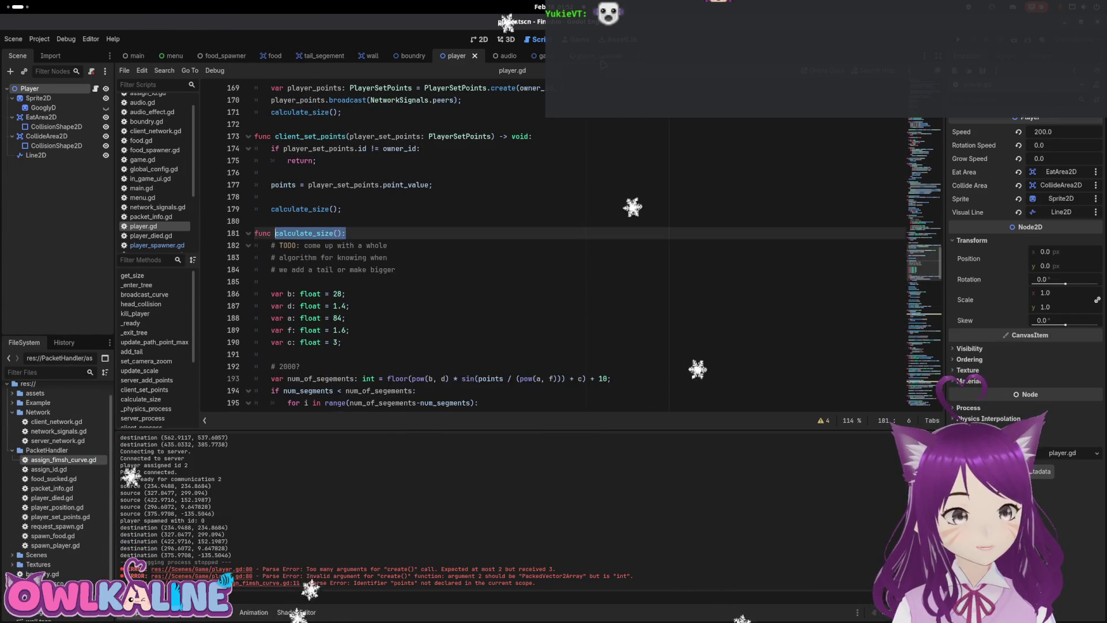
key(ctrl+Tab)
click(106, 89)
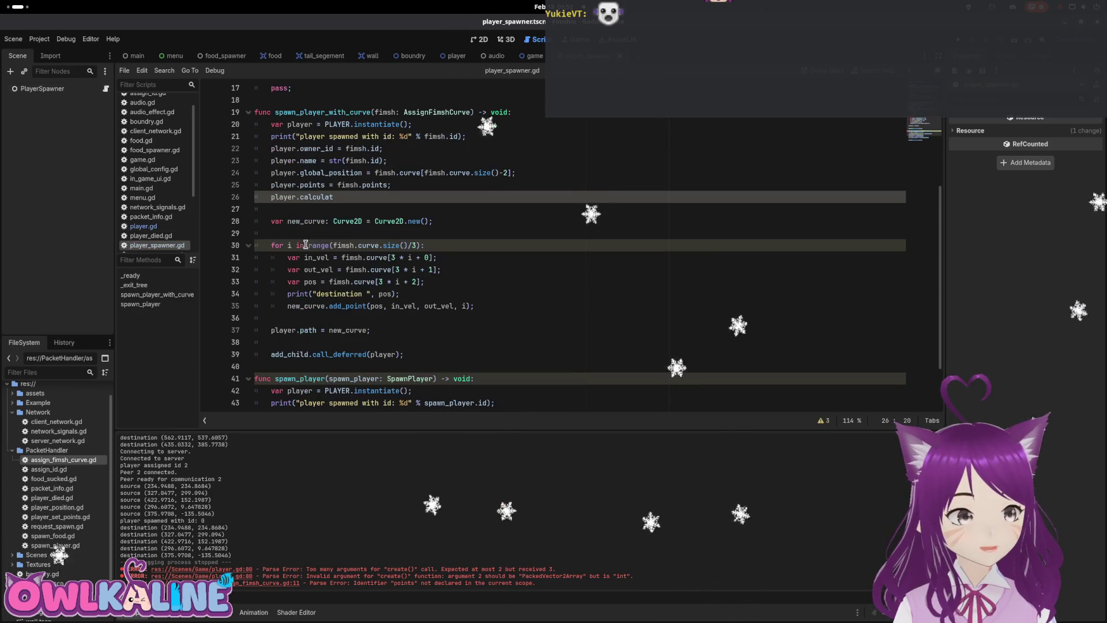
Finish line 26 as 'player.calculate_size();' and run the project with F5.
double_click(335, 196)
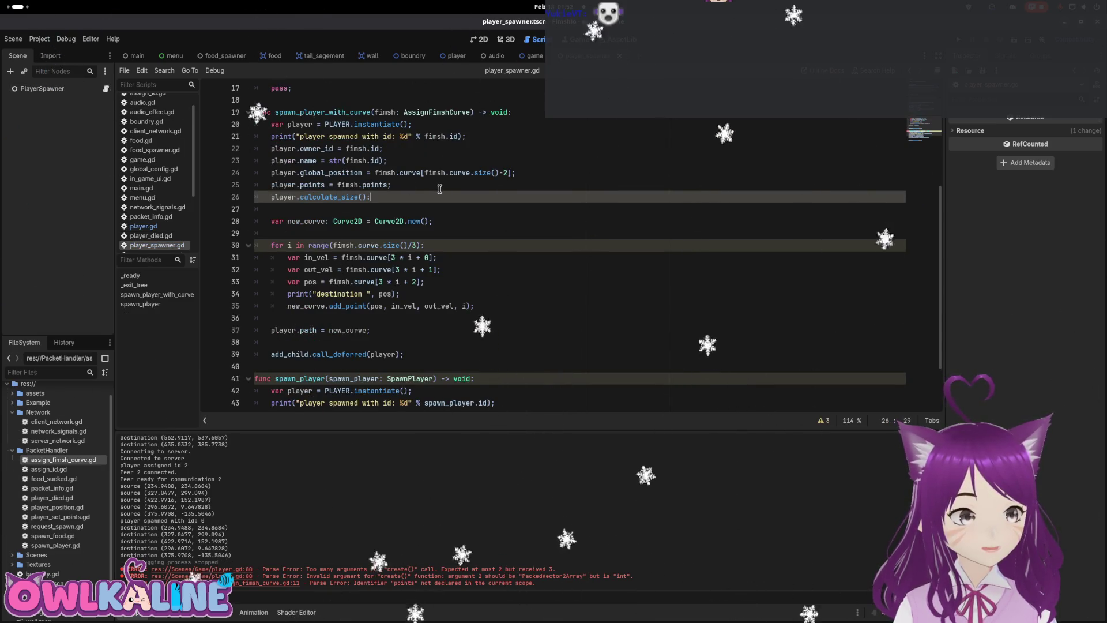
key(BackSpace)
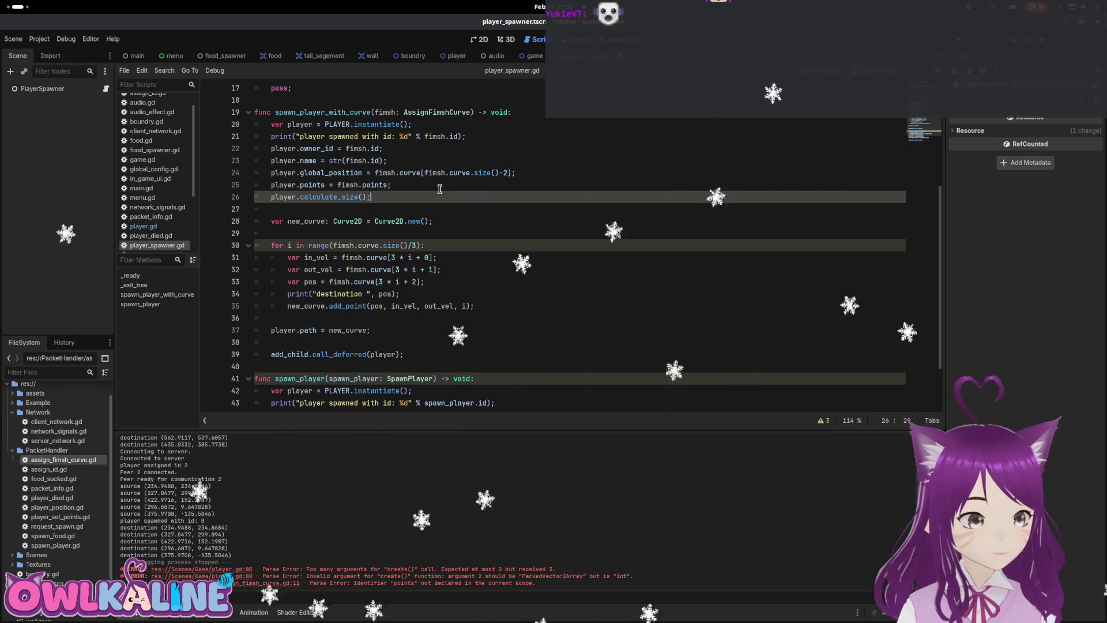
key(BackSpace)
text(;)
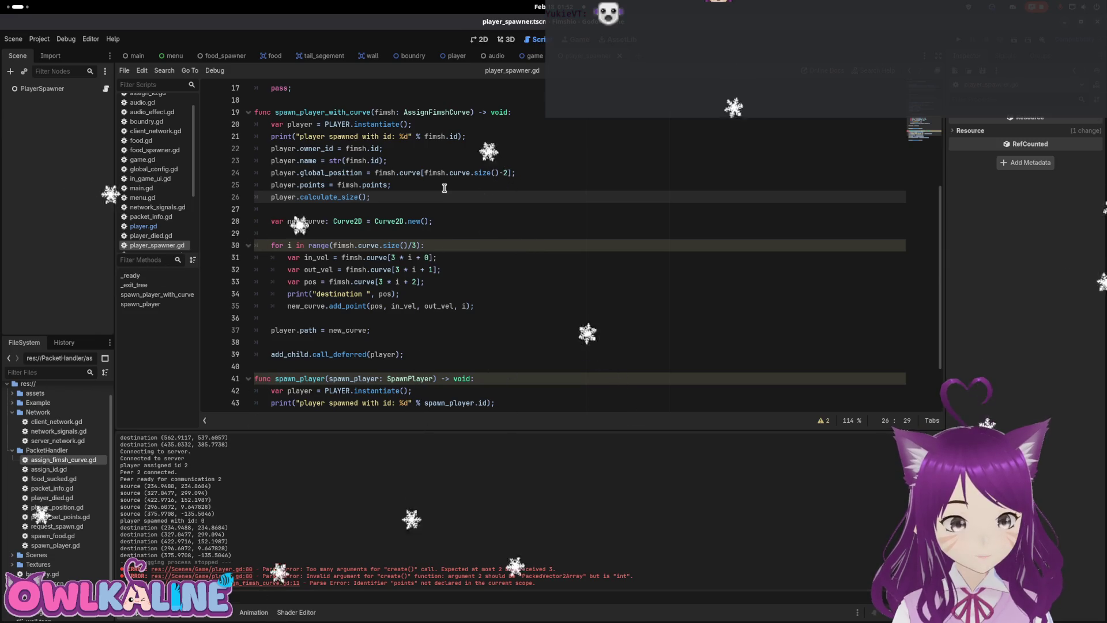
key(F5)
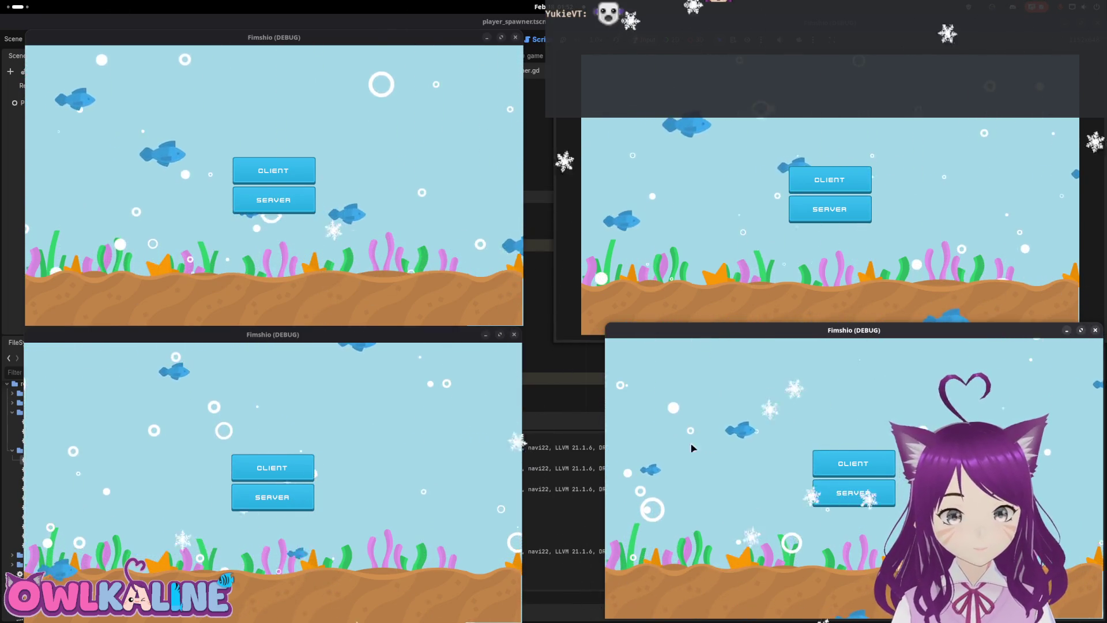
Host a server in one window, join the other three as clients, then stop with F8.
click(854, 493)
click(273, 467)
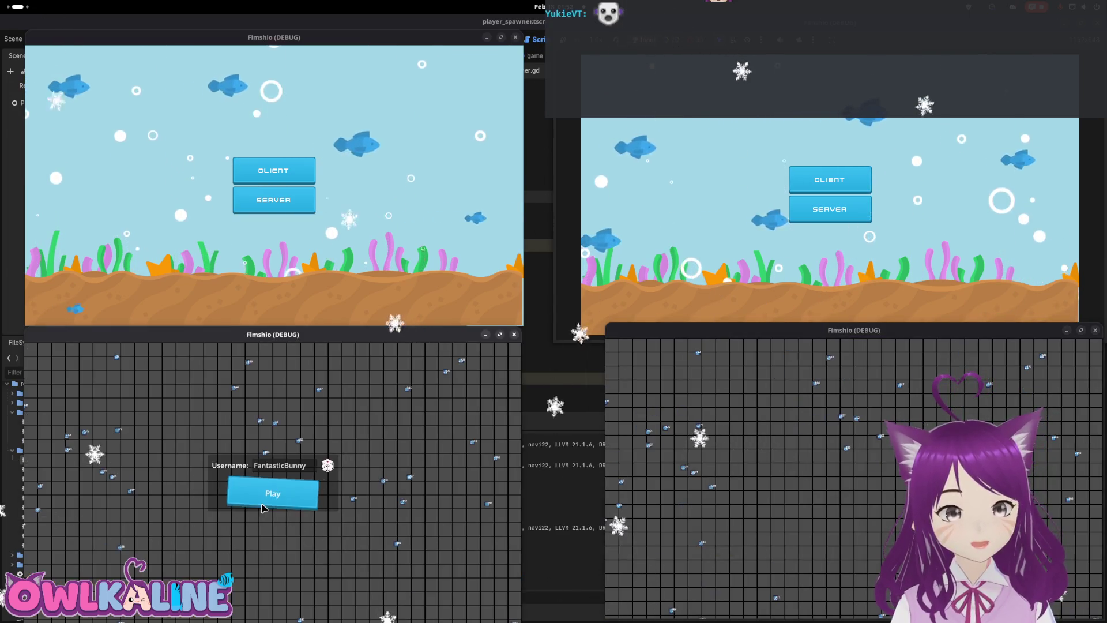
click(272, 493)
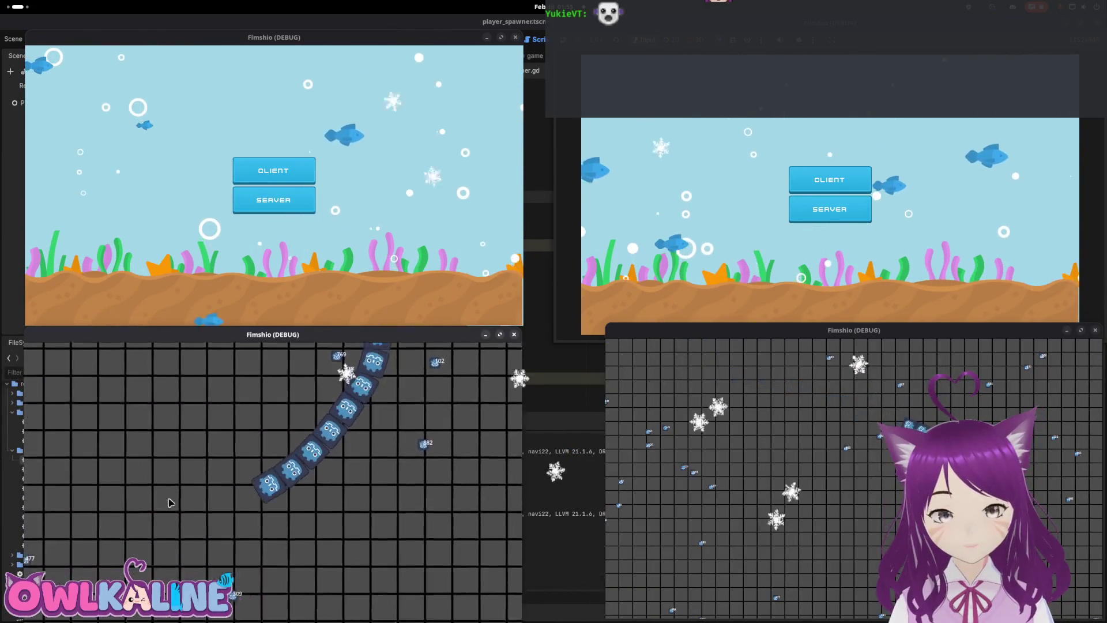
click(299, 176)
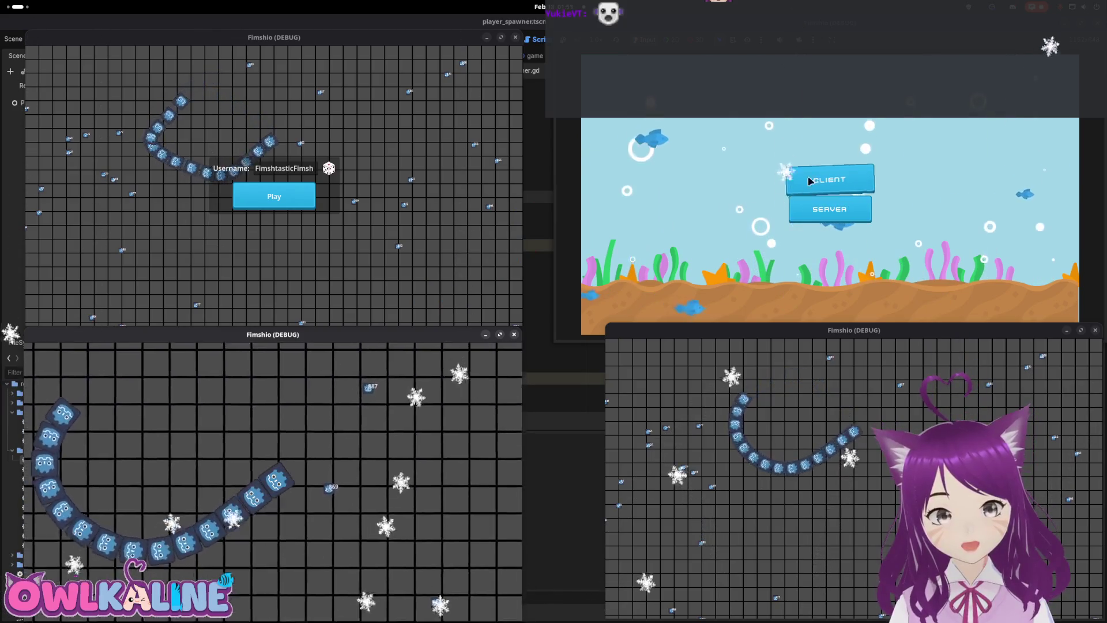
click(830, 180)
click(829, 180)
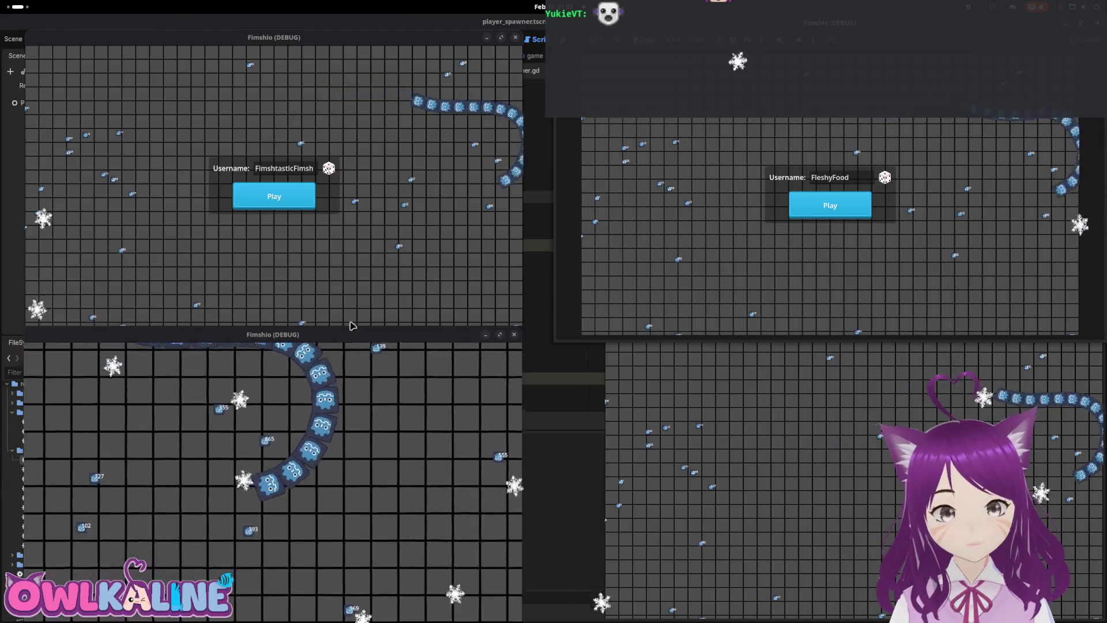
key(F8)
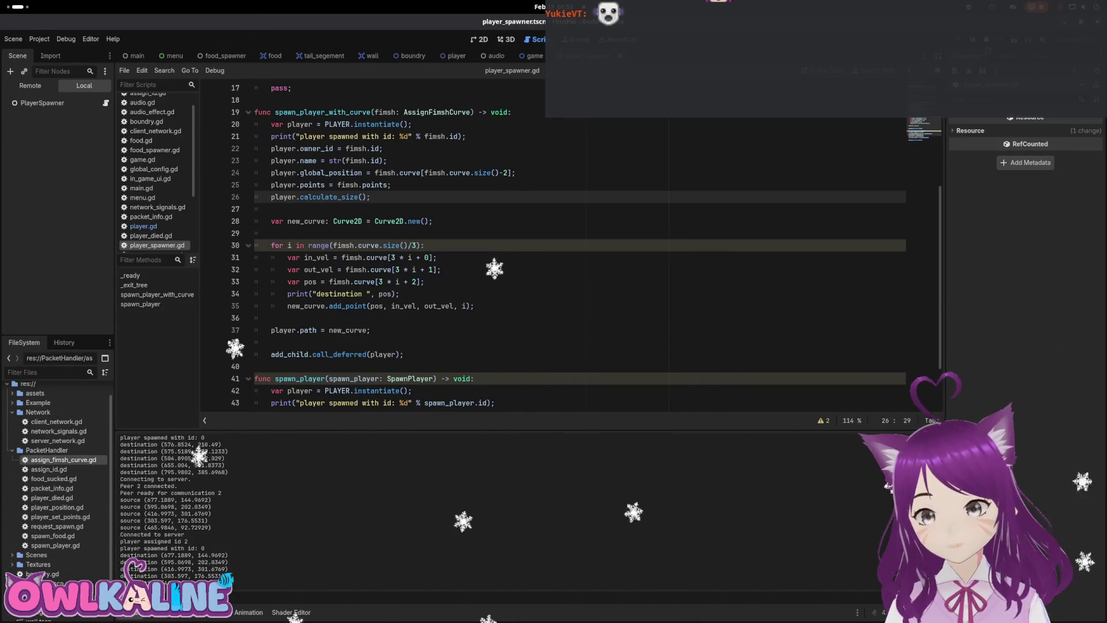
Place the caret on the player.points line, then switch to the player scene.
click(312, 184)
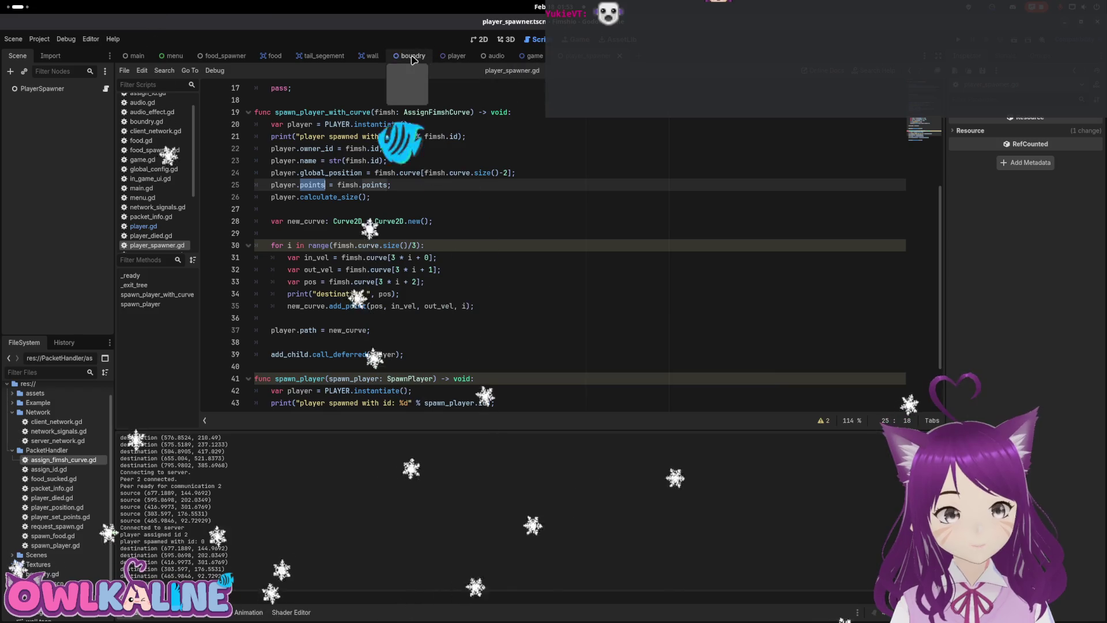
click(459, 58)
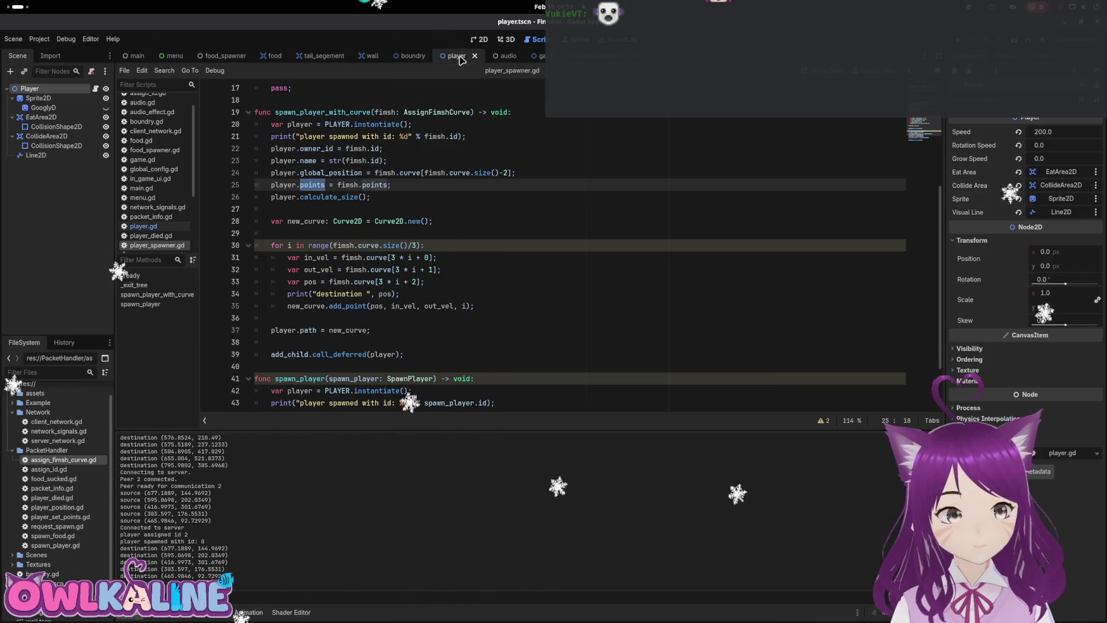
Open player.gd and review the max_time_behind, target_size and points reset lines 57 to 63.
click(96, 89)
scroll(385, 270, up, 8)
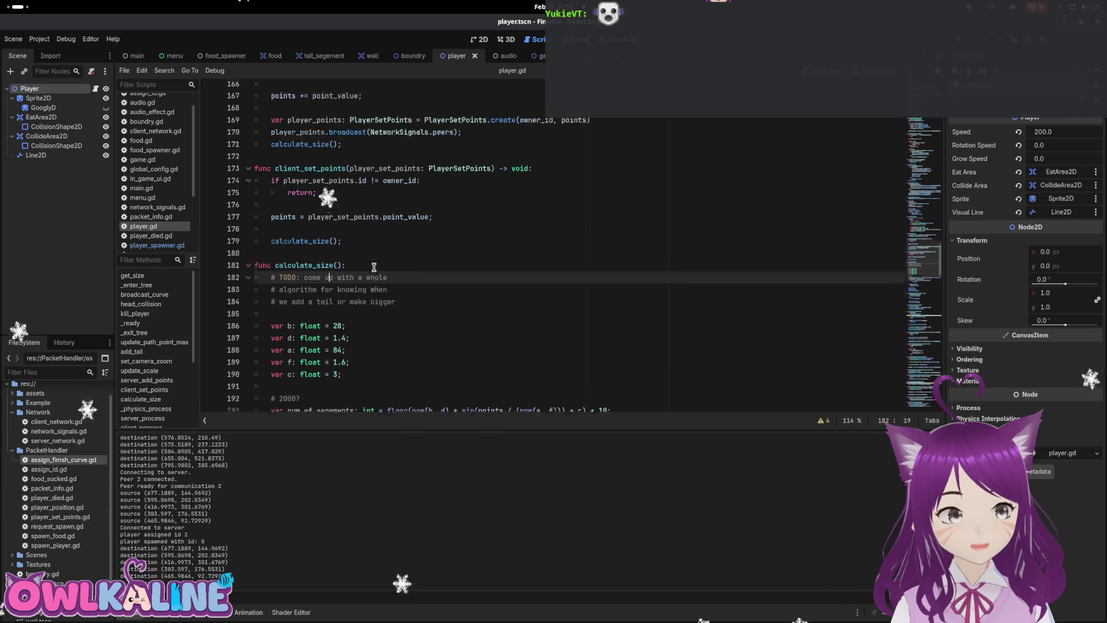
scroll(384, 270, up, 13)
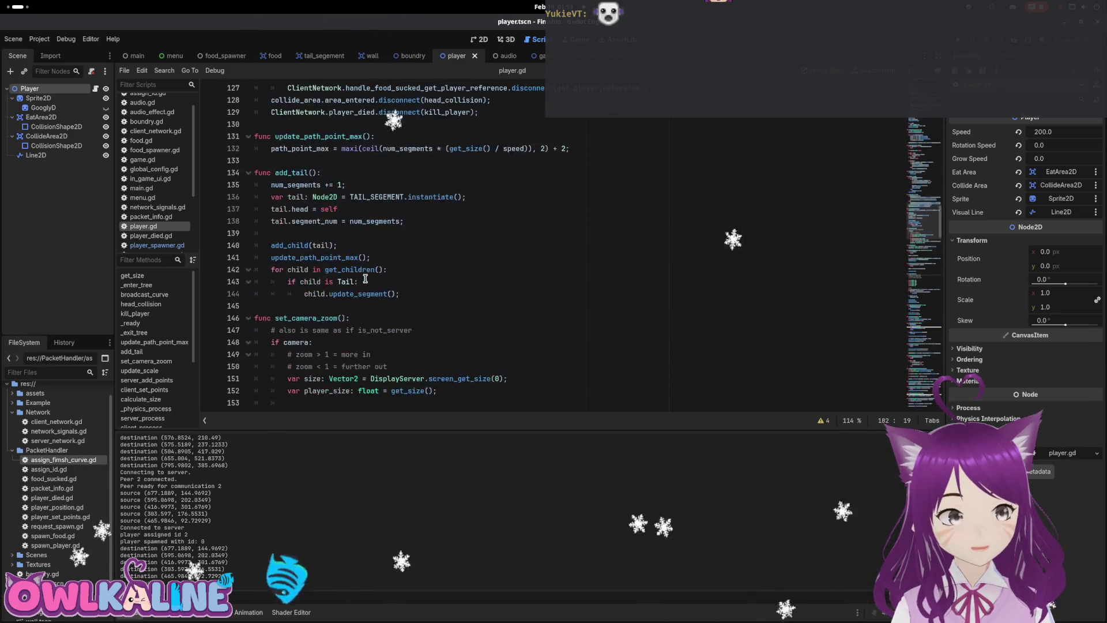
scroll(354, 276, up, 17)
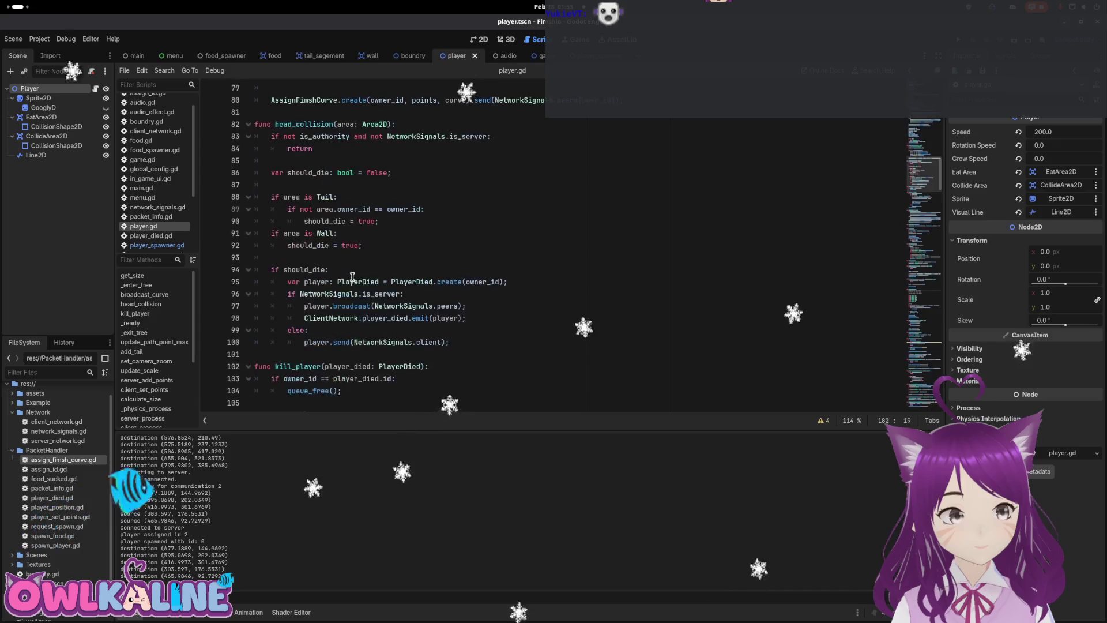
scroll(353, 276, up, 4)
double_click(283, 257)
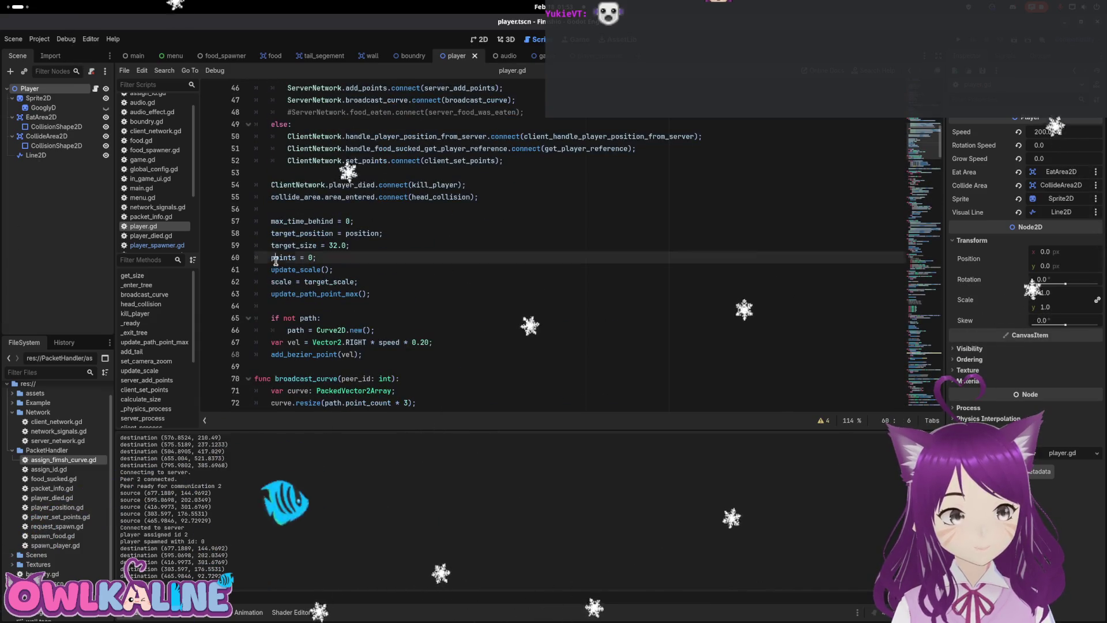
double_click(304, 222)
click(325, 257)
drag(358, 284, 260, 221)
click(348, 264)
drag(271, 306, 260, 222)
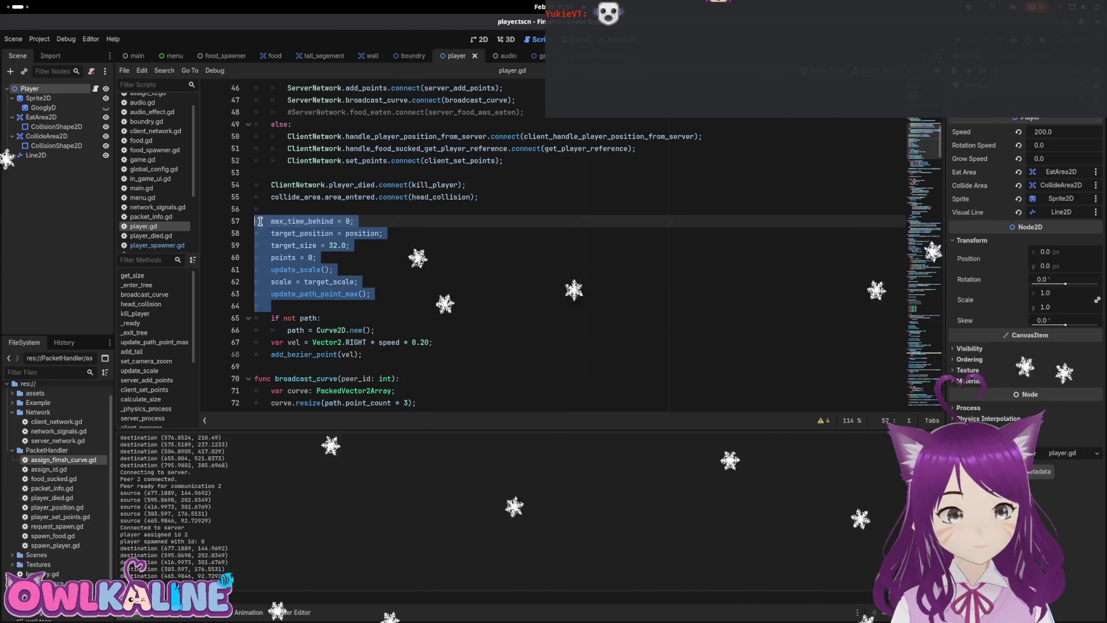
click(410, 300)
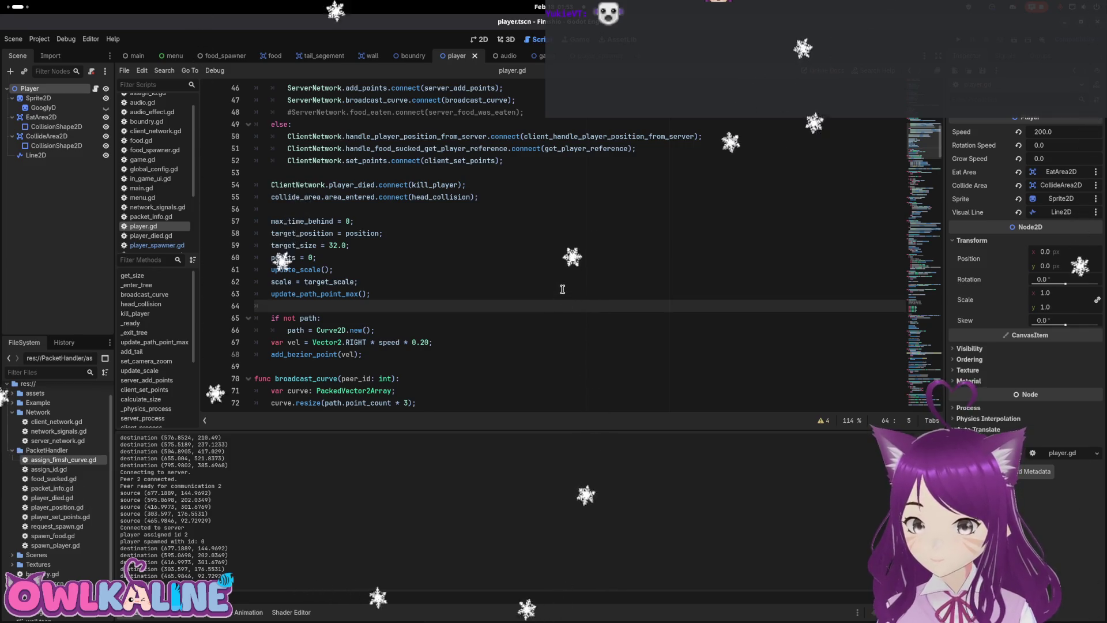
Add blank lines after path = Curve2D.new() inside the if not path block.
click(380, 330)
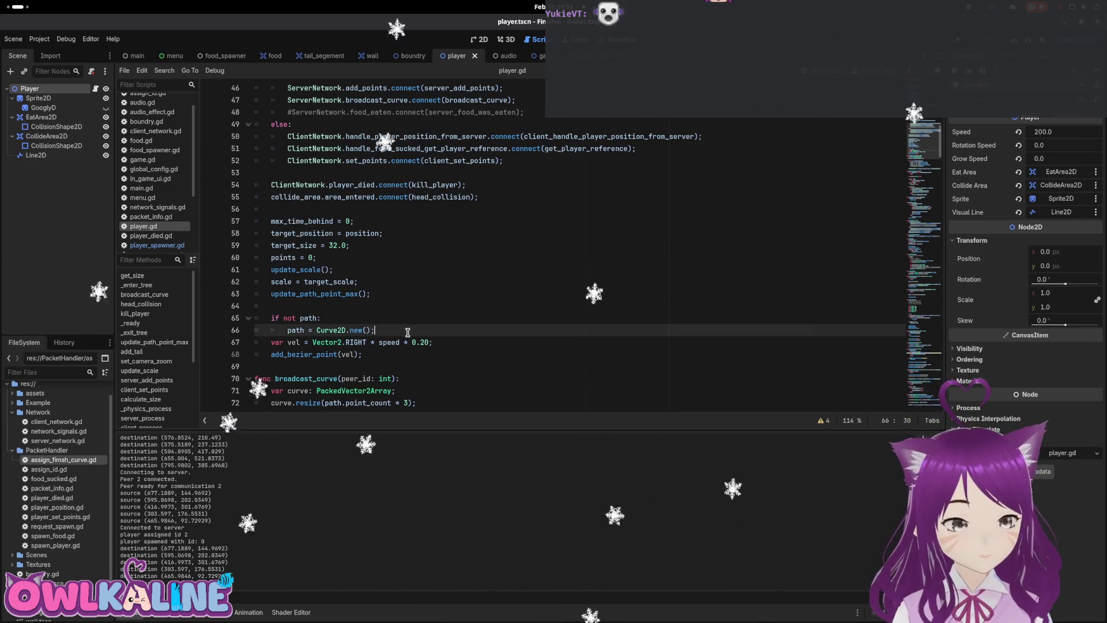
key(Return)
scroll(303, 301, down, 2)
scroll(302, 301, up, 1)
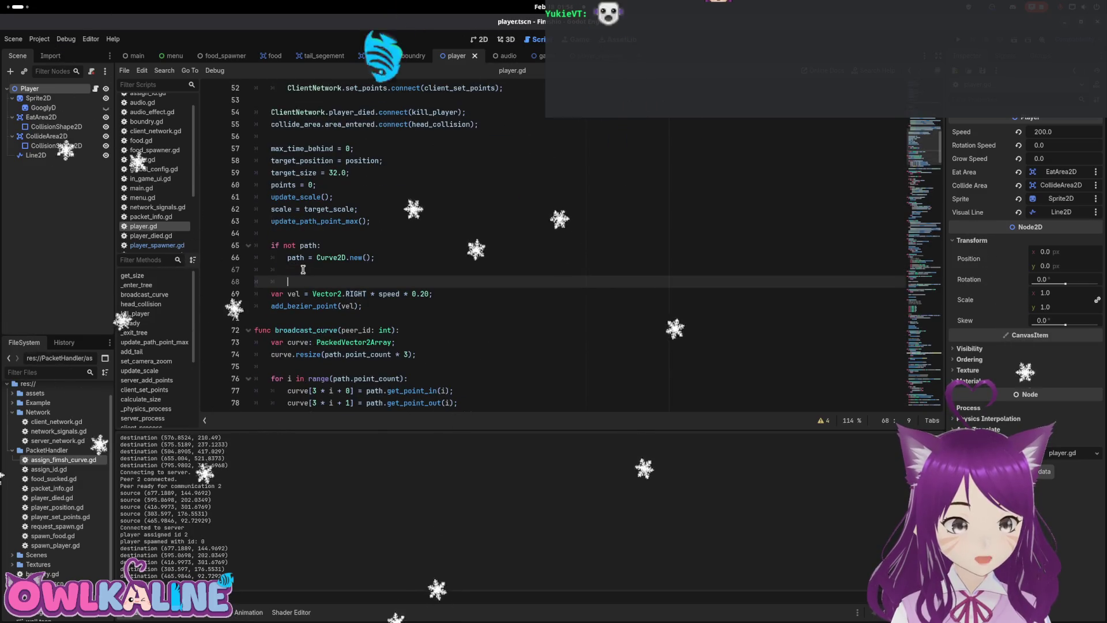
key(Return)
click(319, 223)
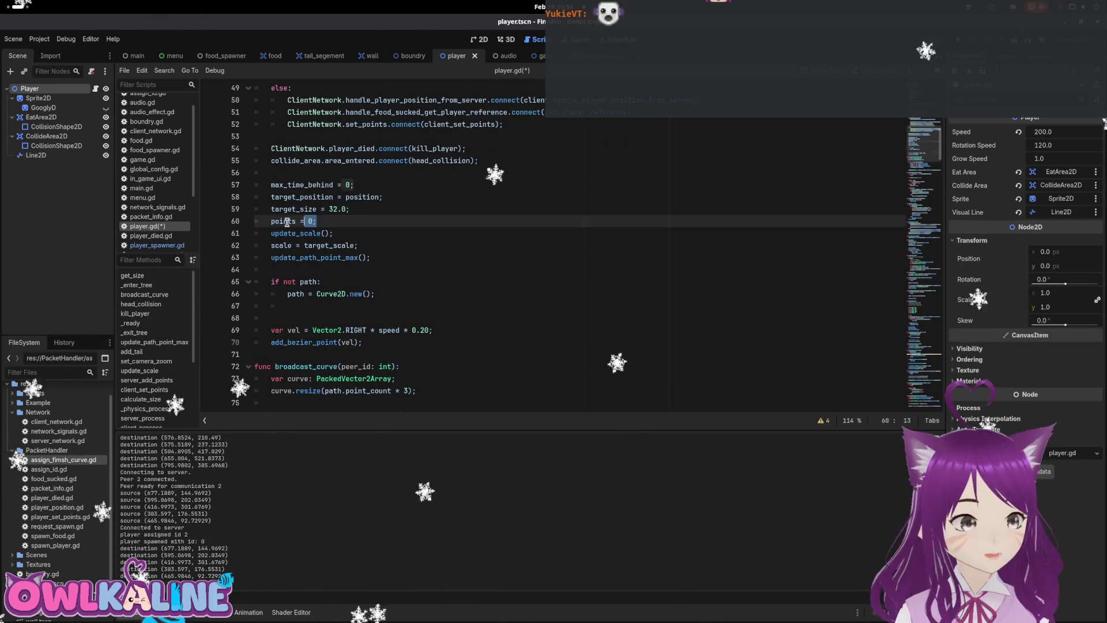
drag(383, 269, 288, 225)
click(289, 225)
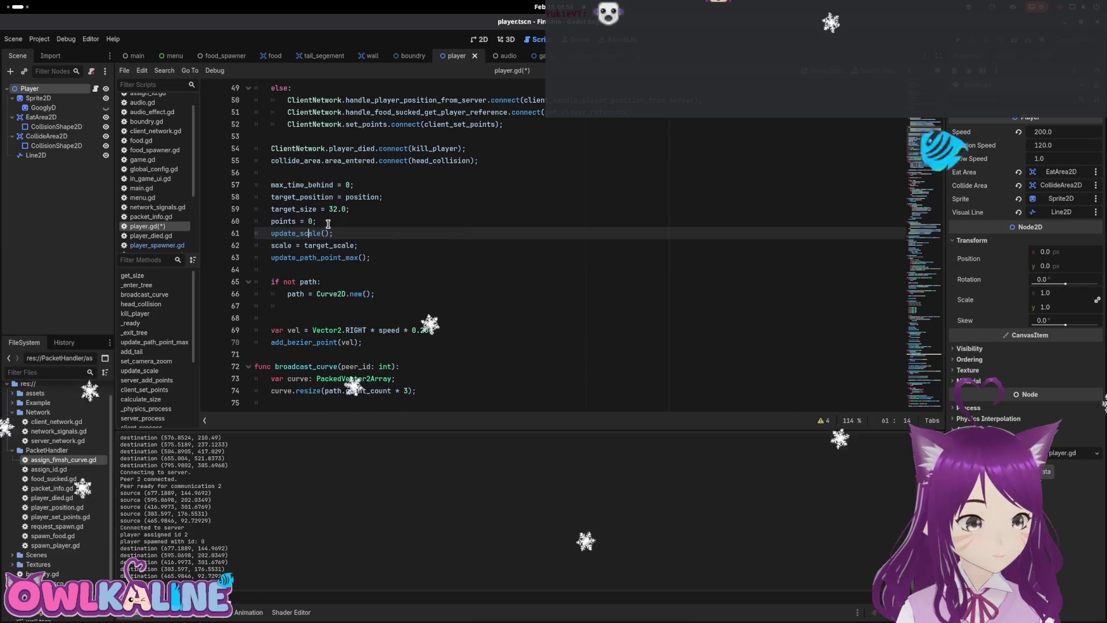
Cut the if not path block and paste it above the reset lines, removing extra indentation.
click(369, 294)
mouse_move(369, 293)
mouse_down()
mouse_move(256, 281)
mouse_move(253, 268)
mouse_up()
key(ctrl+x)
click(325, 170)
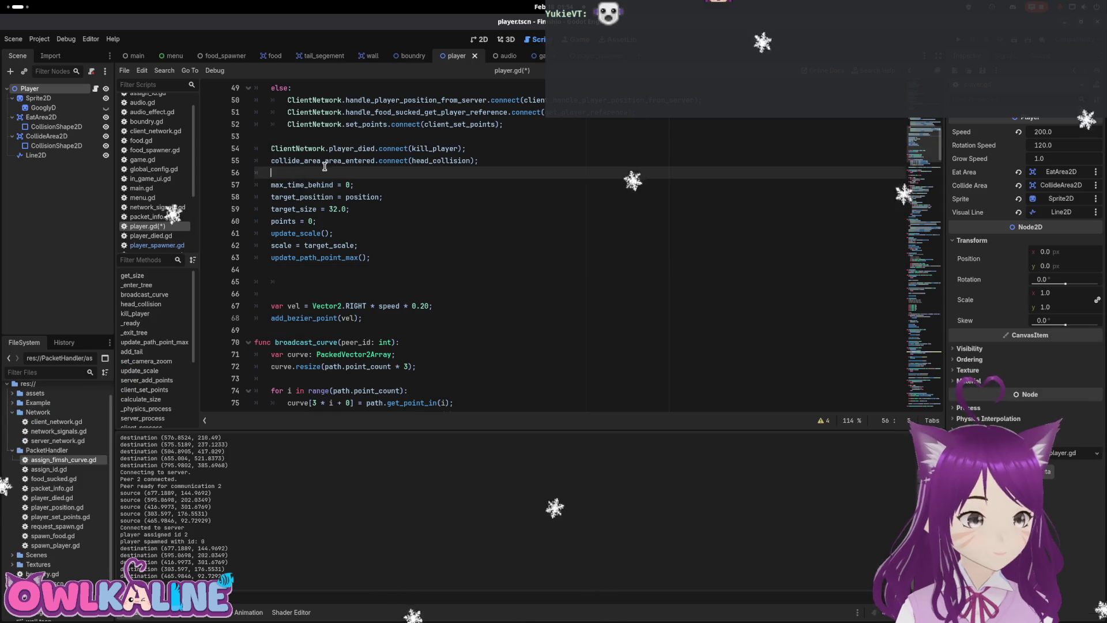
key(Return)
key(Return)
key(Up)
key(ctrl+v)
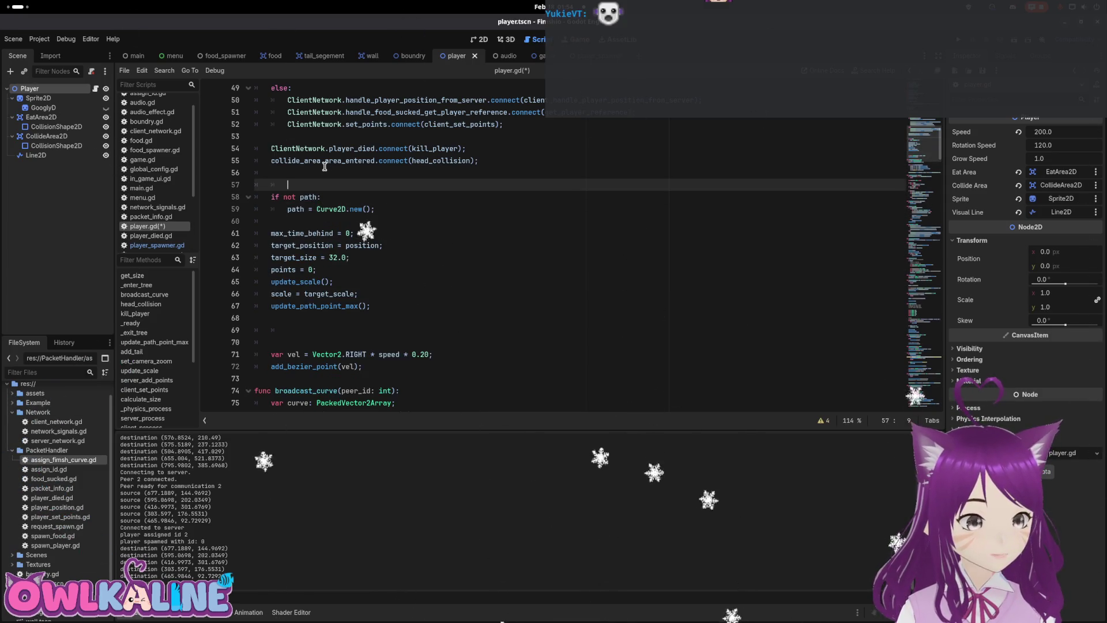
key(shift+Tab)
Move the max_time_behind reset line into the if not path block.
key(Down)
key(Down)
key(Down)
key(ctrl+x)
key(Up)
key(Up)
key(End)
key(Return)
key(ctrl+v)
key(Down)
key(Down)
key(Down)
Move the target_size, points, update_scale and scale lines into the if not path block.
key(End)
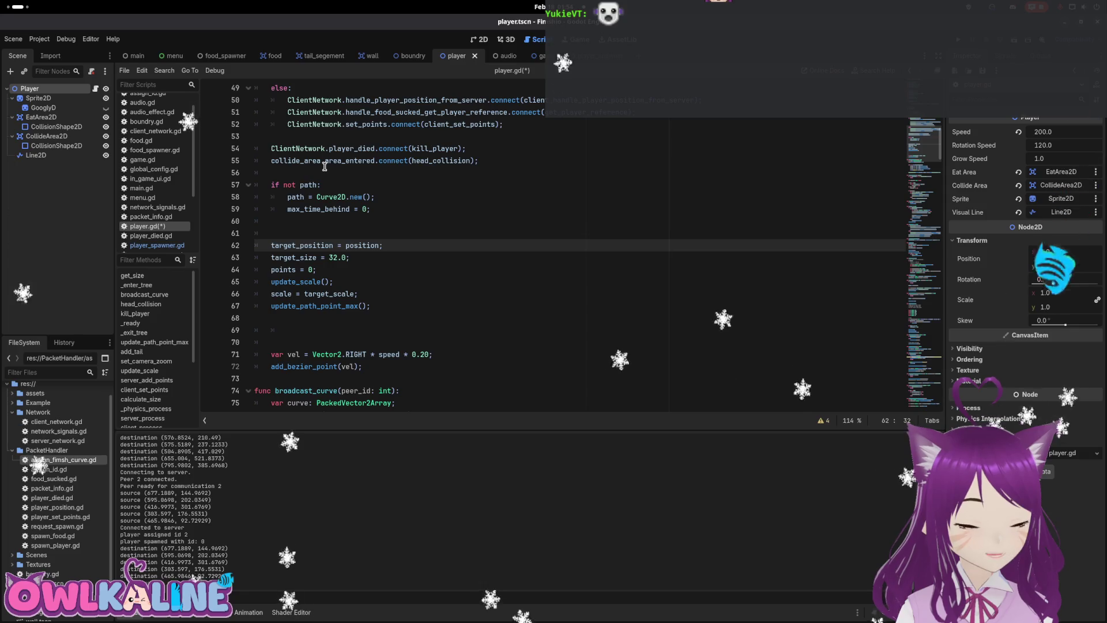
key(Down)
key(Down)
key(shift+Up)
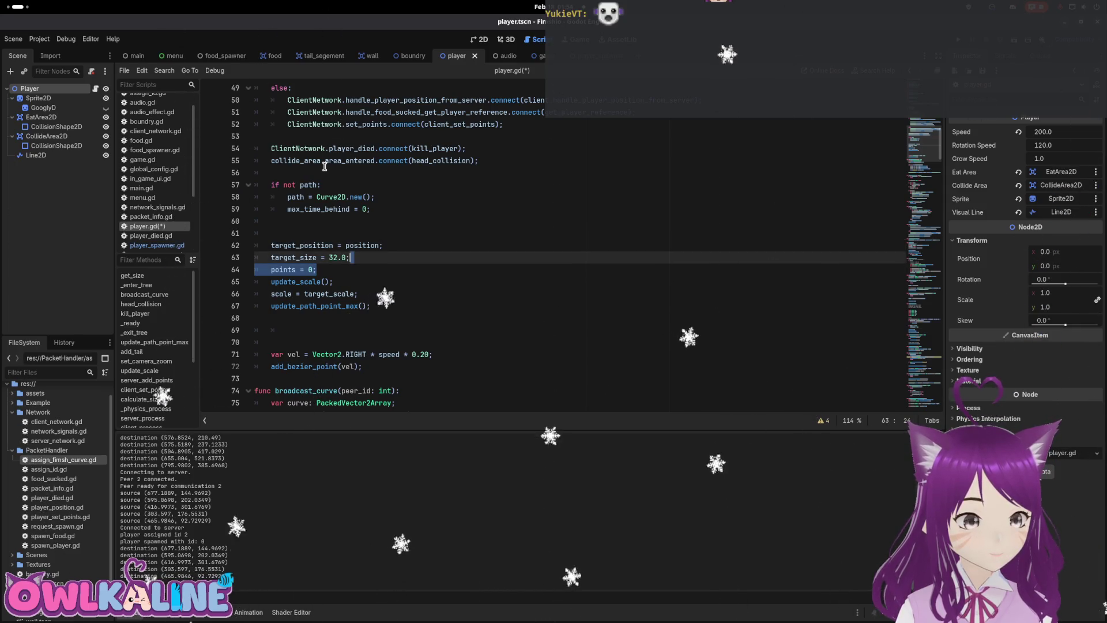
key(Down)
key(Down)
key(Down)
key(End)
key(shift+Up)
key(shift+Up)
key(shift+Up)
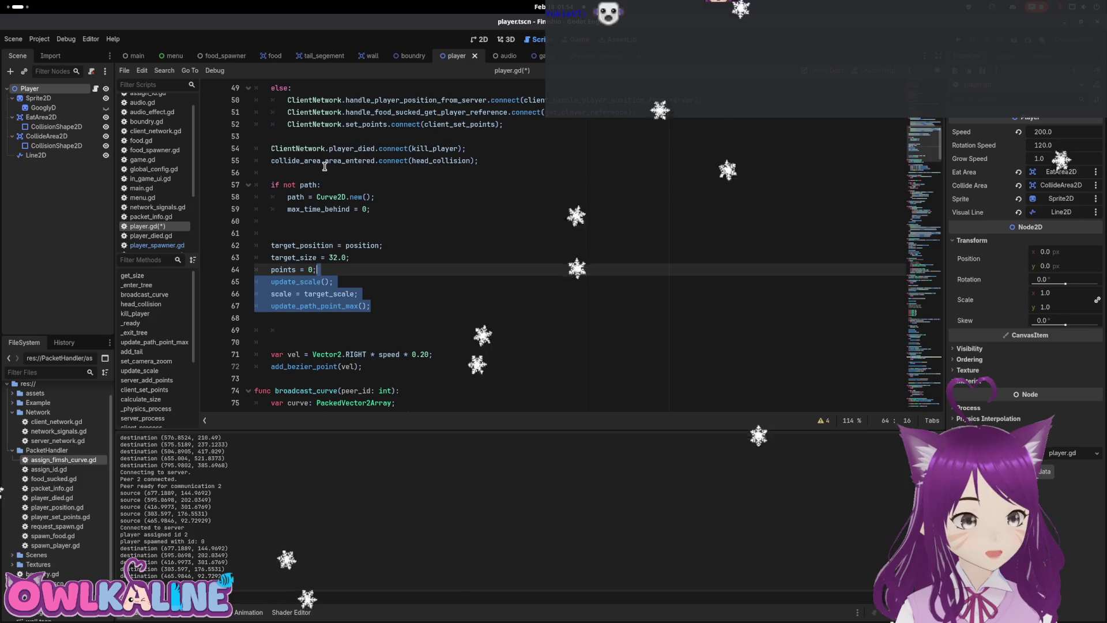
key(Down)
key(Down)
key(shift+Up)
key(shift+Up)
key(shift+Up)
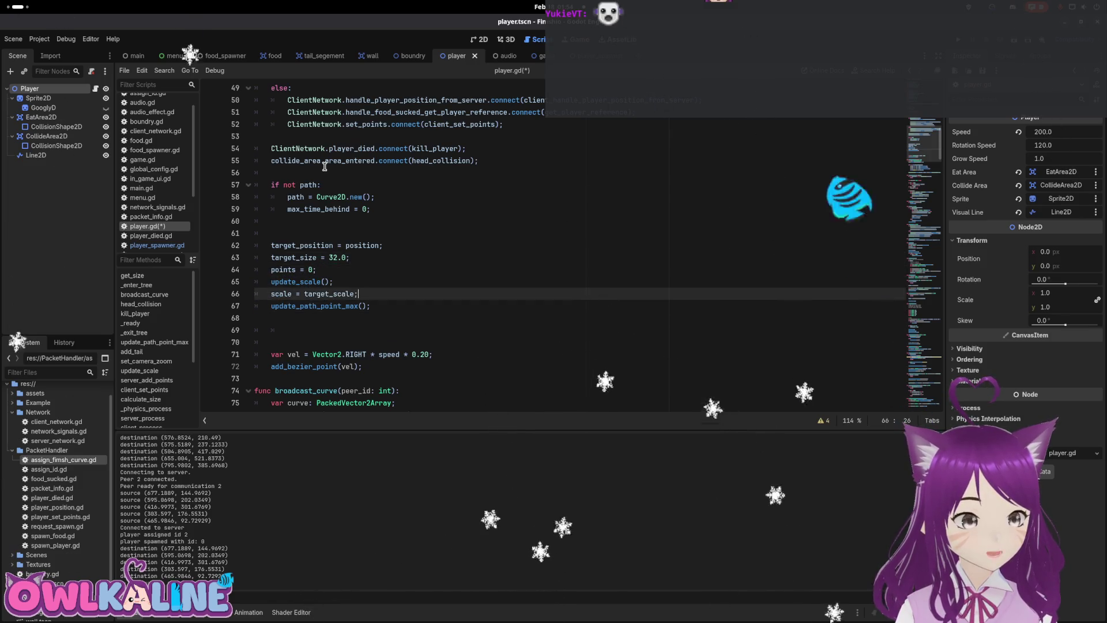
key(ctrl+x)
key(Up)
key(Up)
key(Up)
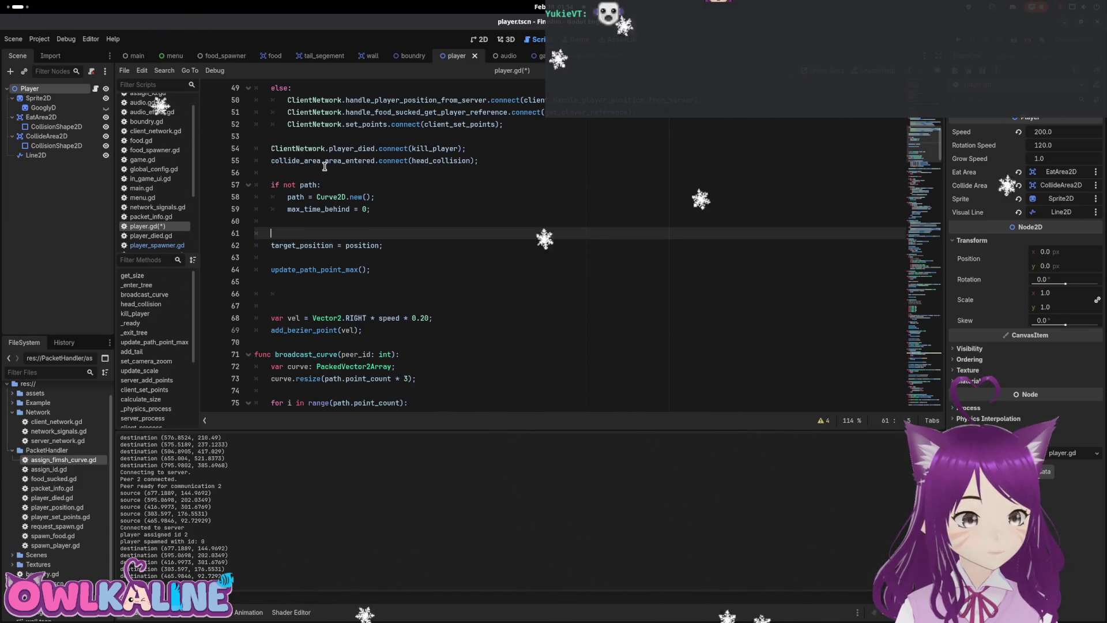
key(ctrl+v)
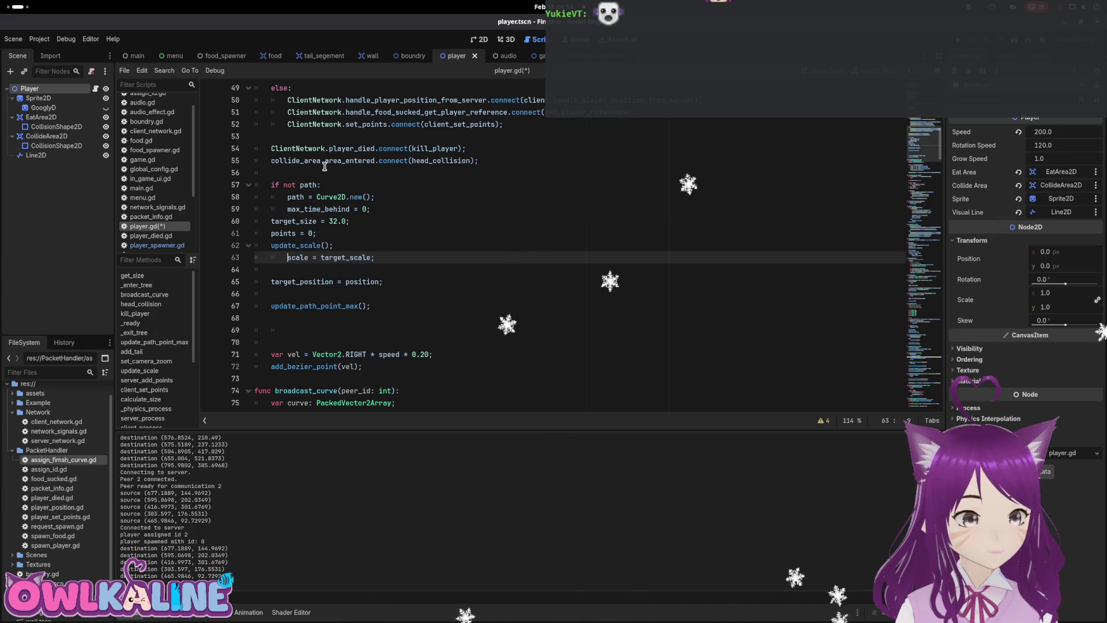
Indent the moved lines into the block, delete extra blank lines, and run the game.
key(Up)
key(Tab)
key(Up)
key(Tab)
key(Up)
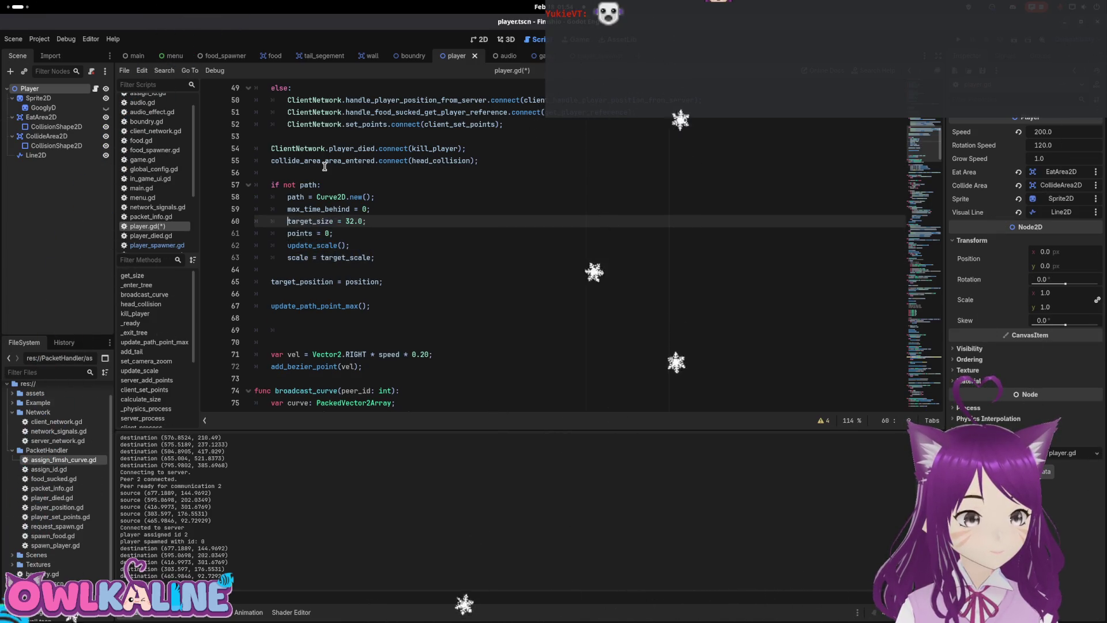
key(Down)
key(Down)
key(Down)
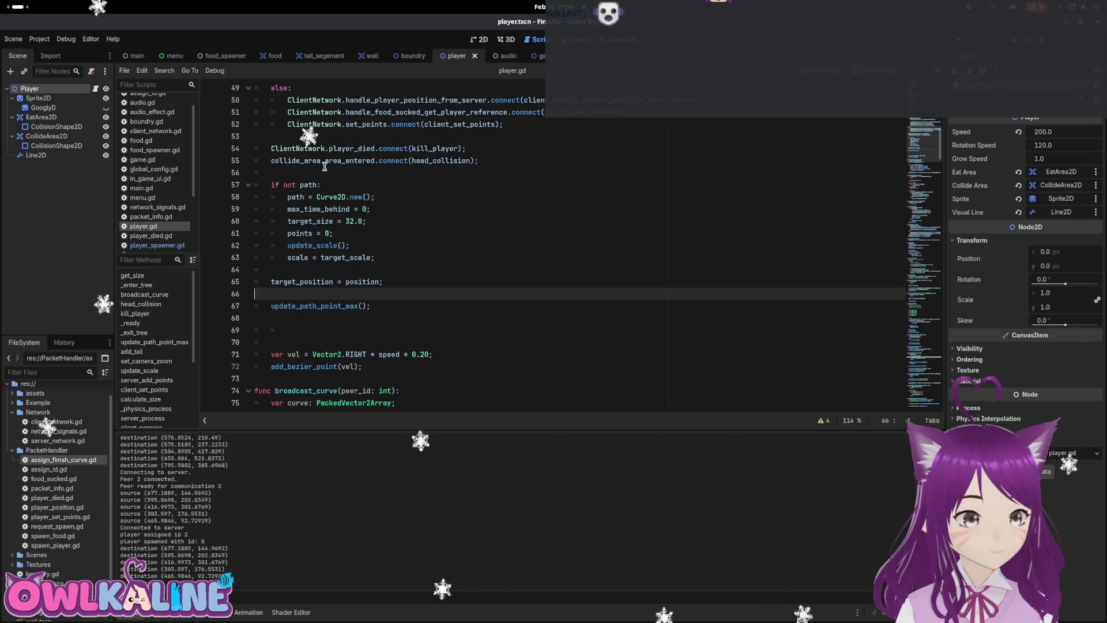
key(BackSpace)
key(Down)
key(Down)
key(Down)
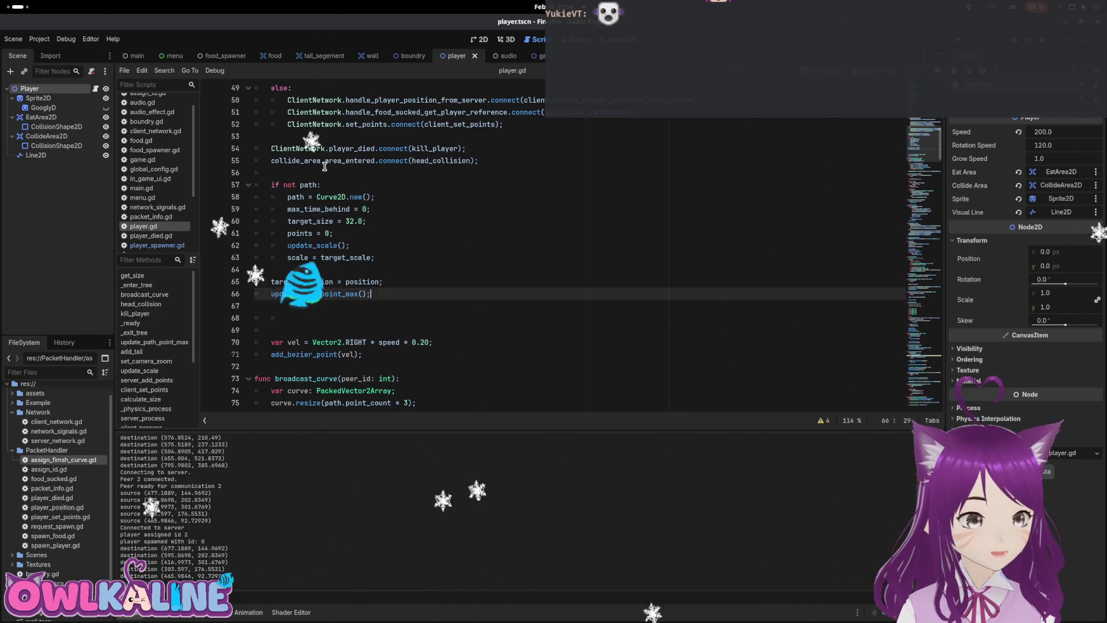
key(BackSpace)
key(BackSpace)
key(BackSpace)
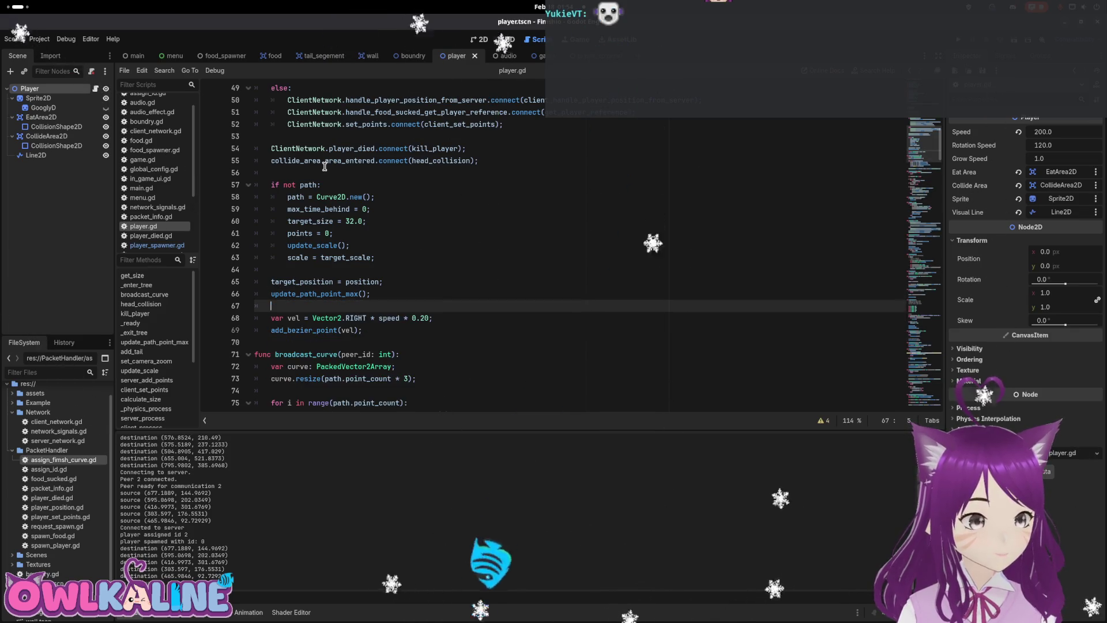
key(F5)
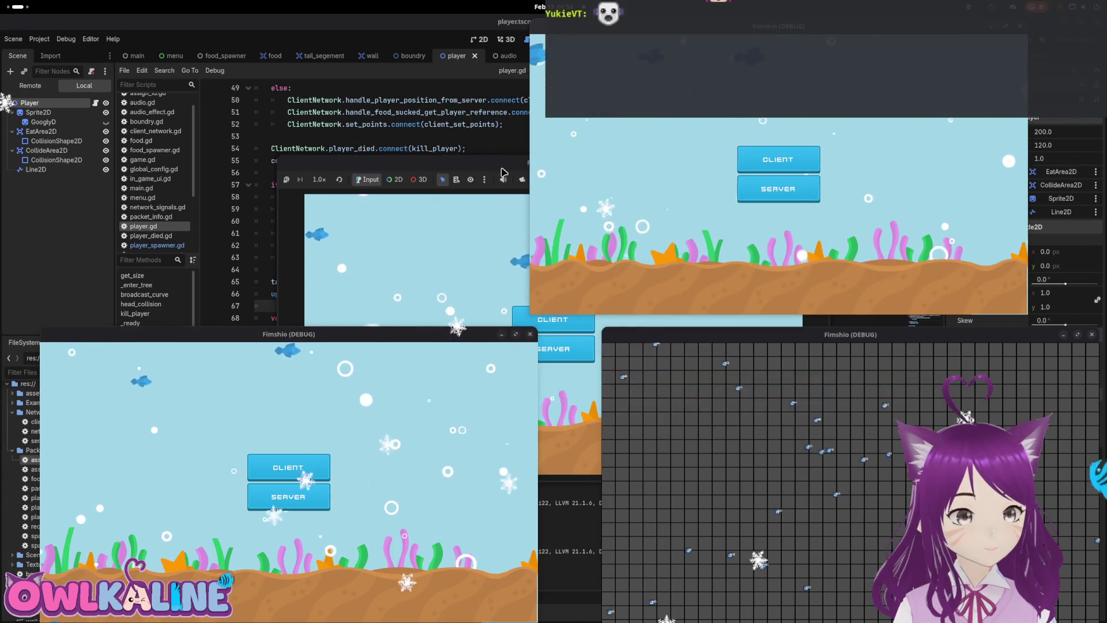
Join two game windows as clients, spawn a snake with Play, then stop the project with F8.
click(288, 467)
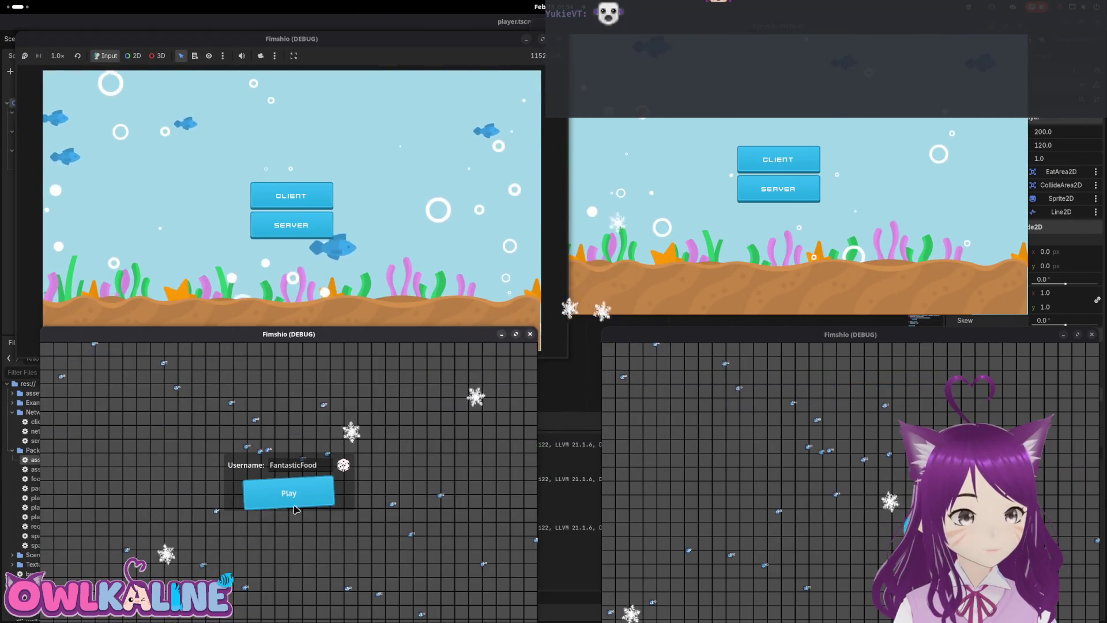
key(Return)
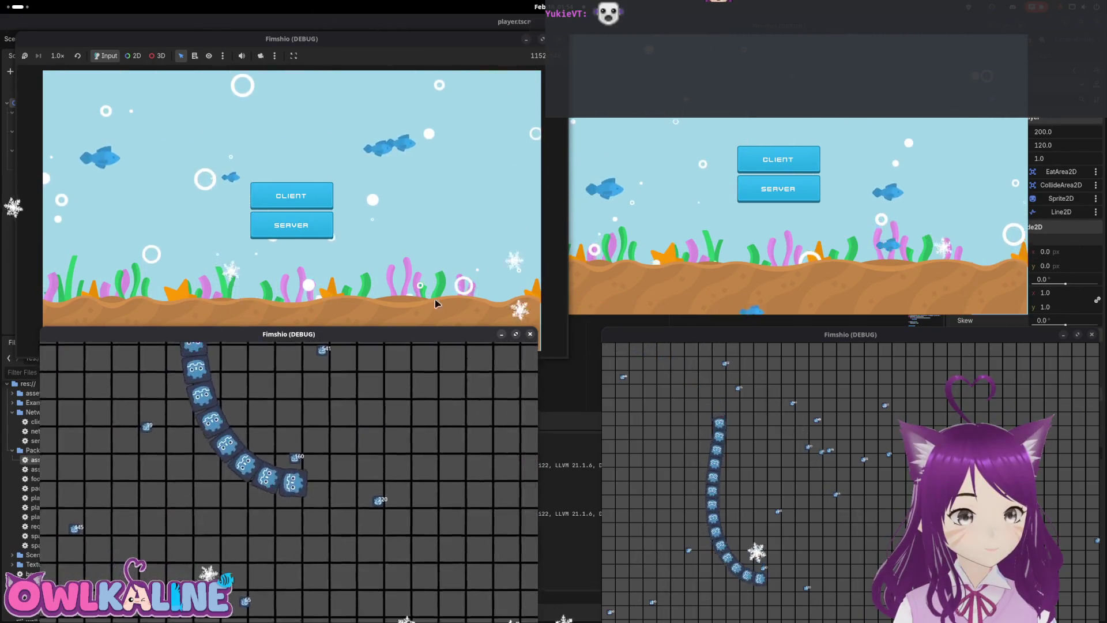
click(313, 187)
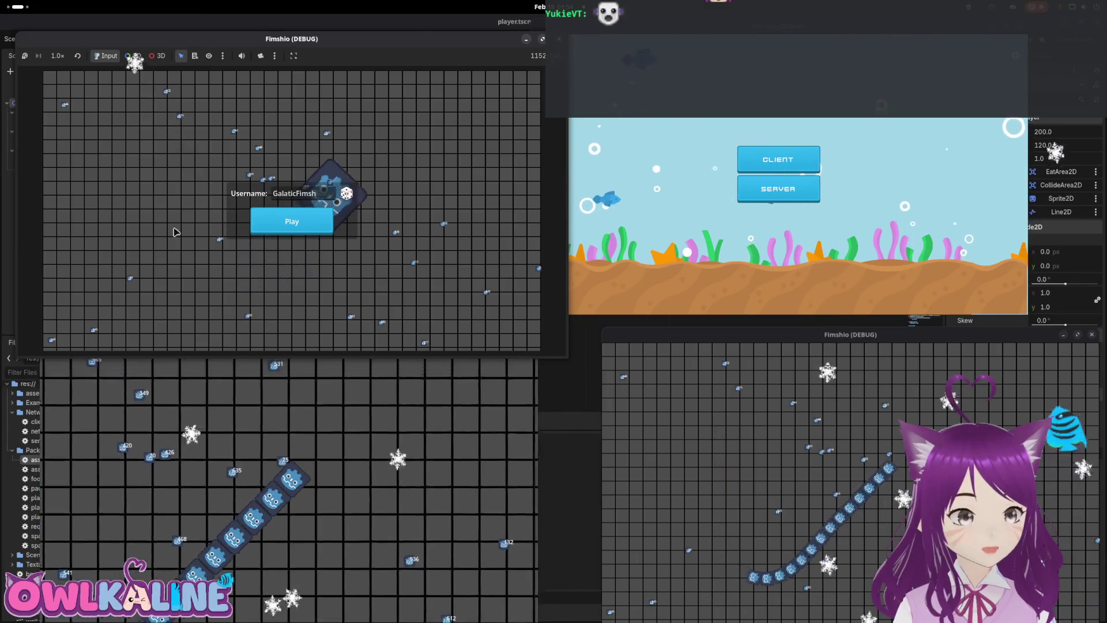
click(131, 549)
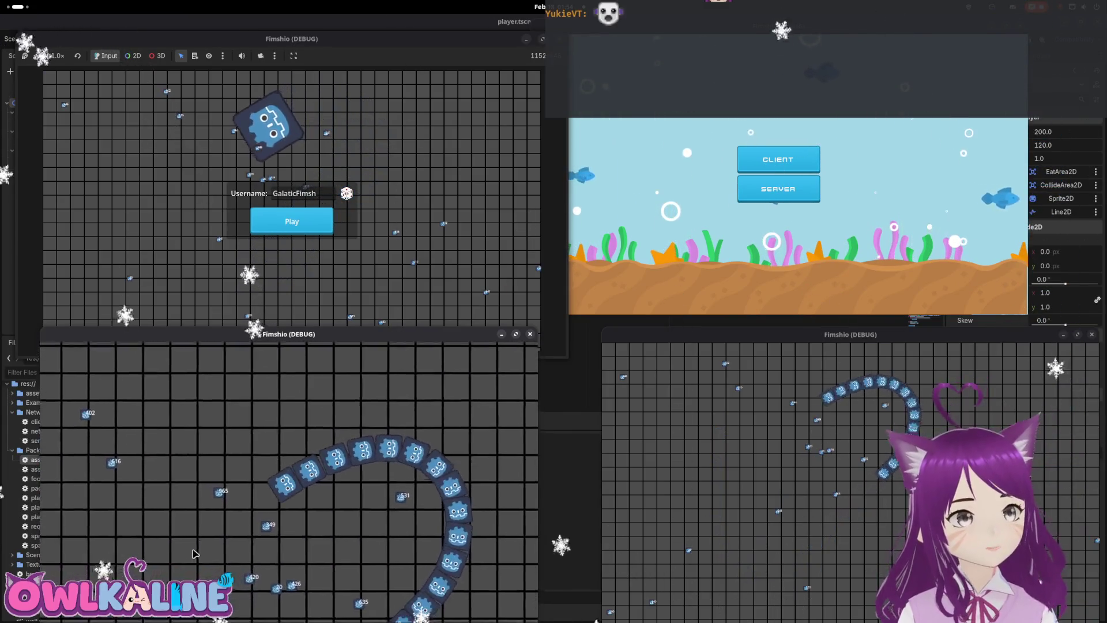
key(F8)
click(437, 283)
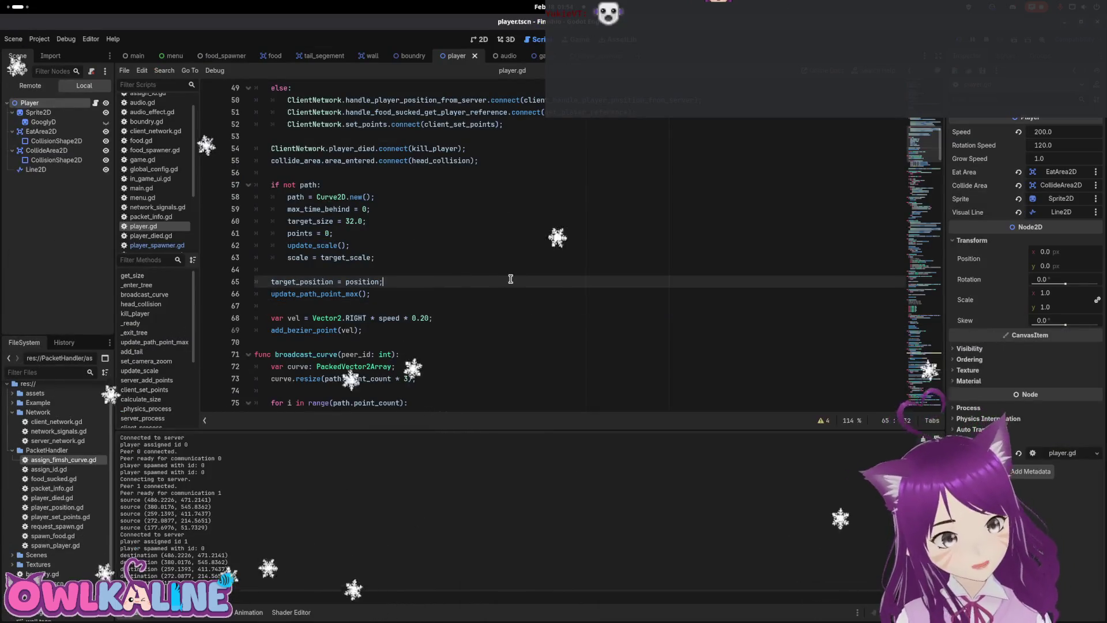
Undo the rearrangement back to the saved player.gd code and show the debugger's Session 4 errors.
key(ctrl+z)
key(ctrl+z)
key(ctrl+z)
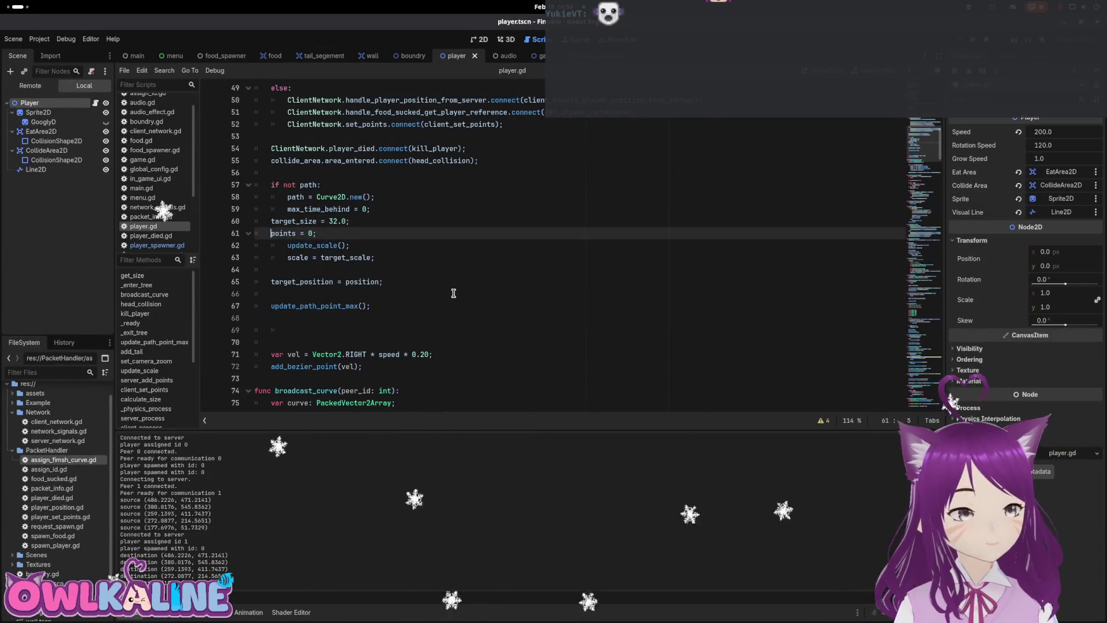
key(ctrl+z)
key(ctrl+z)
key(ctrl+z)
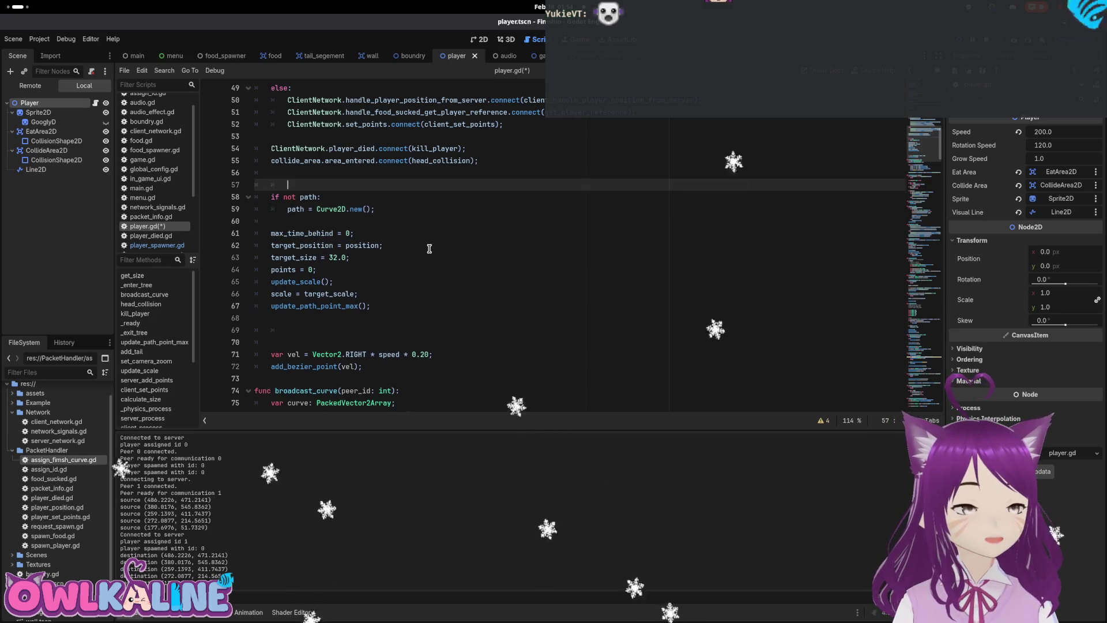
key(ctrl+y)
key(ctrl+y)
key(ctrl+y)
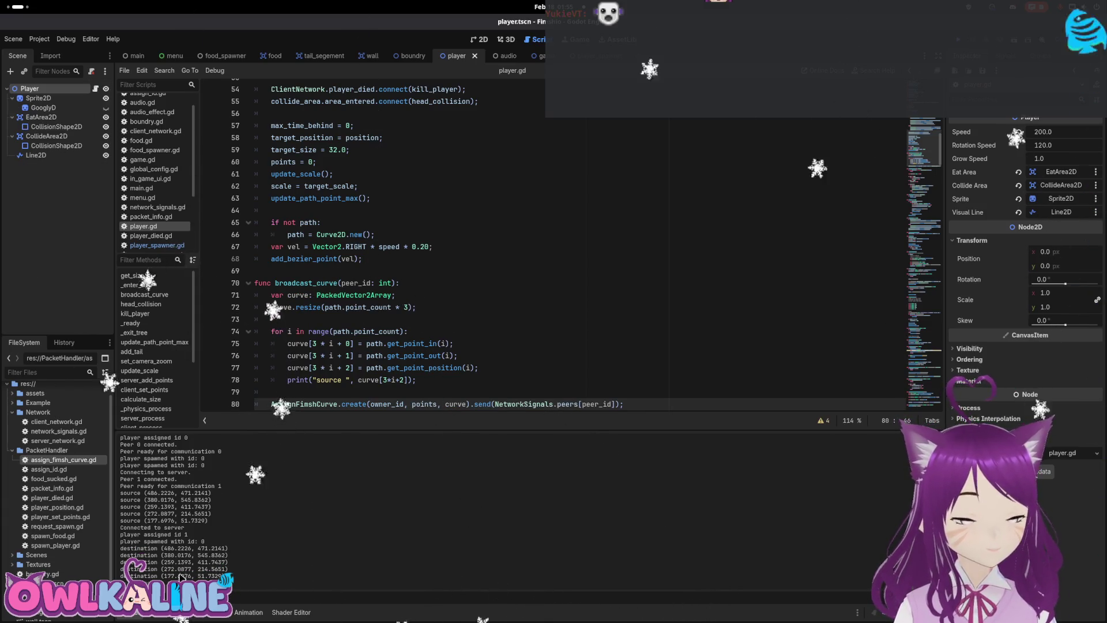
click(193, 612)
click(220, 362)
Check the Session 1 debugger errors and return to the target_size setup line in player.gd.
click(261, 362)
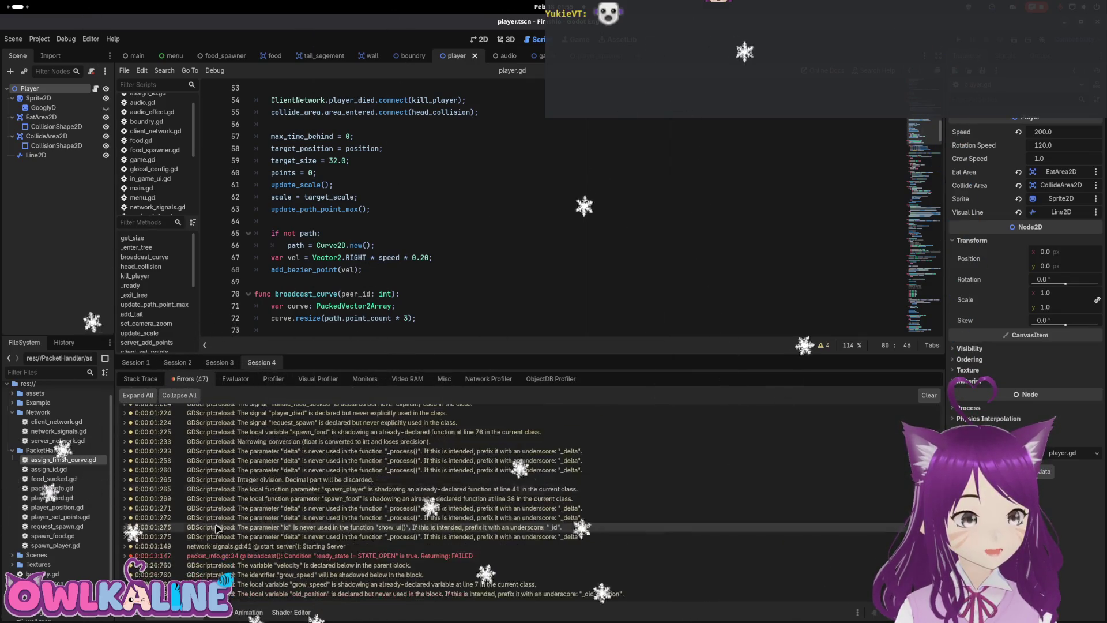
click(136, 362)
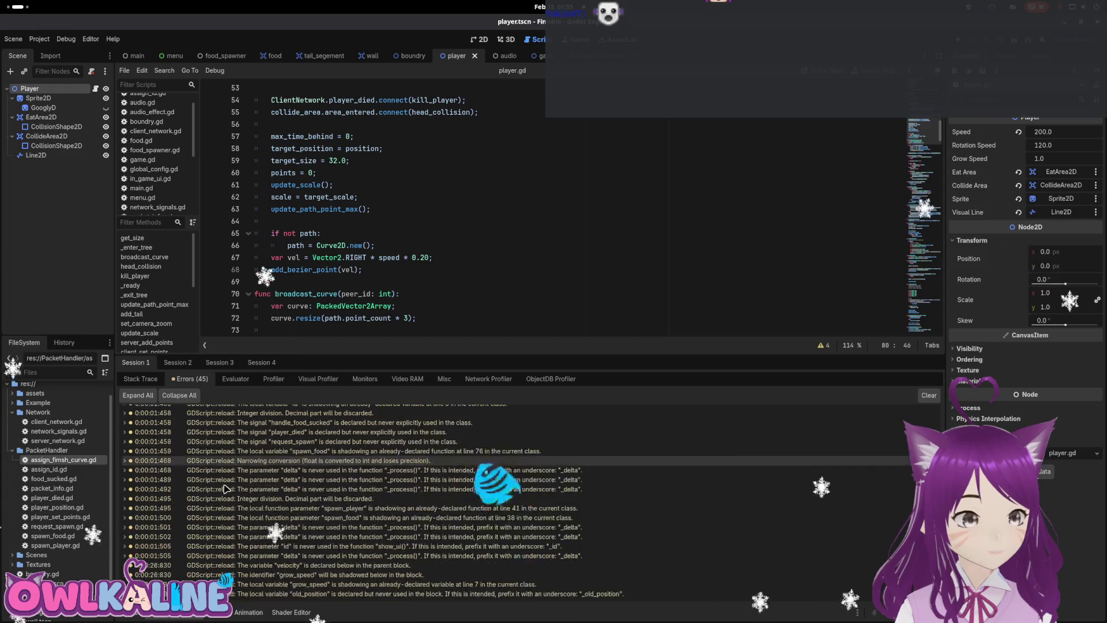
click(359, 294)
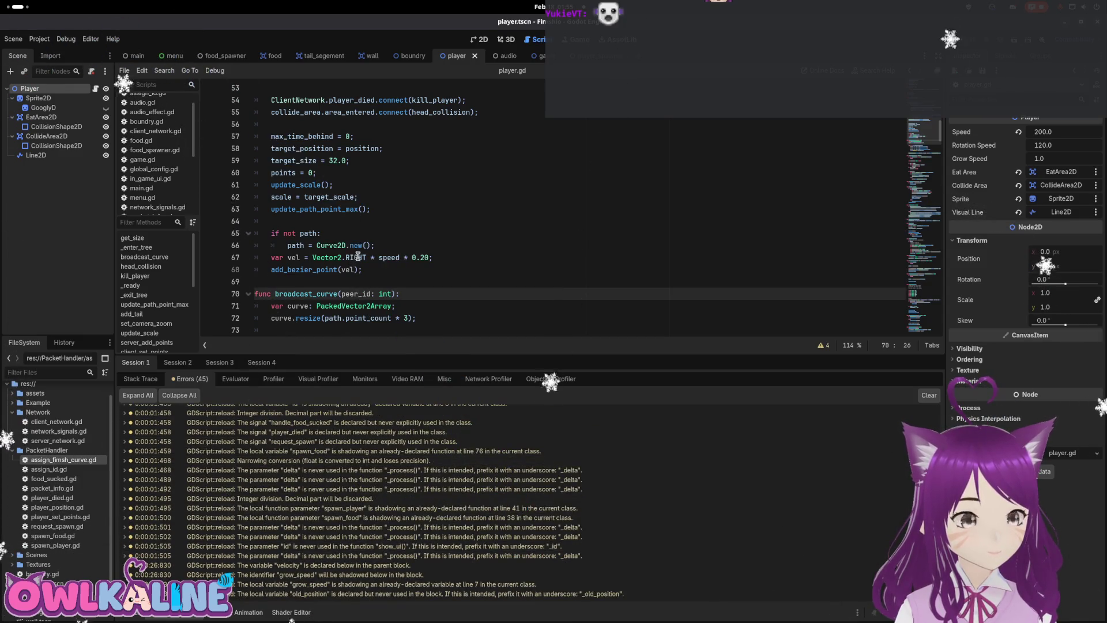
scroll(357, 240, up, 2)
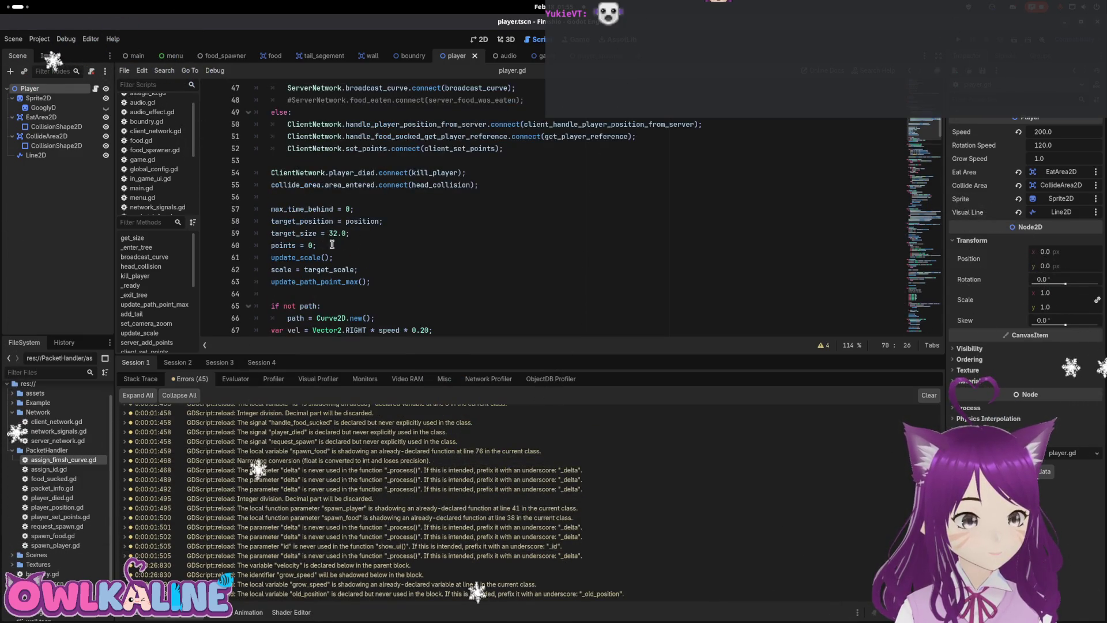
click(294, 234)
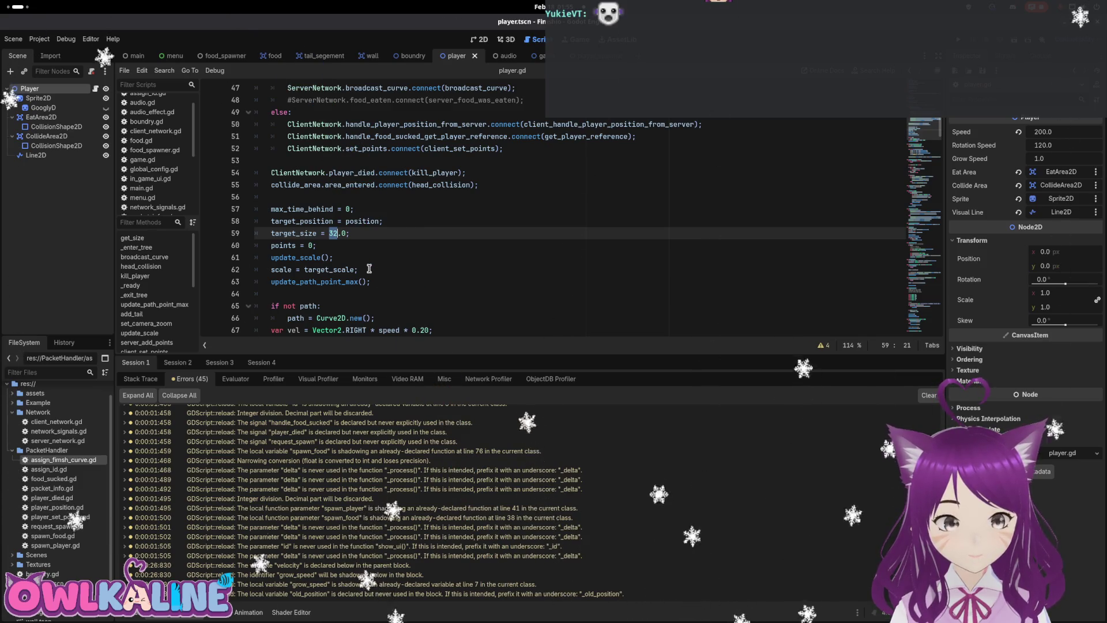
Move 'points = 0;' to a new line under path = Curve2D.new() in the if not path block.
triple_click(347, 245)
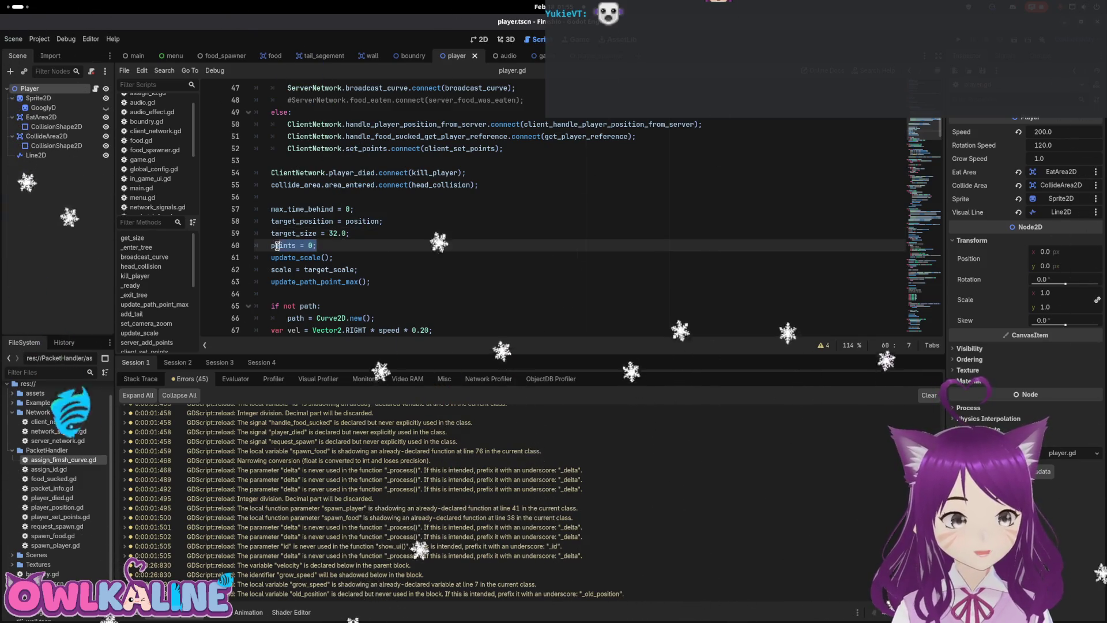
click(389, 313)
key(Return)
text(points = 0;)
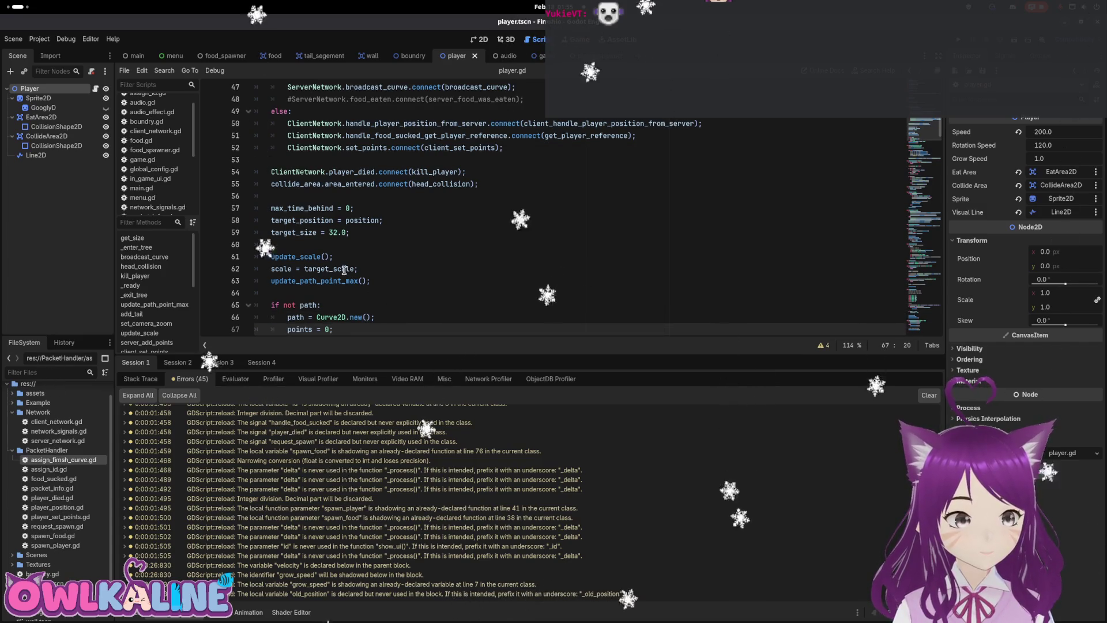
scroll(344, 270, down, 1)
drag(354, 171, 267, 169)
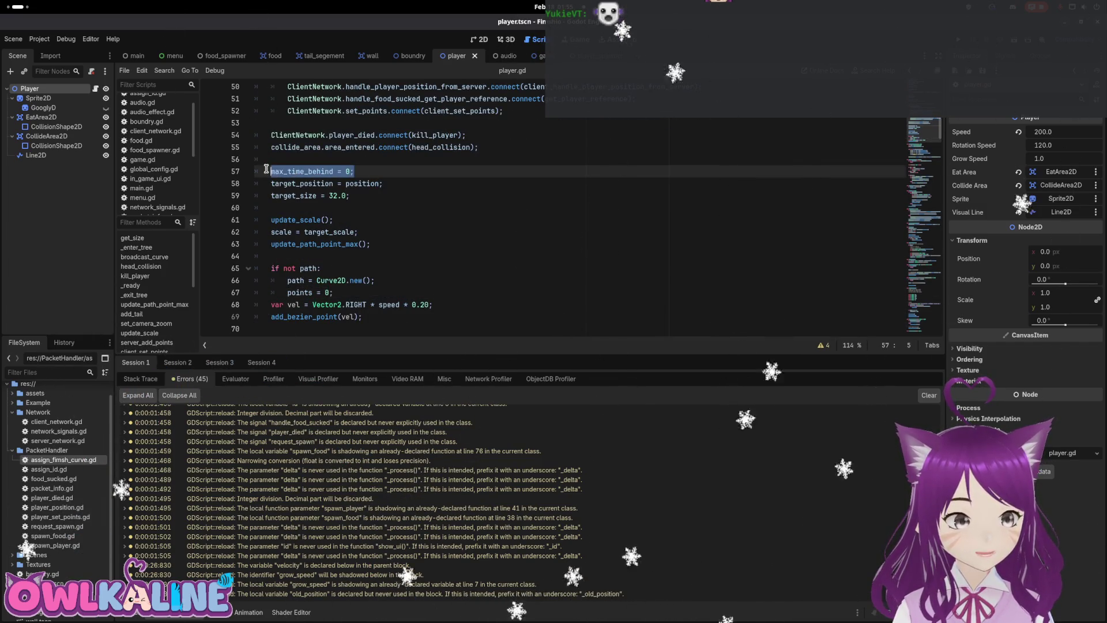
key(ctrl+f)
Step through every max_time_behind match in player.gd, from declaration to update_tail_curve.
click(816, 346)
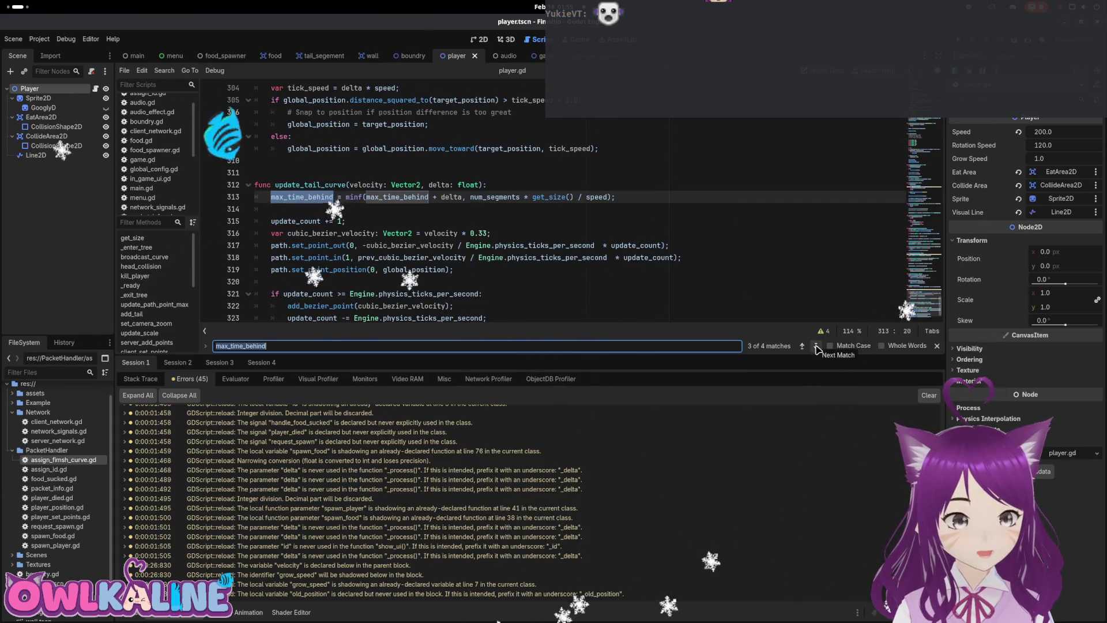
click(816, 347)
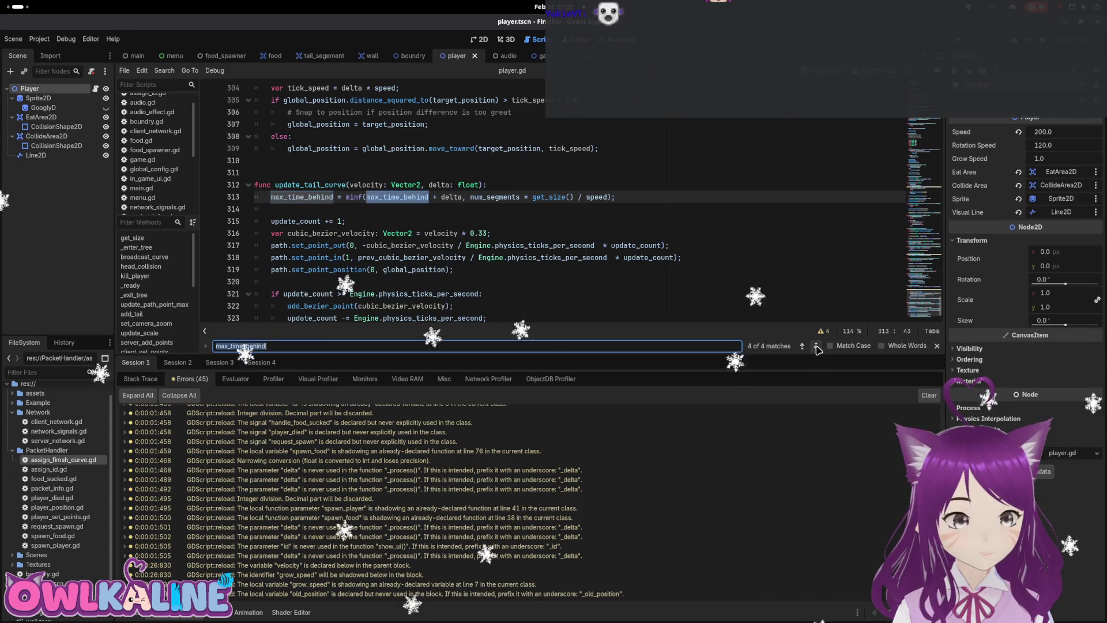
click(816, 347)
click(816, 347)
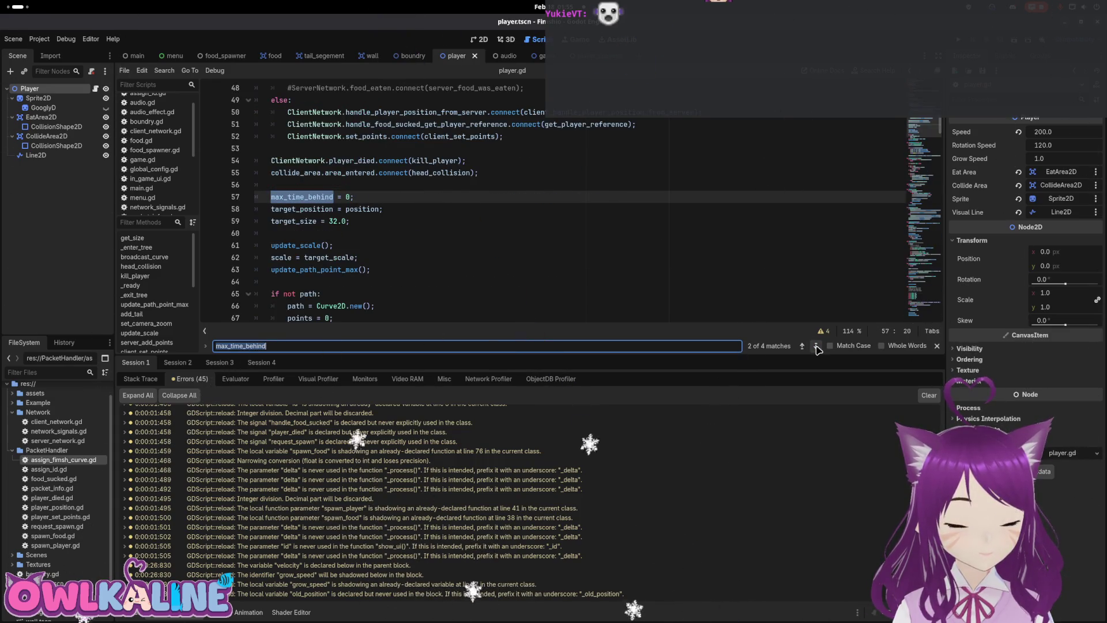
click(816, 346)
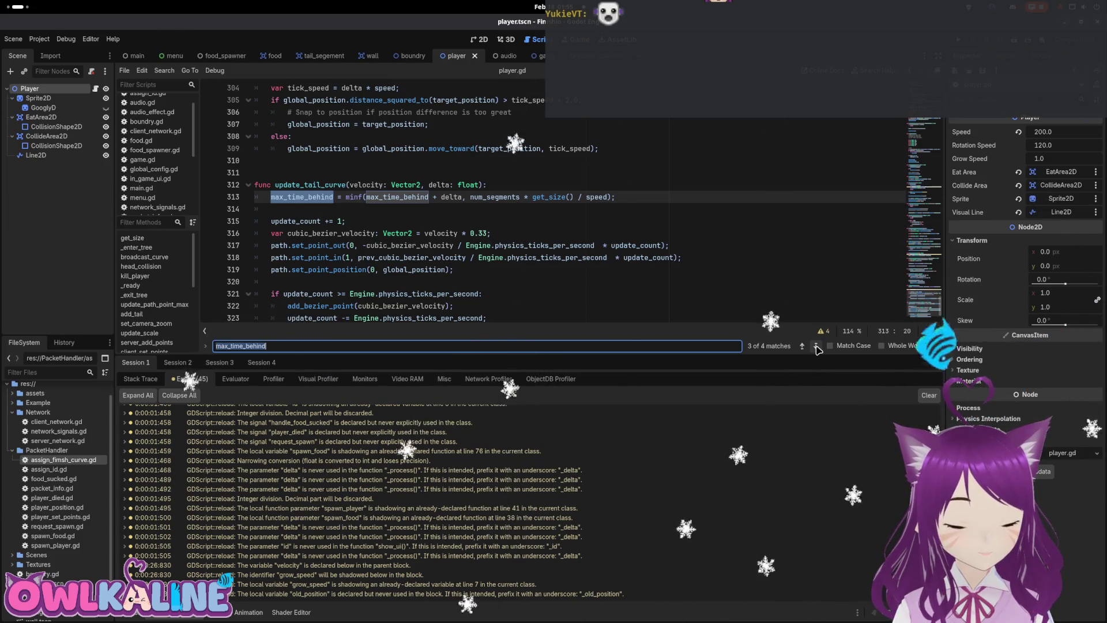
scroll(652, 272, down, 1)
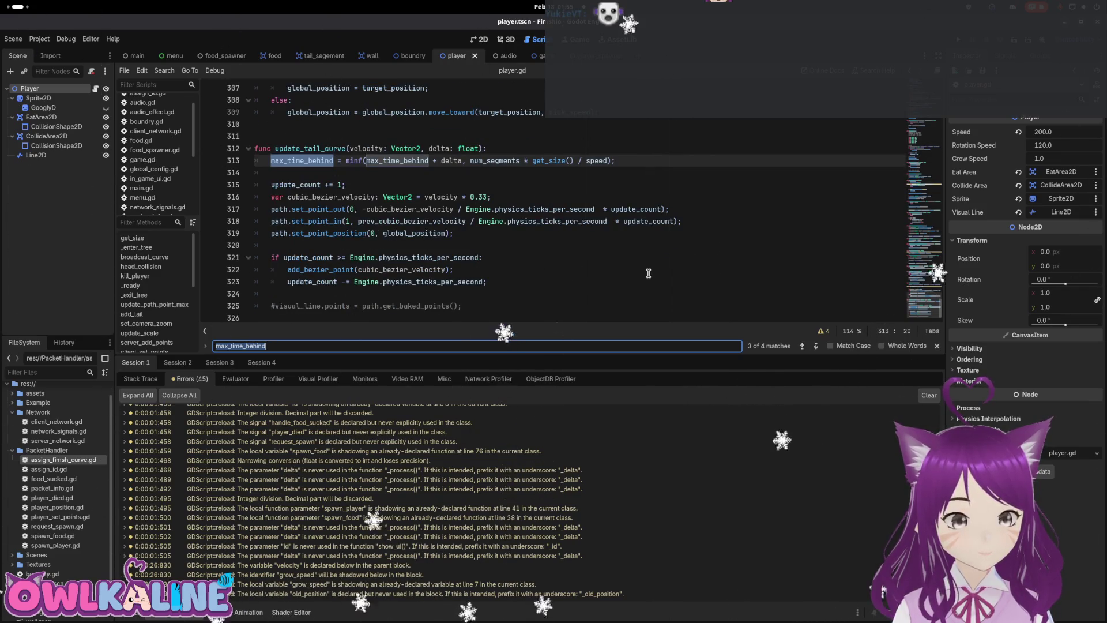
scroll(647, 270, up, 1)
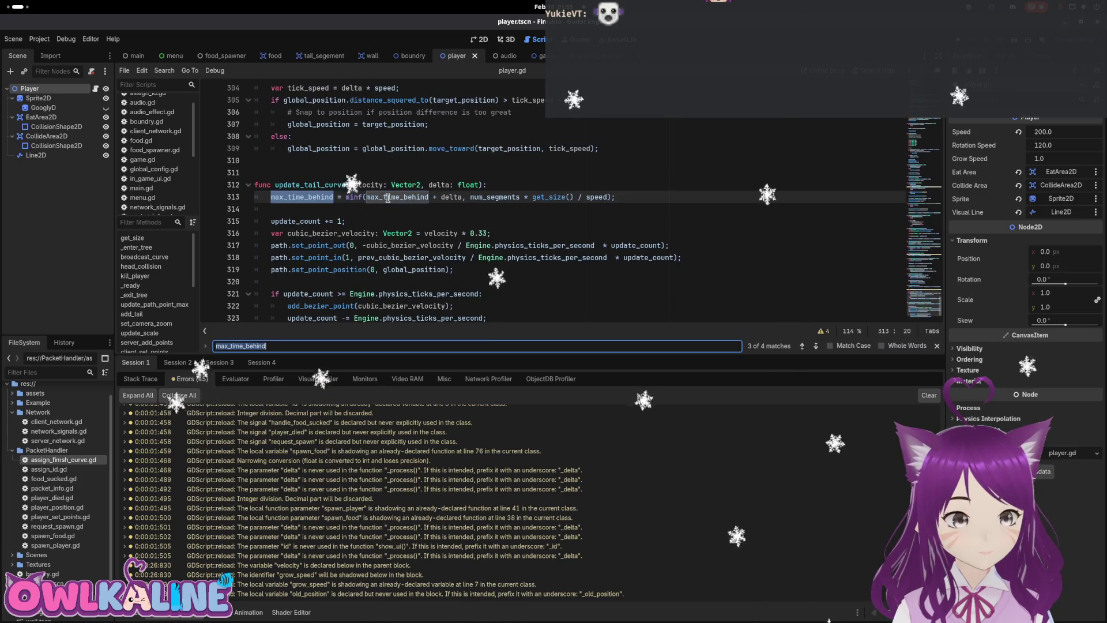
scroll(461, 202, down, 1)
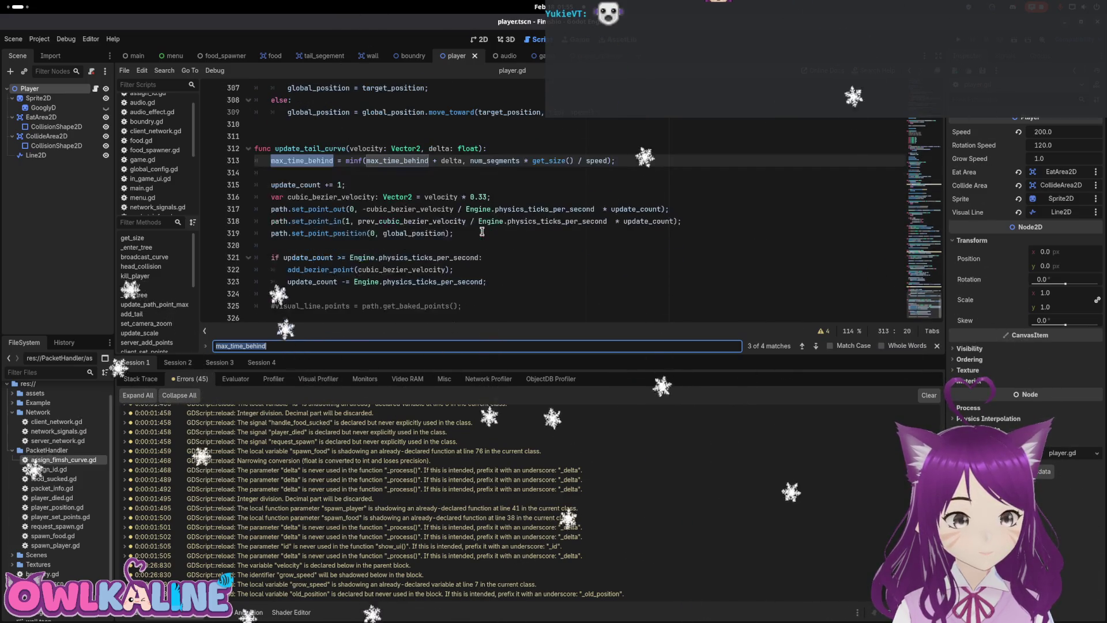
click(815, 346)
click(818, 345)
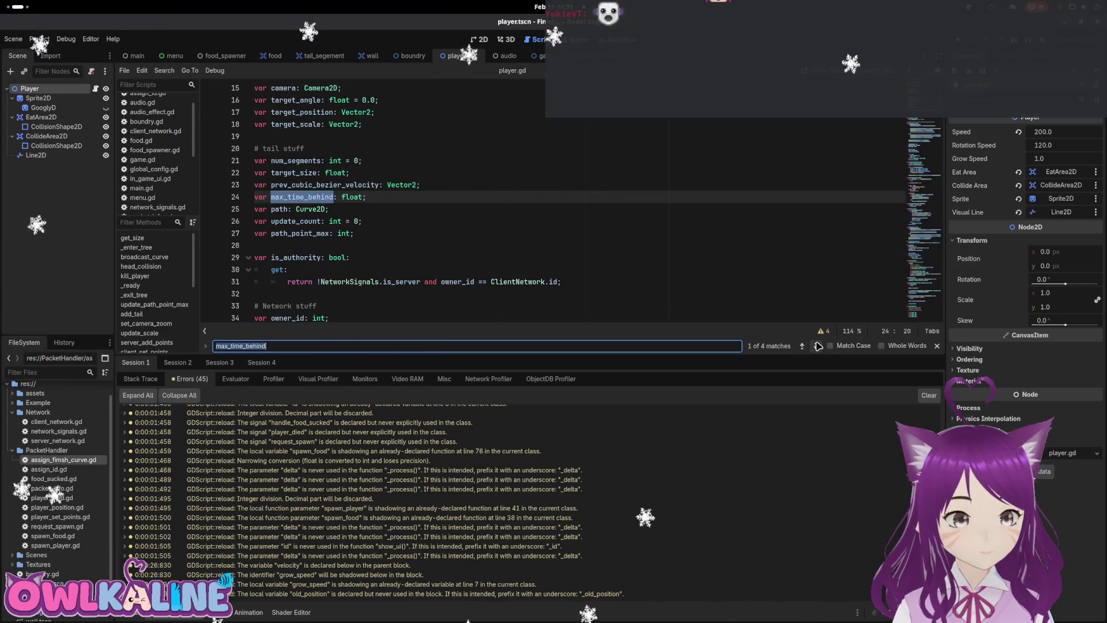
click(817, 346)
scroll(564, 240, down, 7)
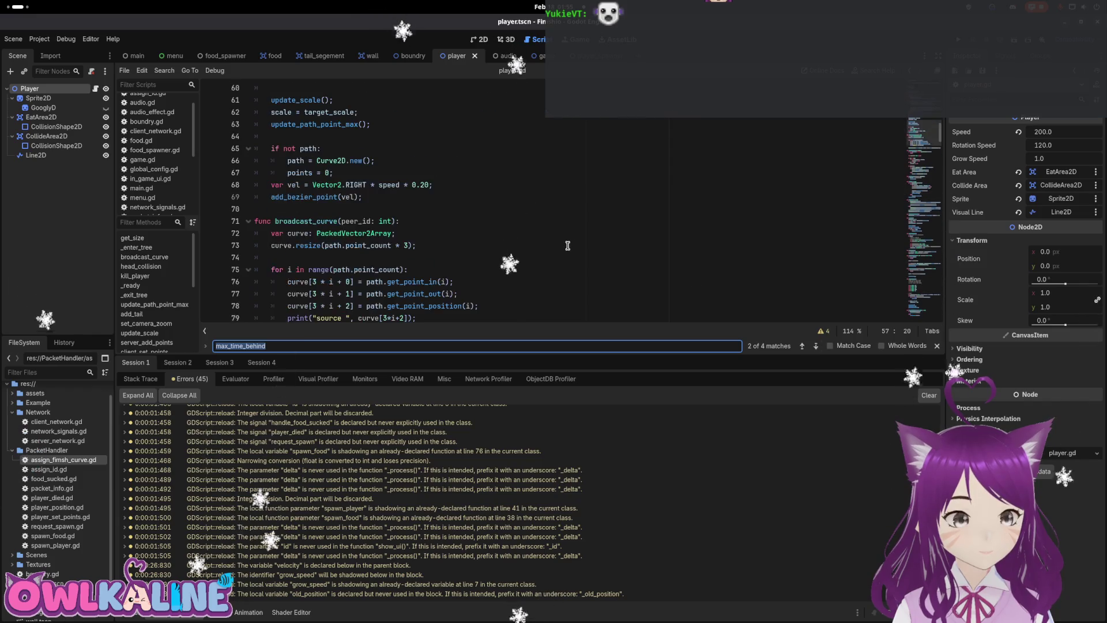
scroll(564, 240, up, 5)
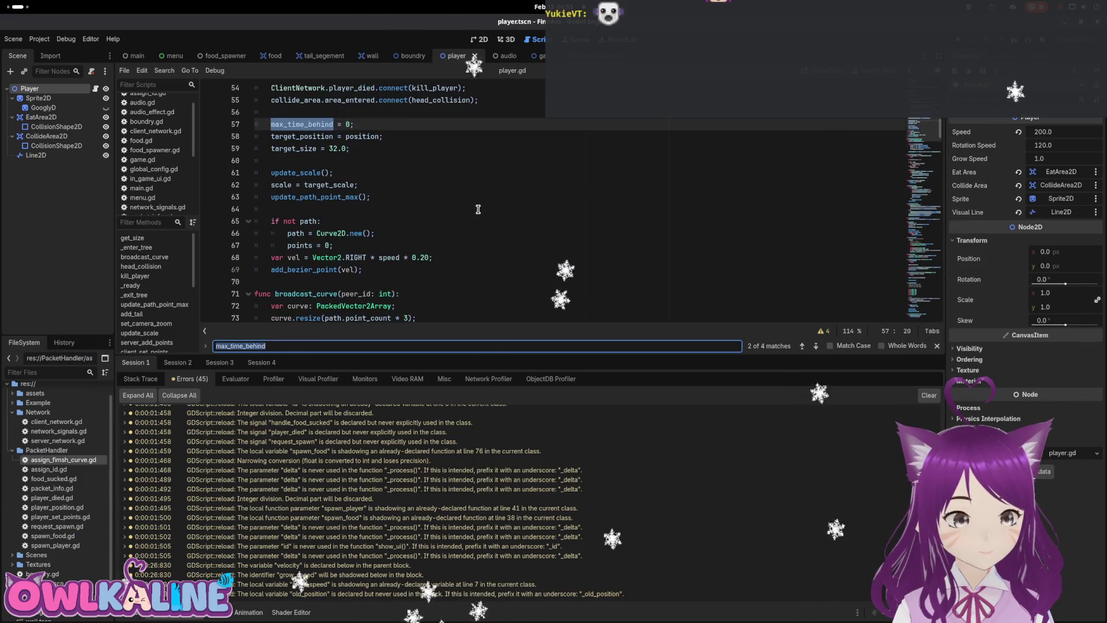
click(804, 345)
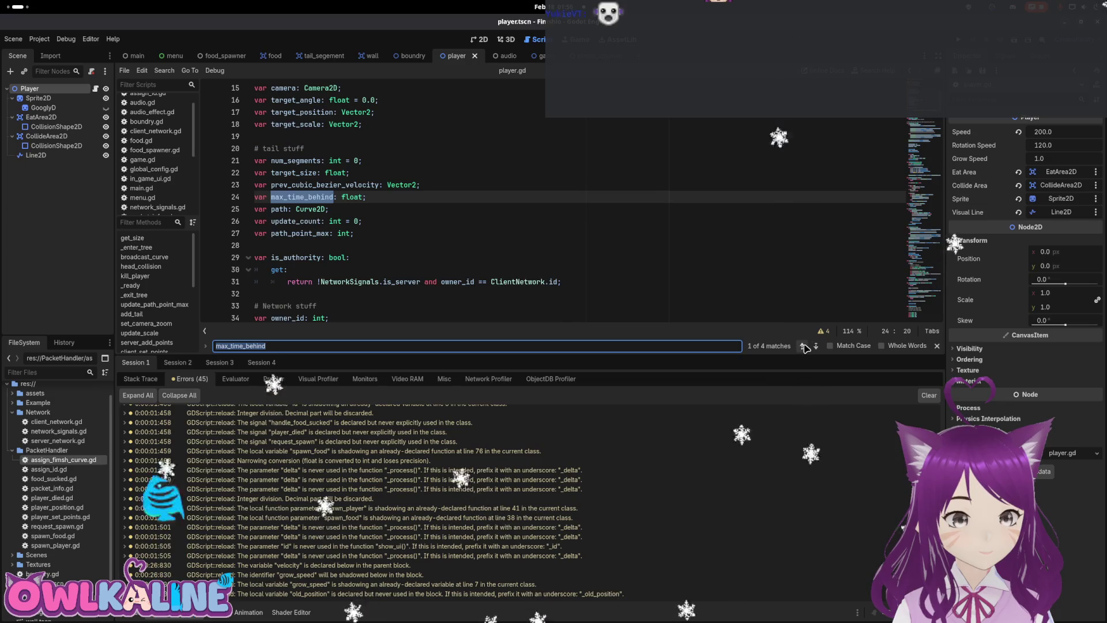
click(804, 346)
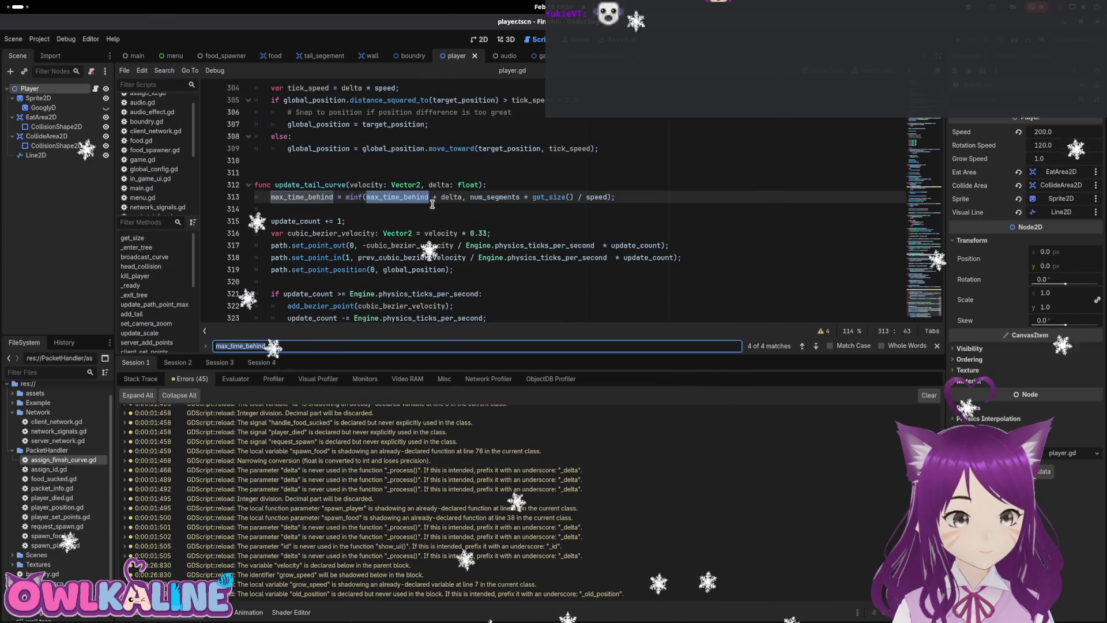
Inspect the num_segments * get_size() / speed expression that sets max_time_behind.
mouse_move(360, 197)
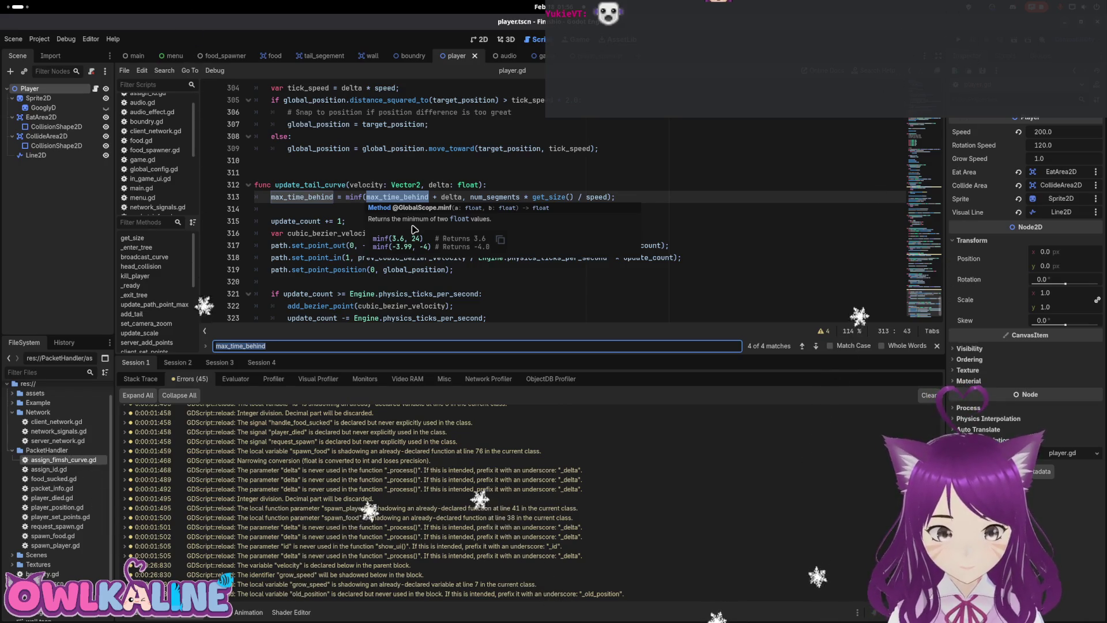
click(433, 225)
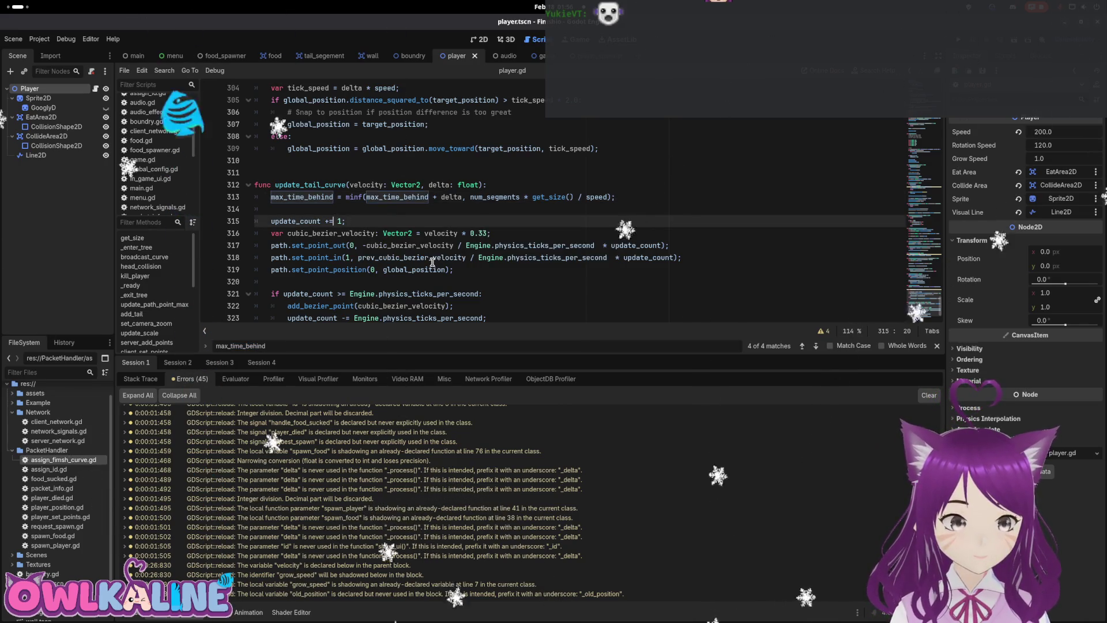
scroll(419, 259, down, 1)
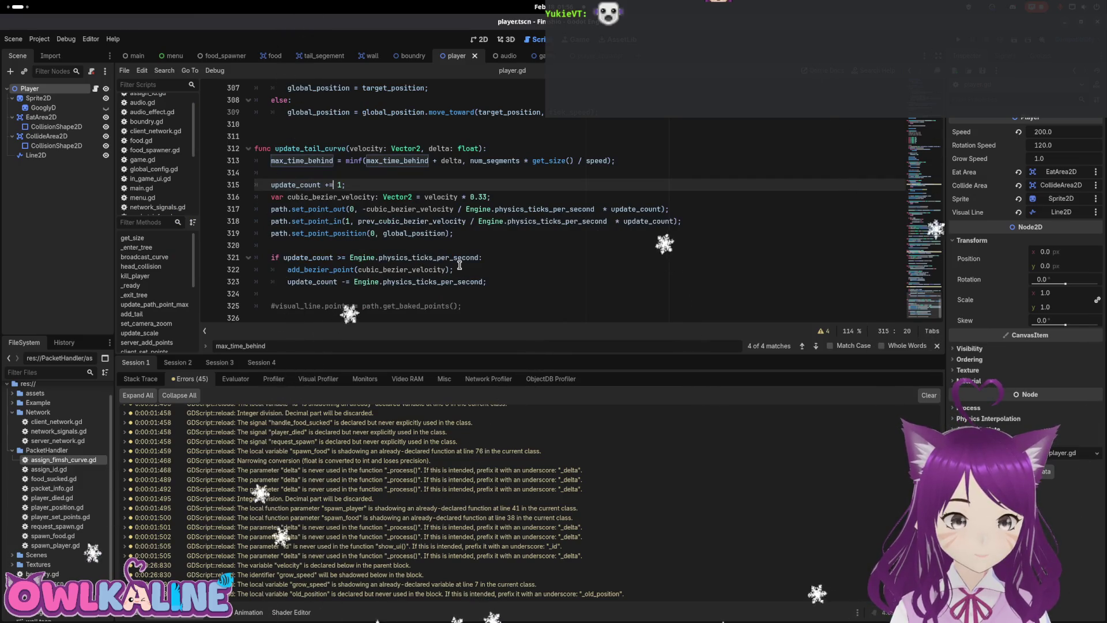
scroll(459, 265, up, 3)
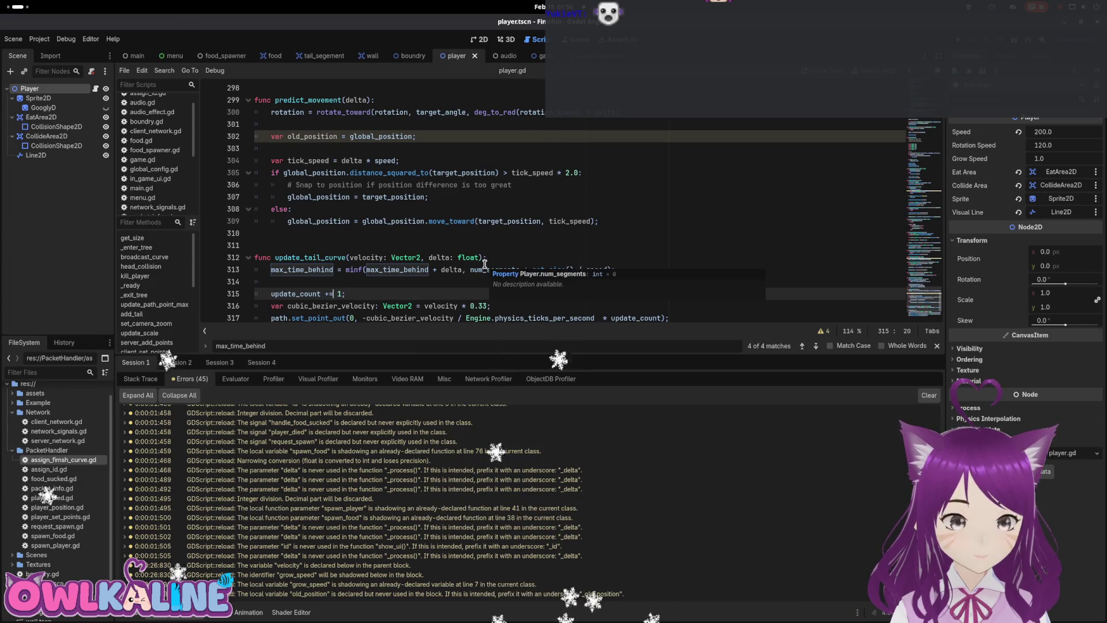
scroll(443, 282, down, 1)
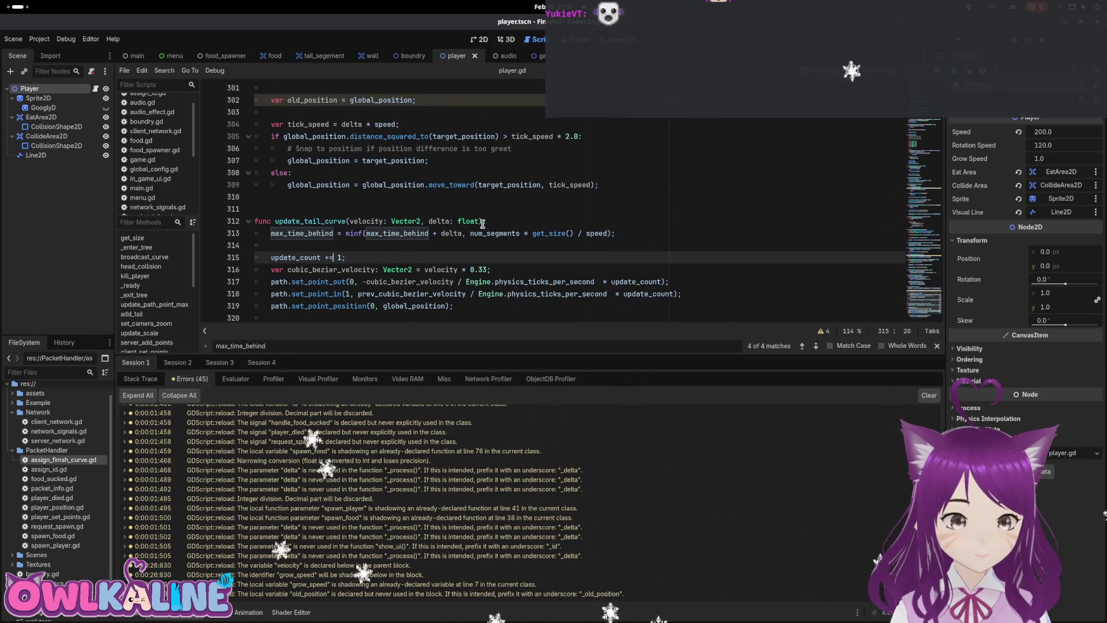
drag(470, 233, 508, 233)
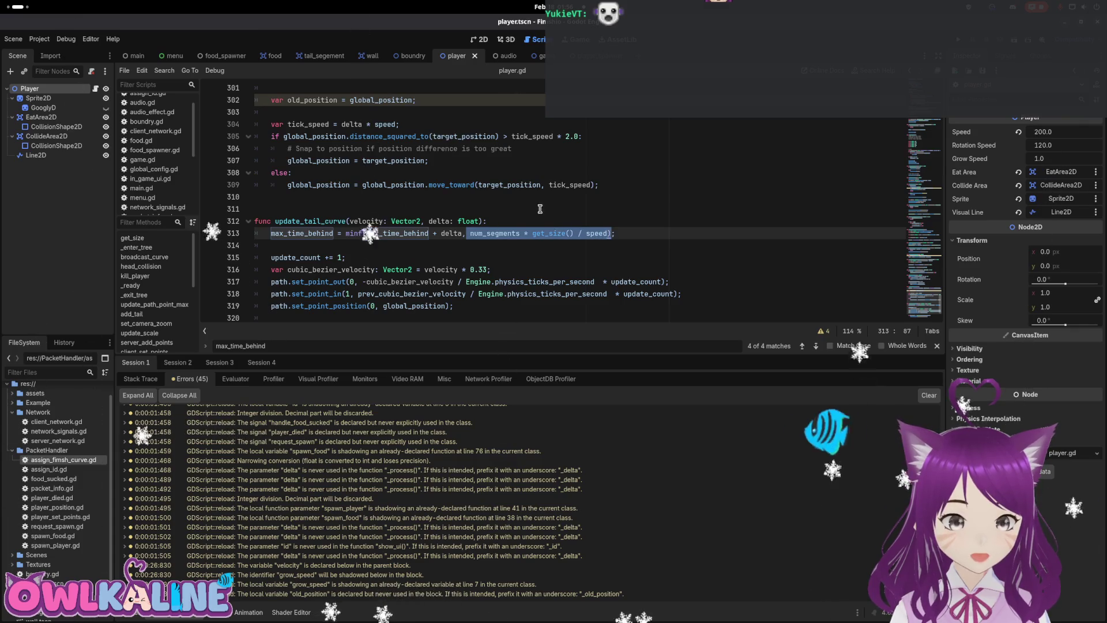
click(533, 240)
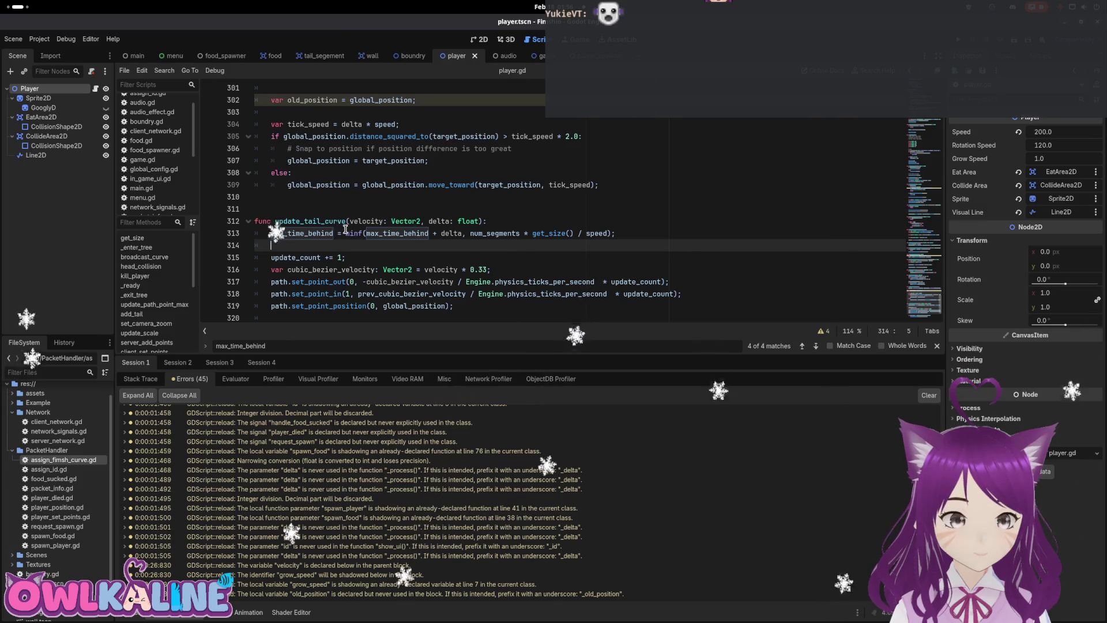
Revisit the max_time_behind reset and scale line in the setup code, then run the game.
click(802, 346)
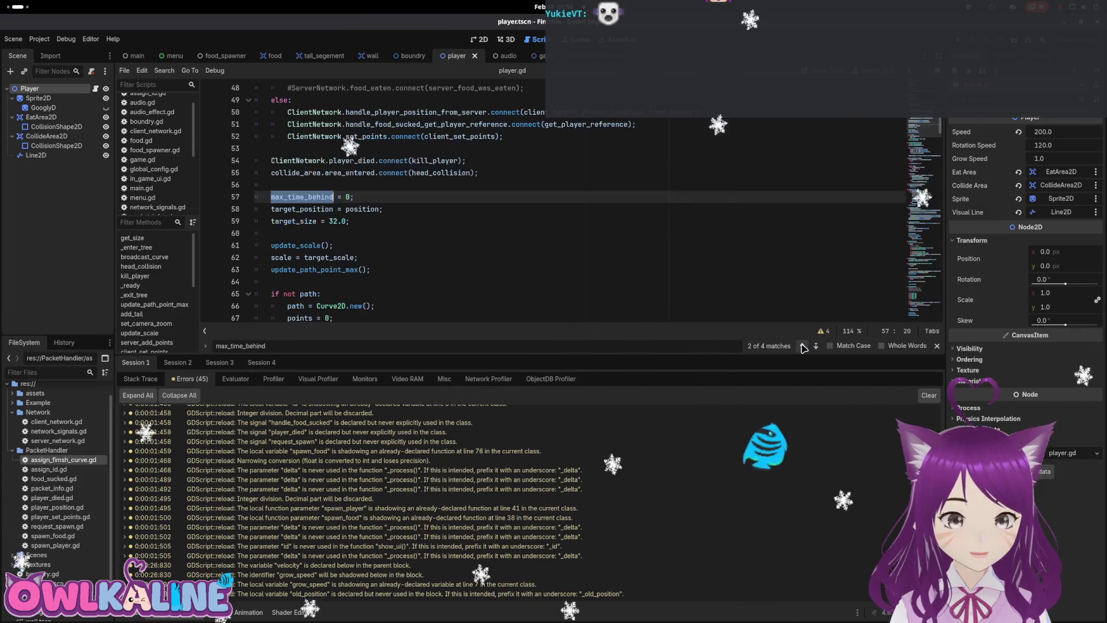
click(802, 346)
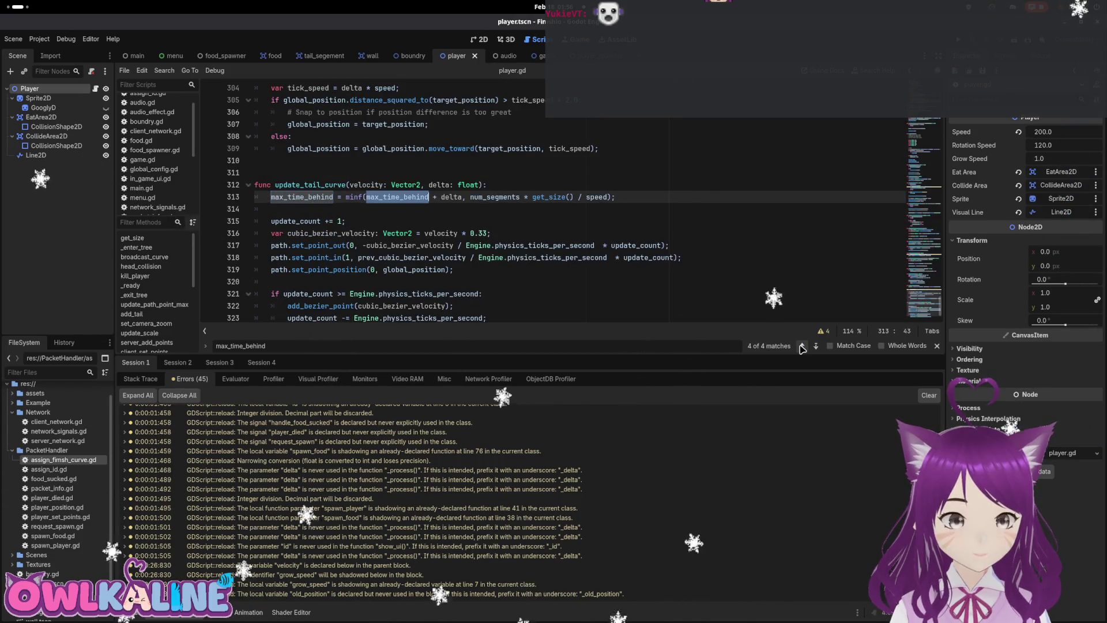
click(802, 346)
scroll(502, 242, down, 2)
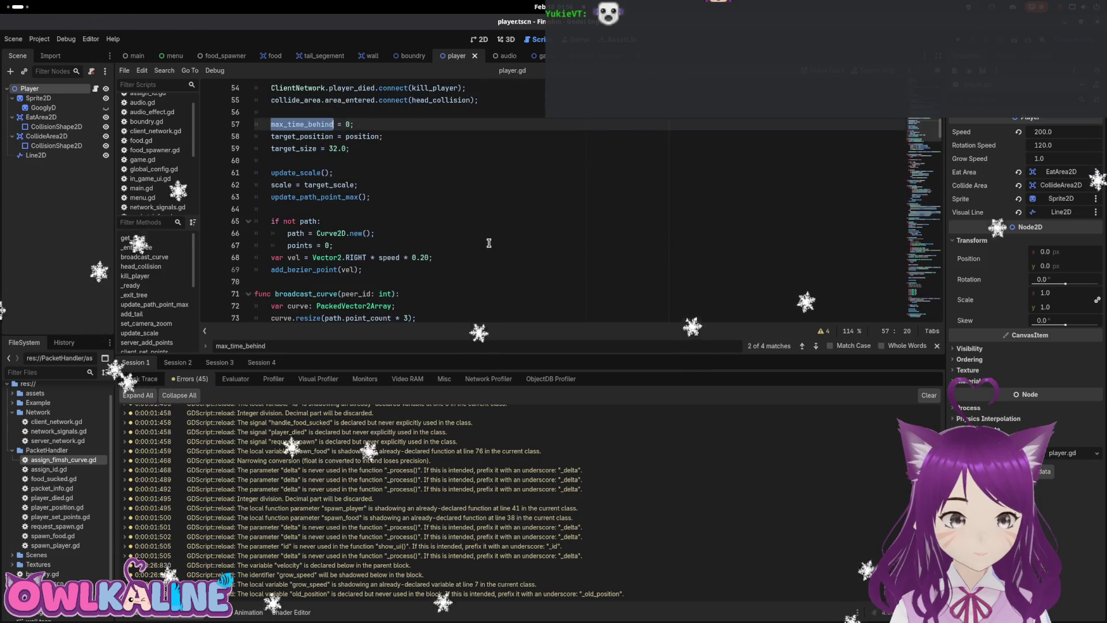
scroll(501, 244, up, 2)
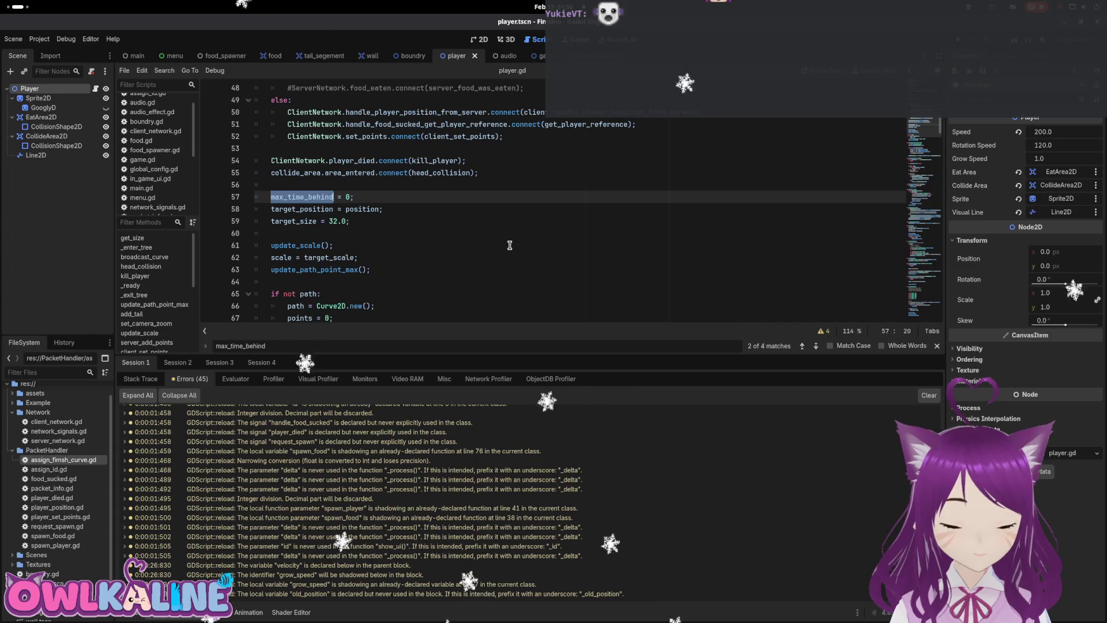
scroll(428, 234, down, 1)
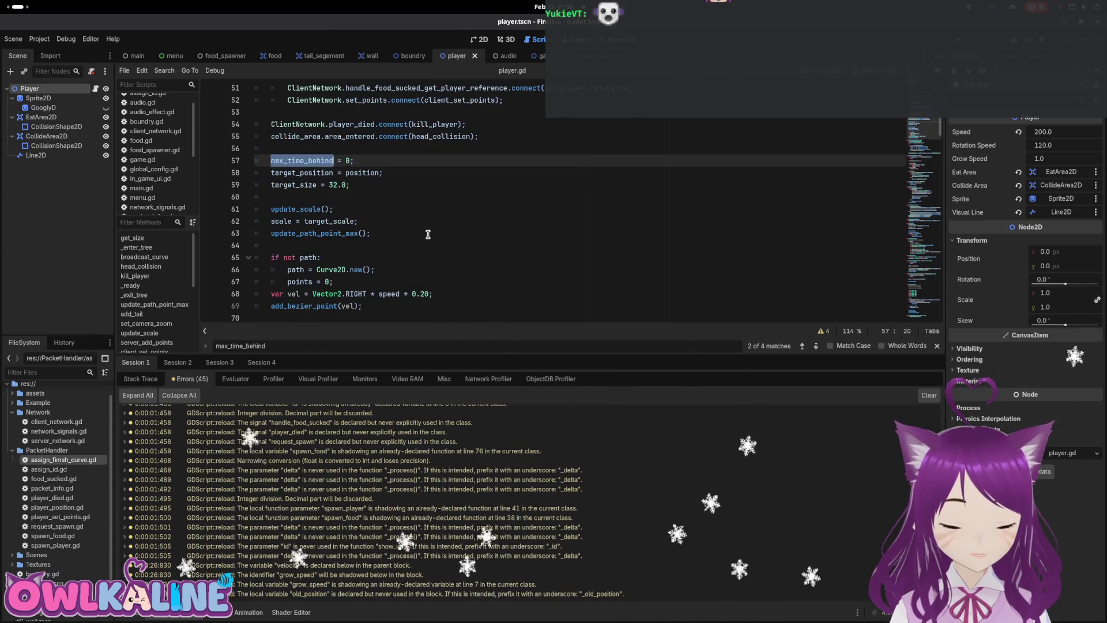
scroll(405, 215, down, 1)
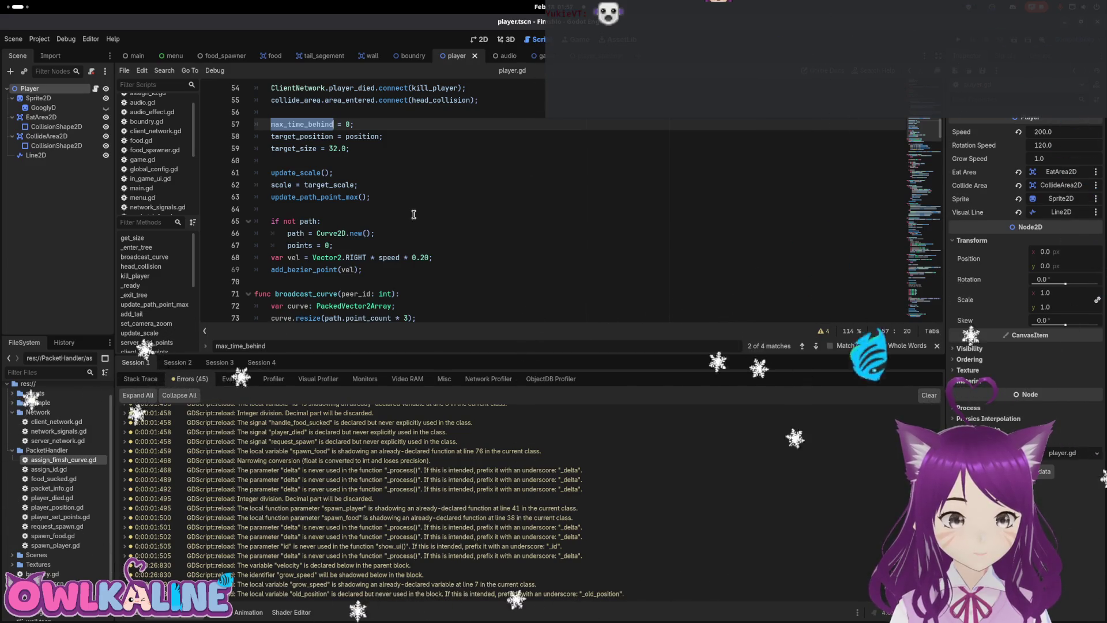
click(438, 220)
click(394, 186)
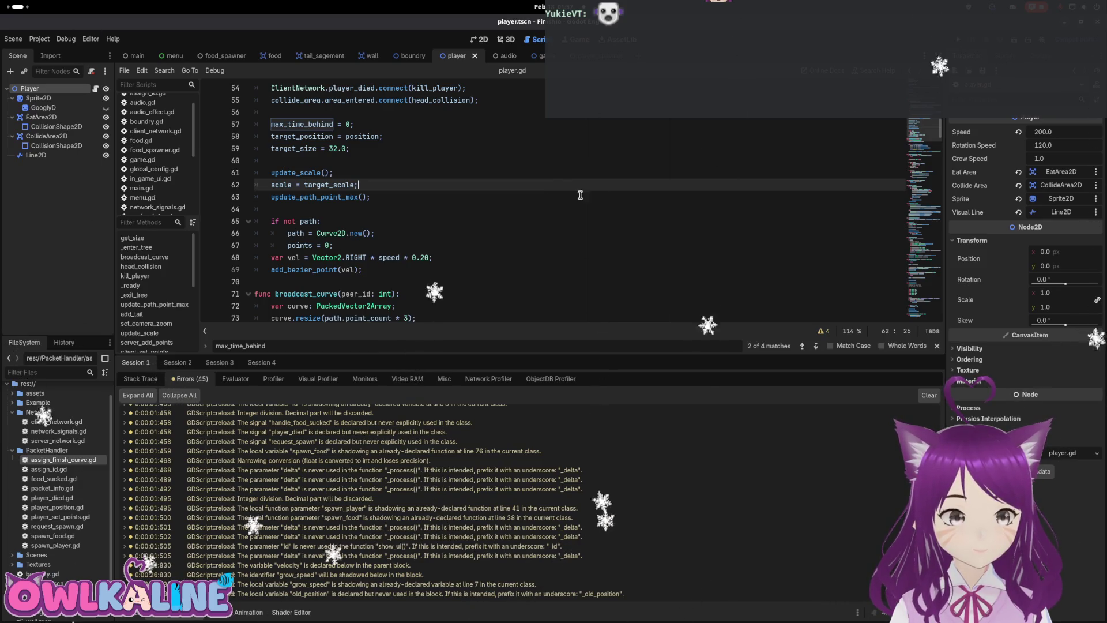
key(F5)
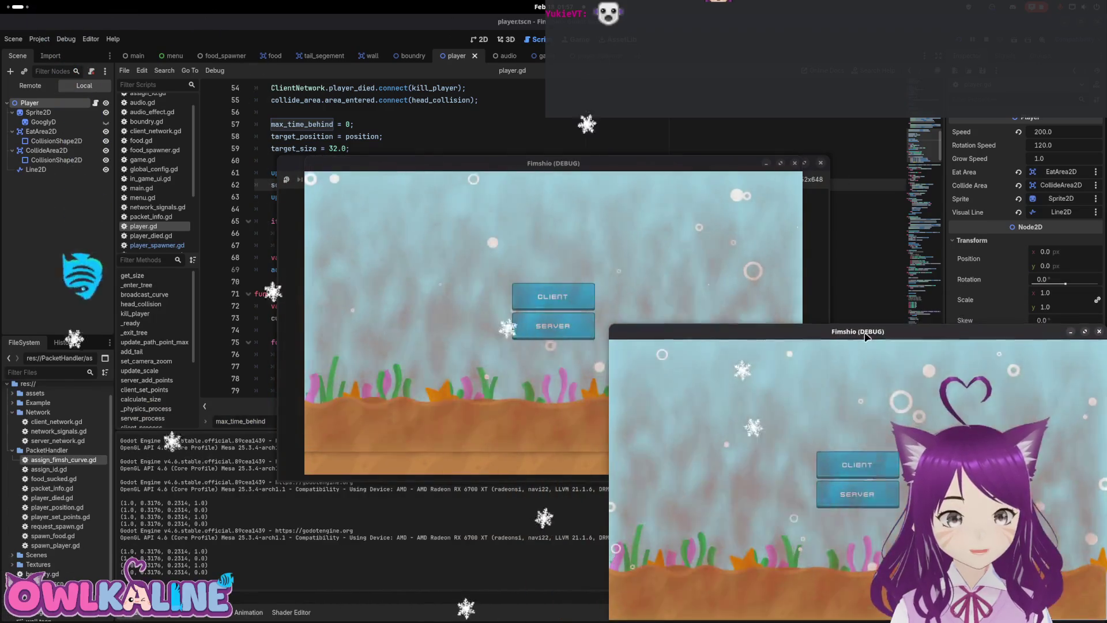
Start one instance as server, join the other two as clients, then stop all instances.
click(840, 501)
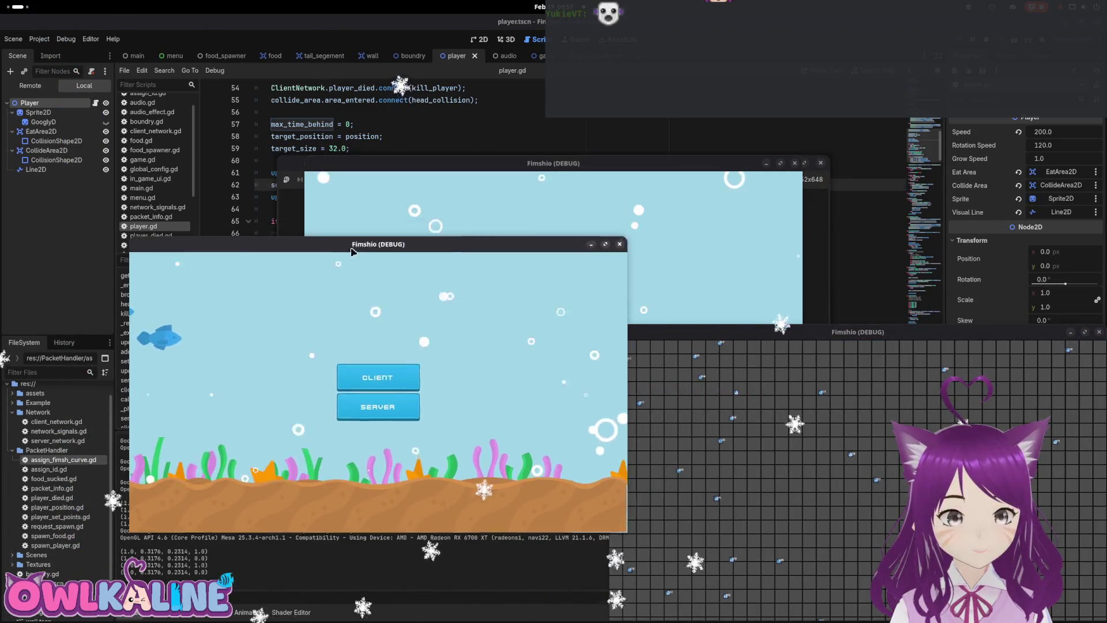
click(233, 468)
click(236, 493)
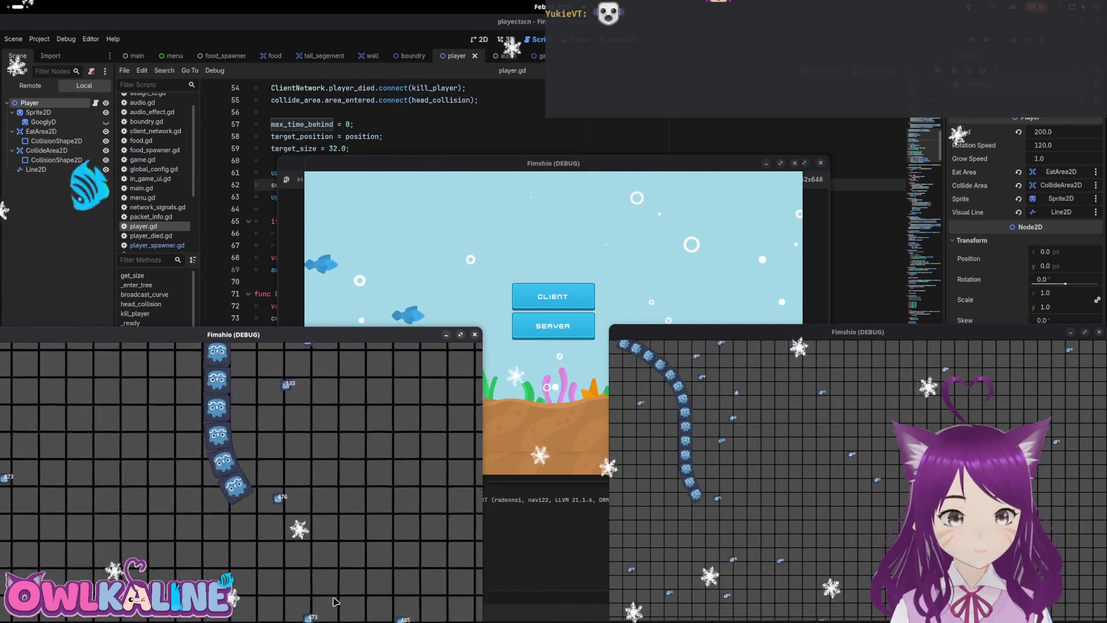
click(557, 439)
click(552, 296)
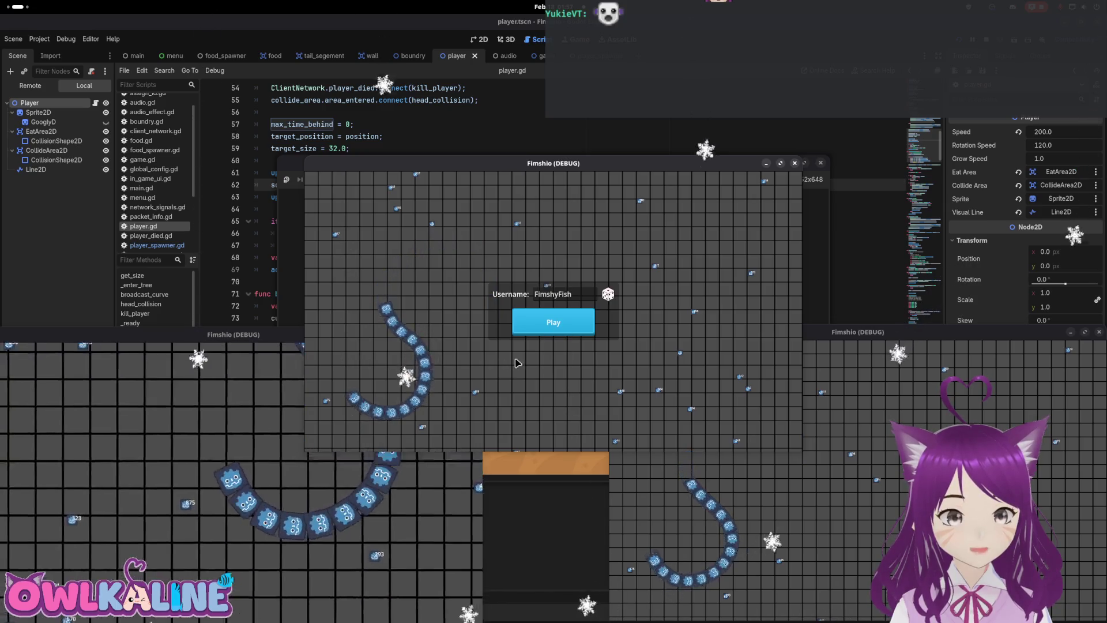
key(F8)
key(super)
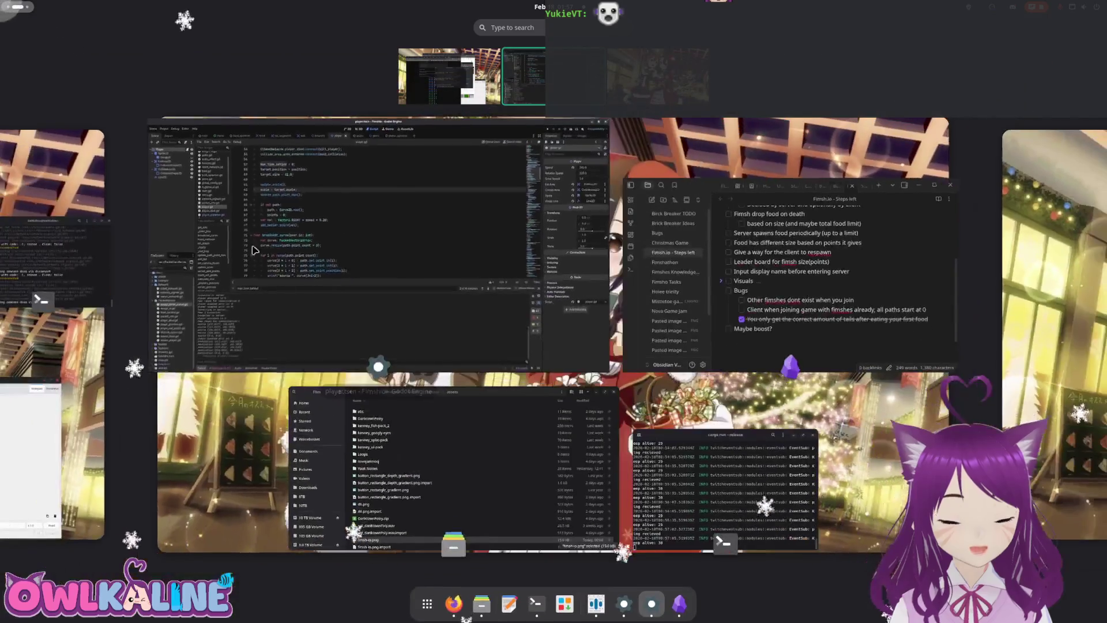
Tick the 'Other fimshes dont exist when you join' bug as done in the Fimsh.io notes.
click(693, 320)
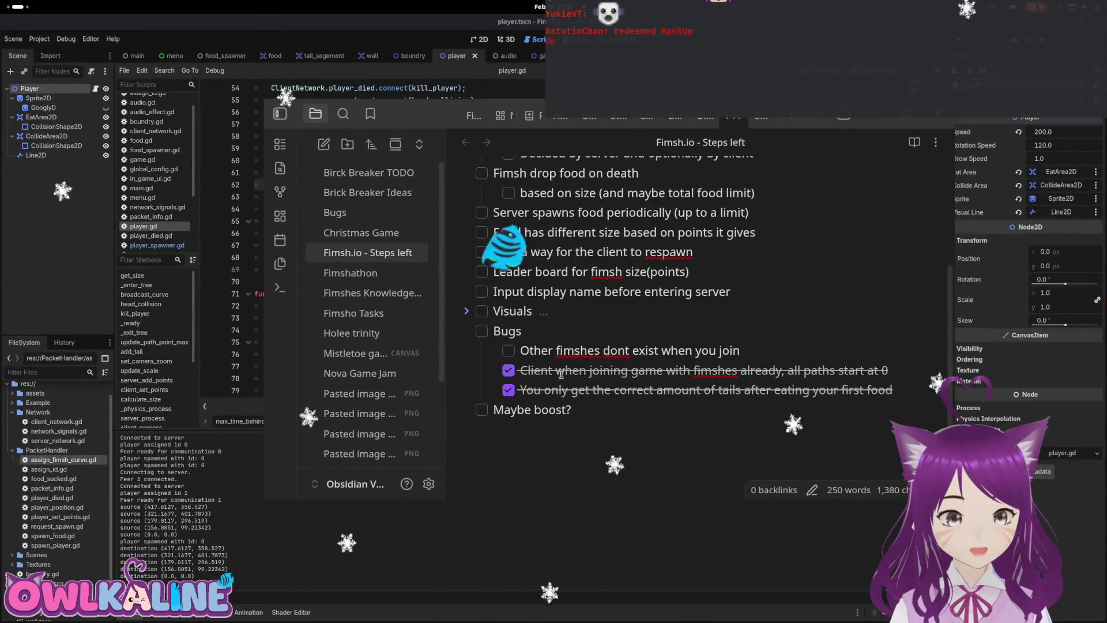
drag(825, 364, 838, 365)
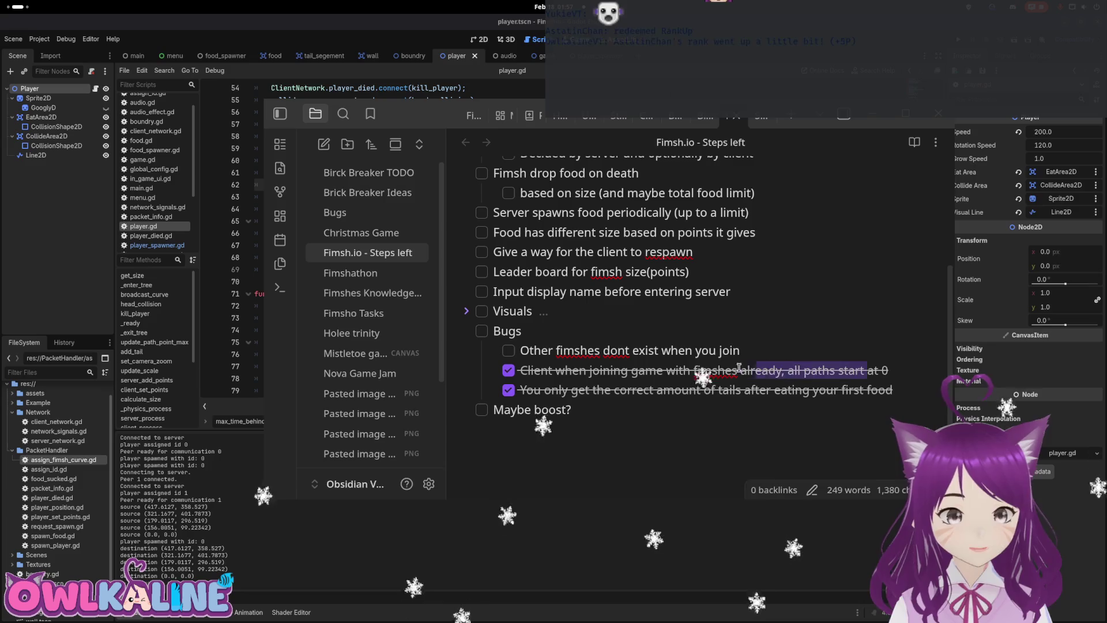
drag(555, 370, 806, 376)
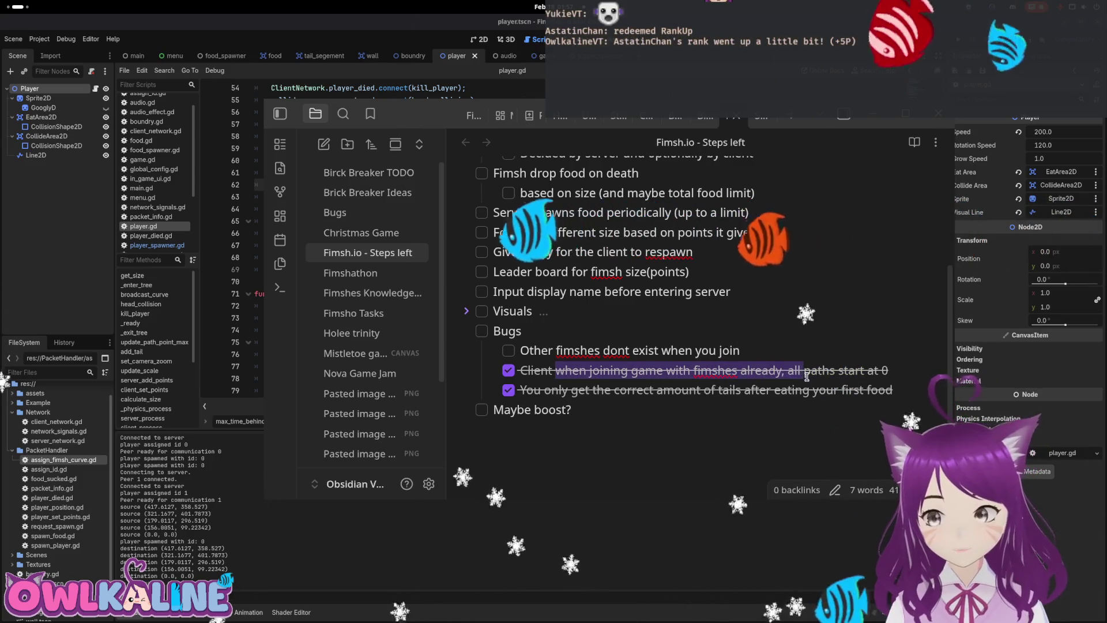
click(726, 376)
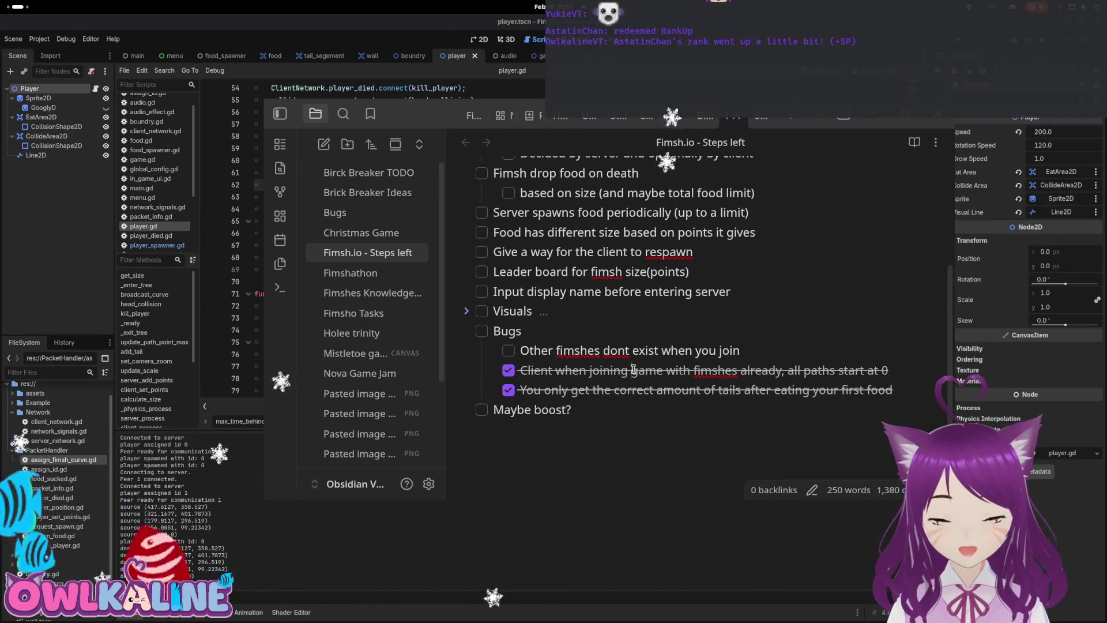
click(645, 350)
click(508, 351)
click(663, 390)
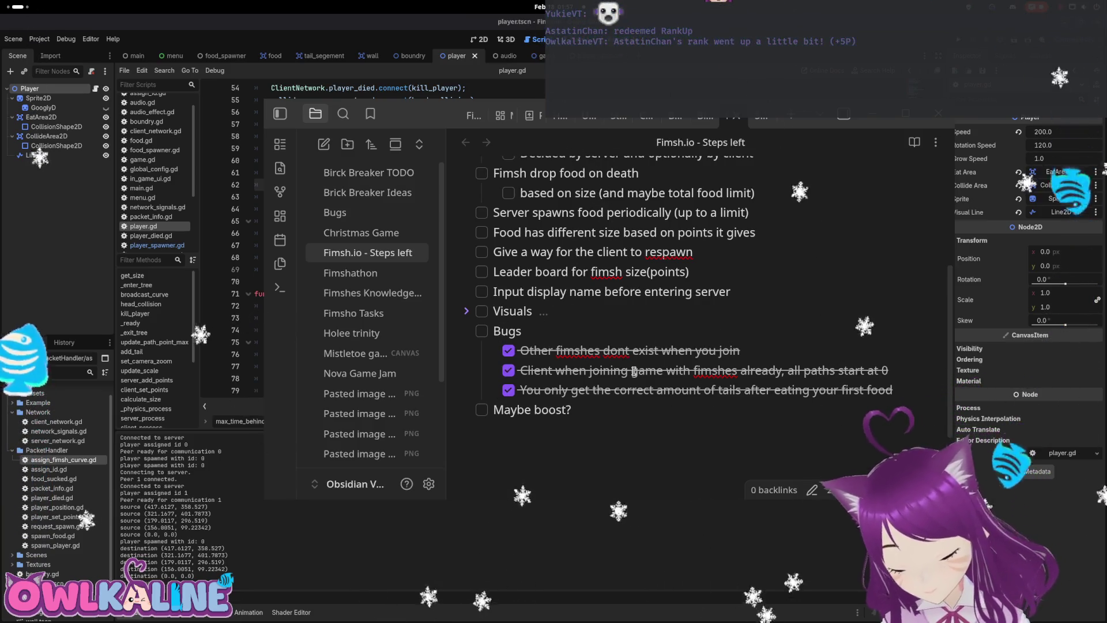
Add a new checklist item 'path isnt full correct' under Bugs and return to Godot.
click(576, 335)
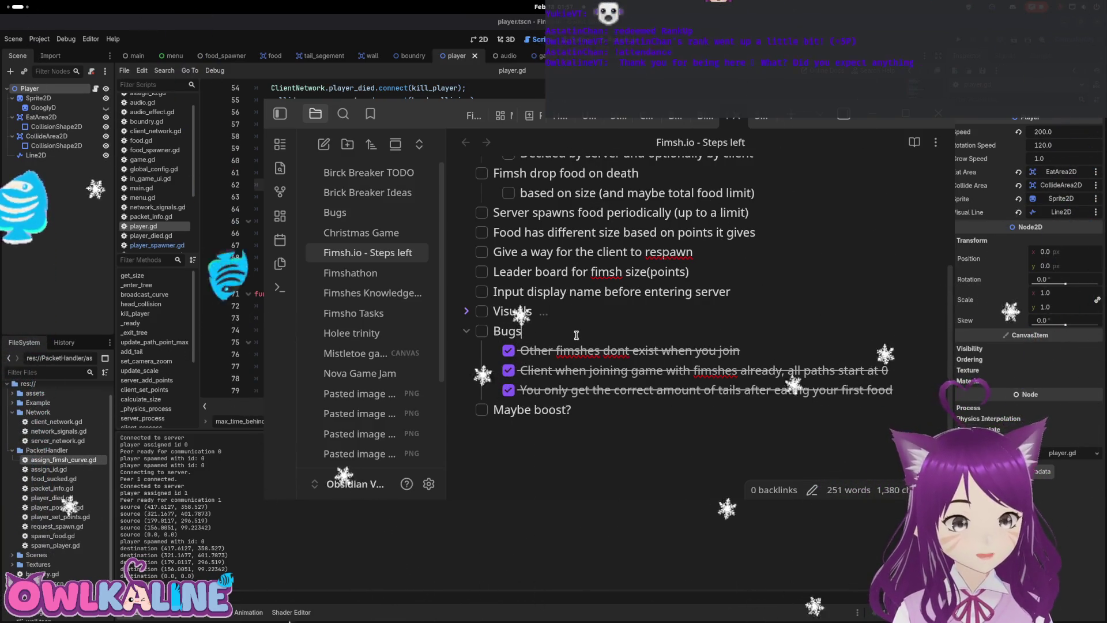
key(Return)
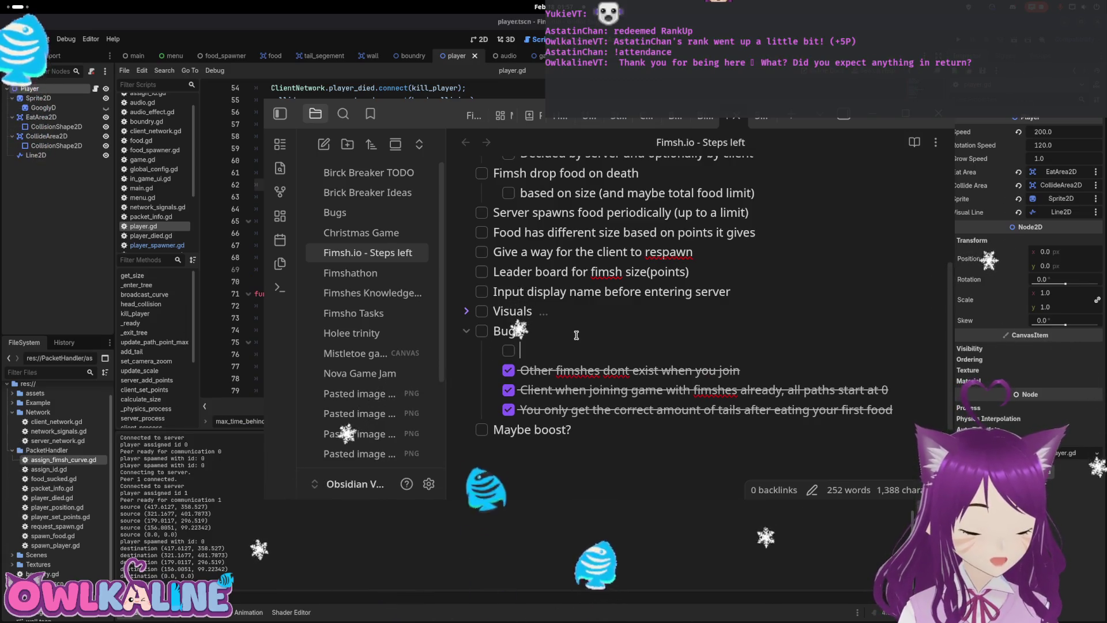
text(path isnt full correct)
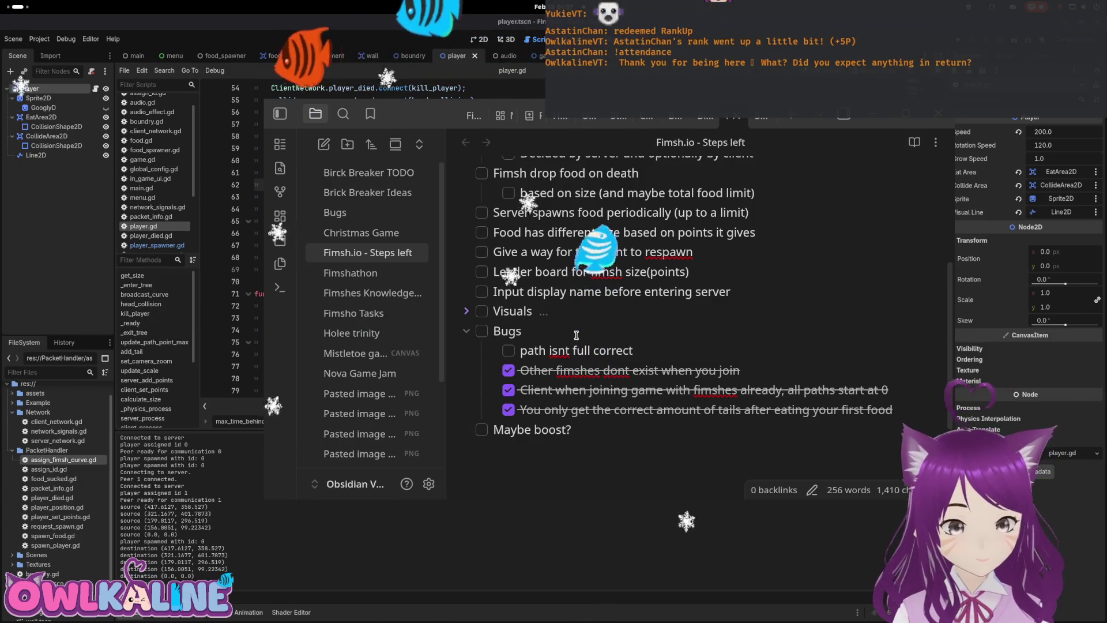
key(alt+Tab)
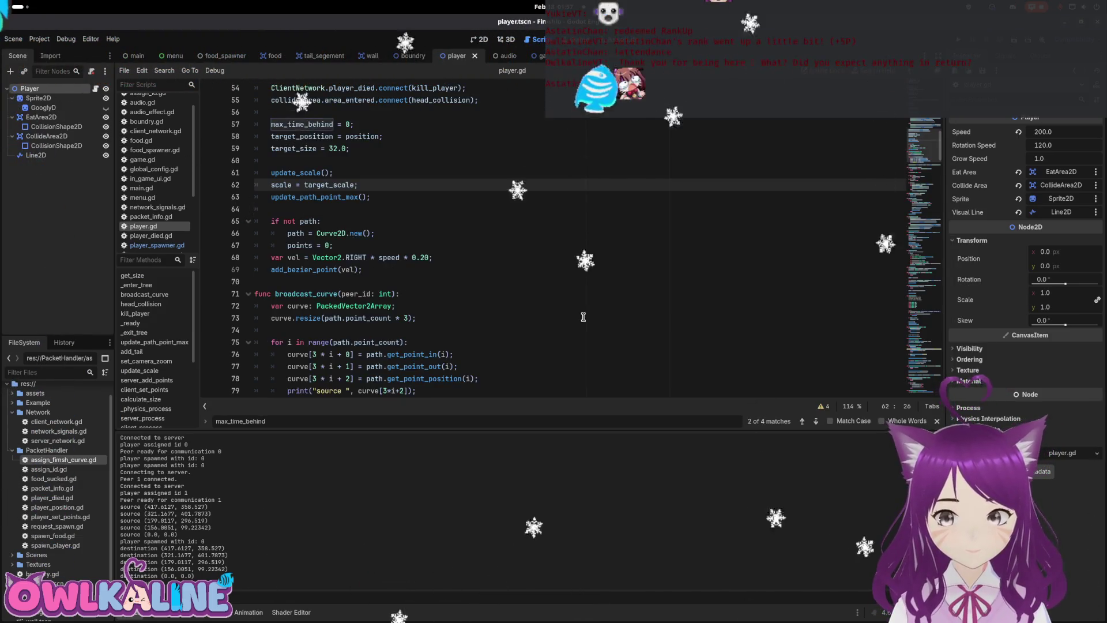
Select the max time formula on line 313 in update_tail_curve, then switch to the player_spawner scene.
scroll(508, 251, down, 2)
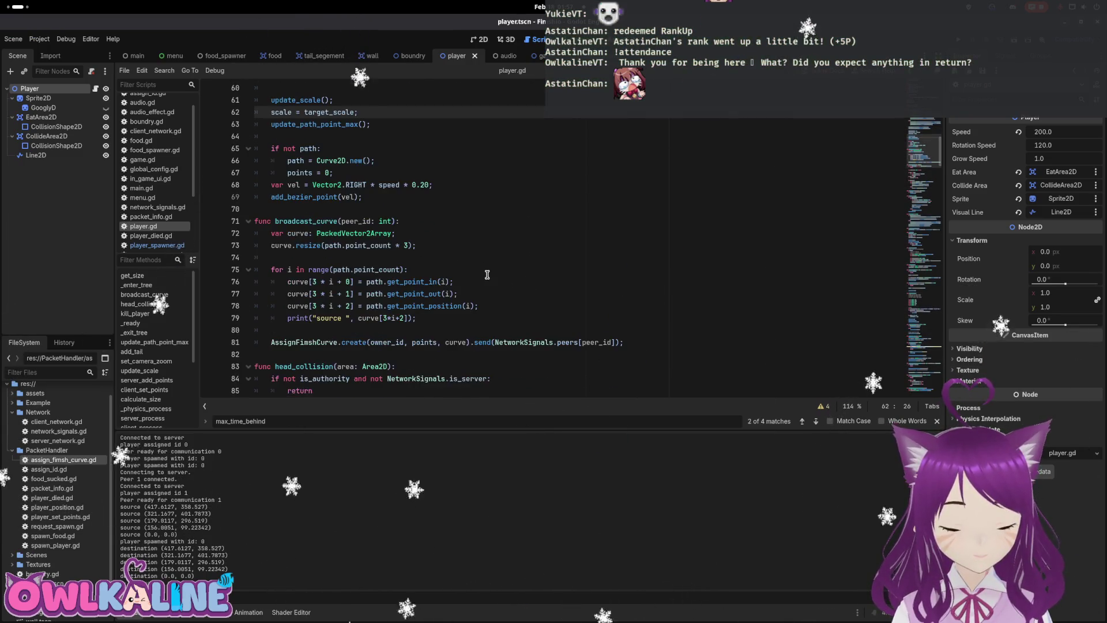
scroll(487, 274, down, 1)
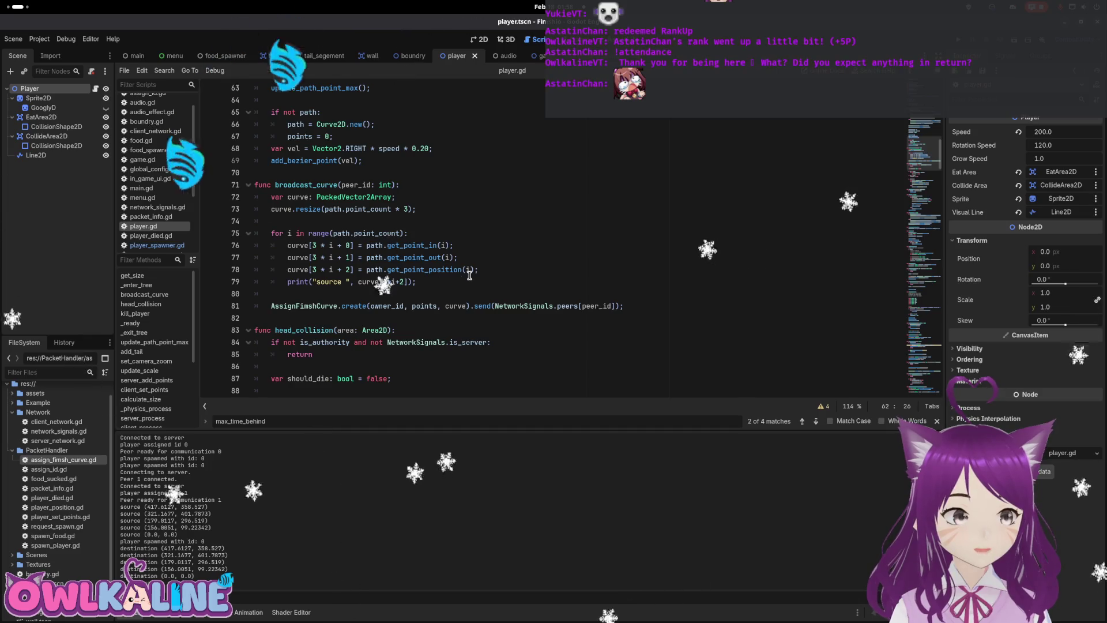
scroll(420, 256, down, 2)
click(926, 381)
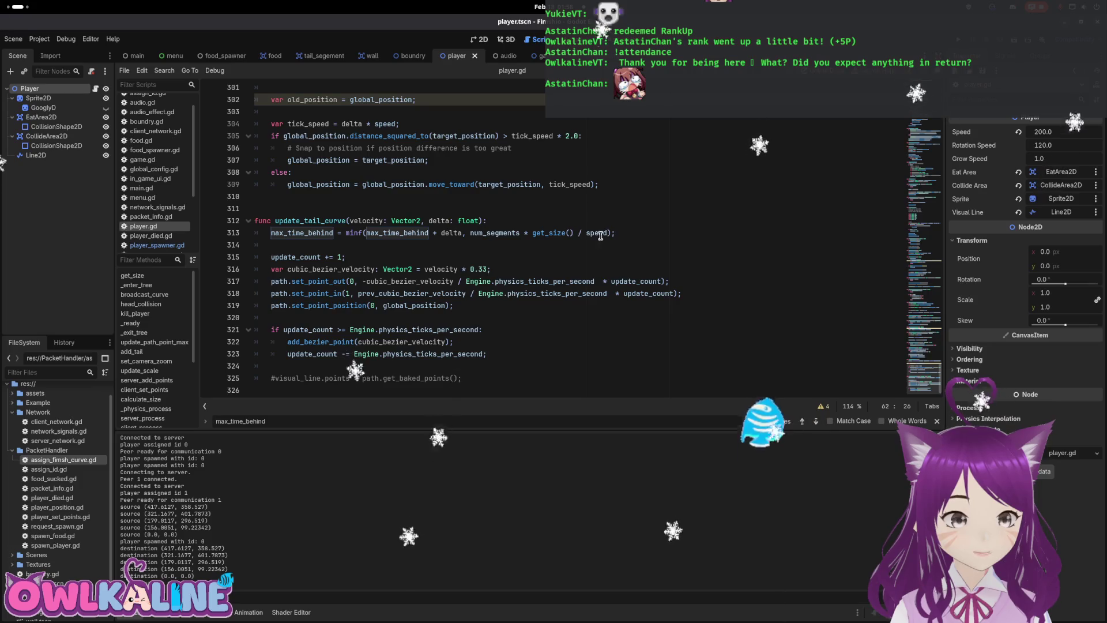
drag(607, 233, 470, 232)
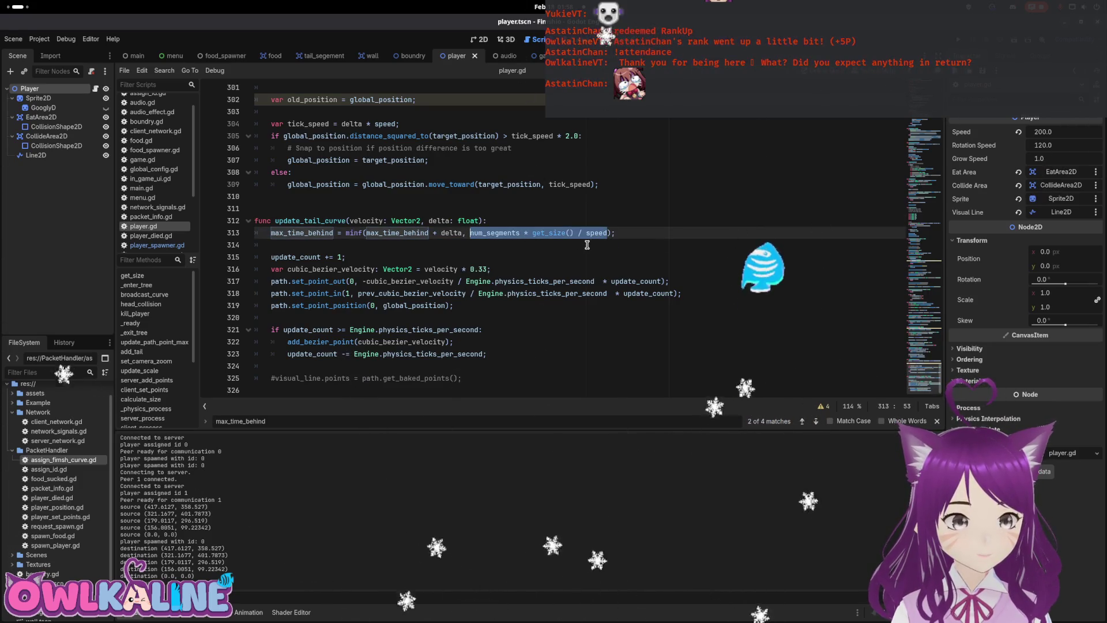
double_click(596, 233)
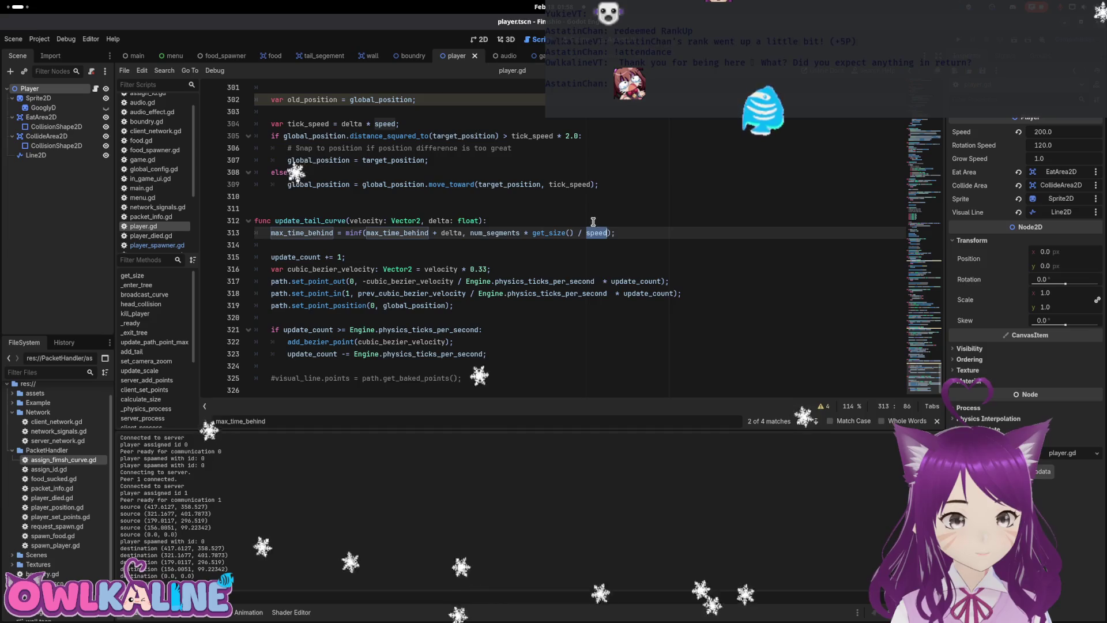
click(593, 221)
drag(607, 233, 475, 233)
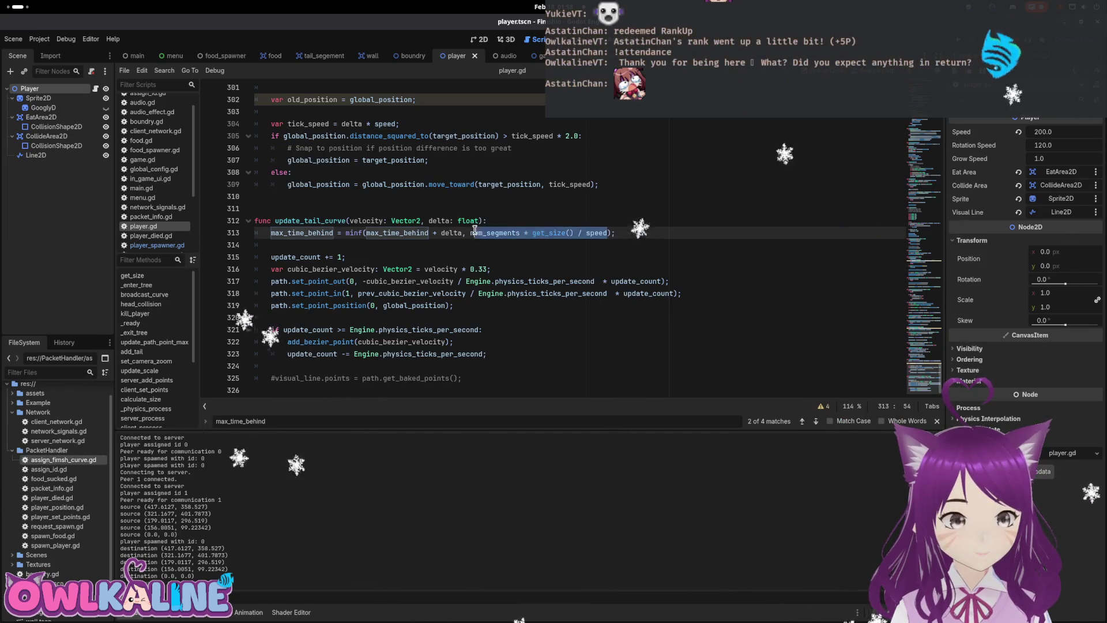
key(ctrl+Tab)
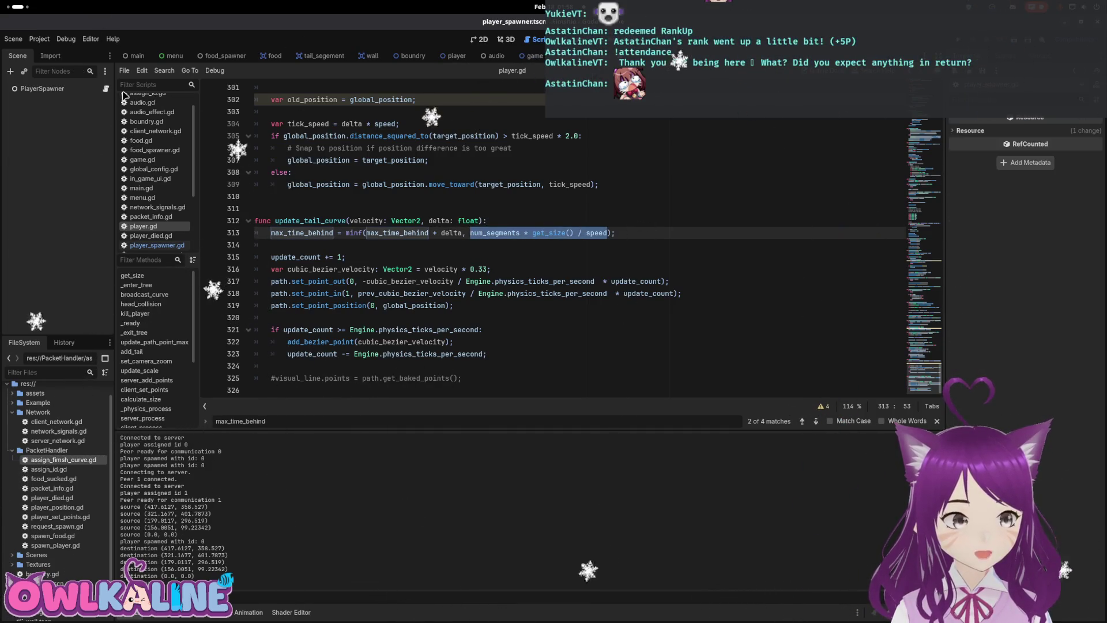
In player_spawner.gd, add a max_time_behind line computing num_segments * get_size() / speed after the size calculation.
click(107, 89)
key(Return)
text(player.max_time_behind =)
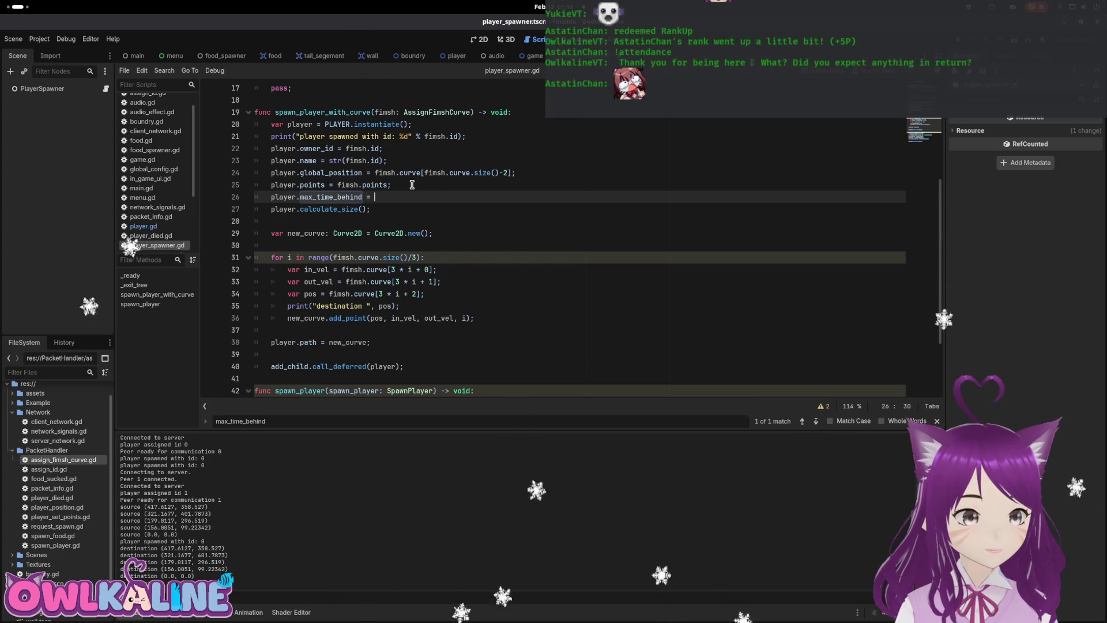
text(num_segments * get_size() / speed;)
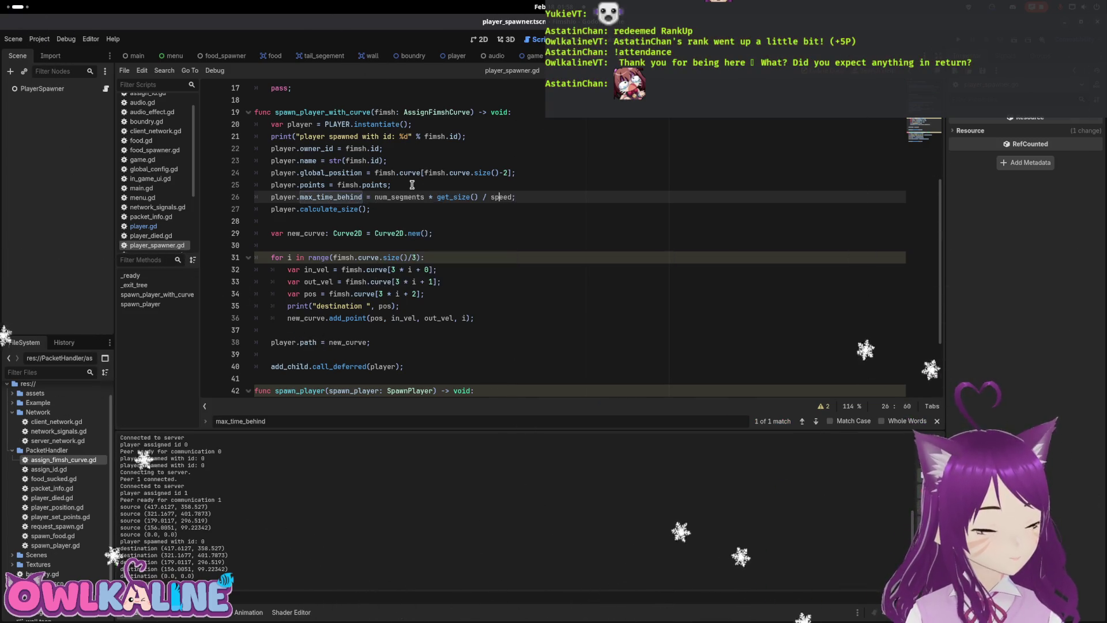
key(Left)
key(Left)
key(Left)
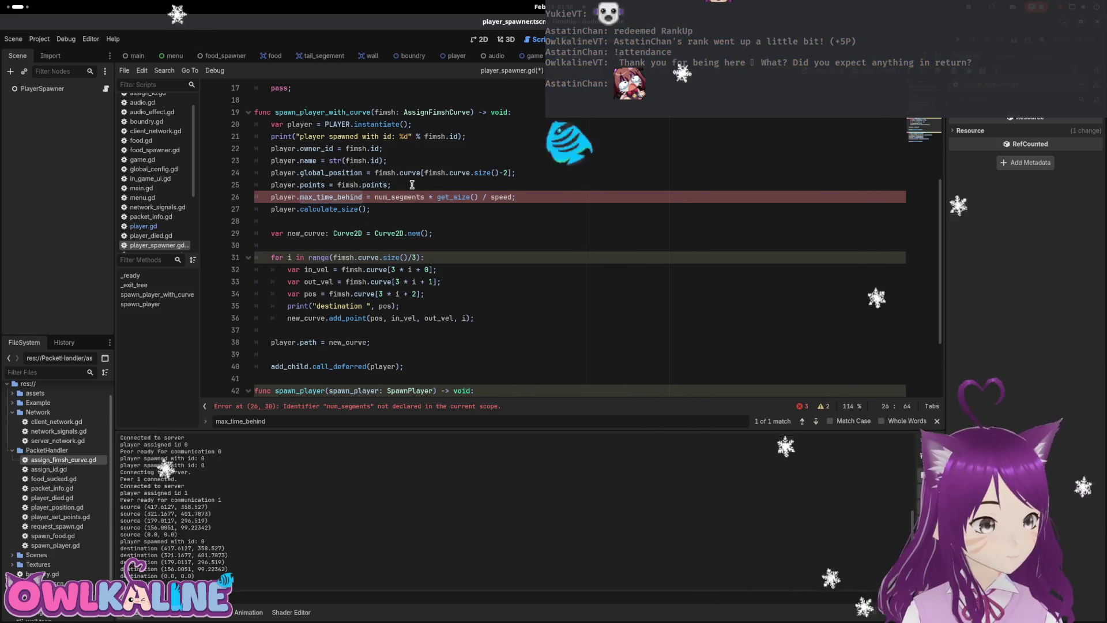
key(Down)
key(End)
key(Return)
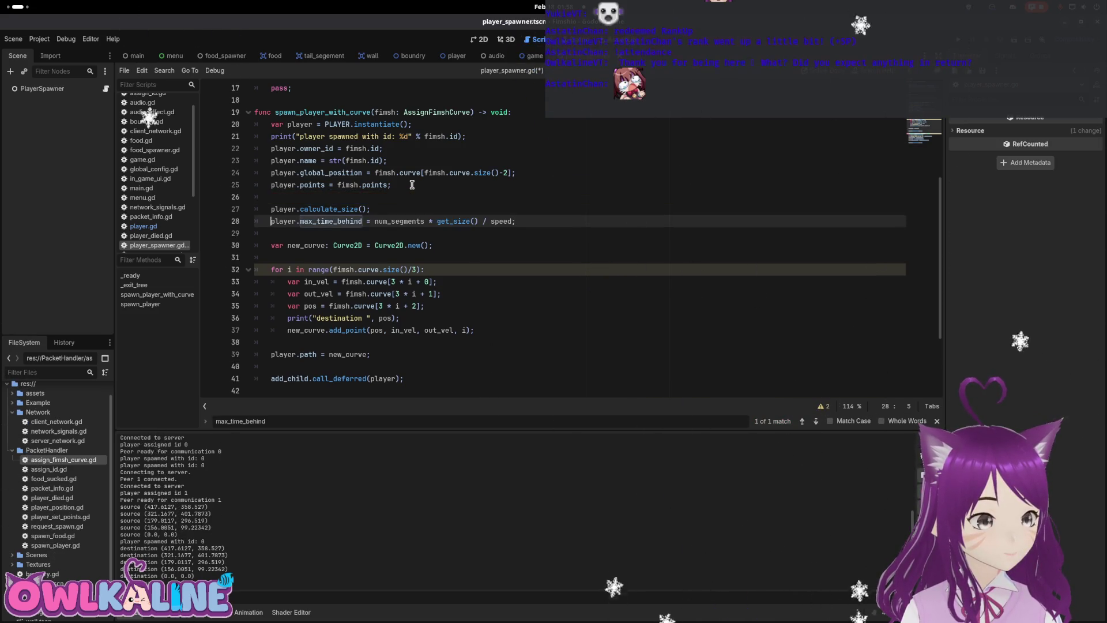
Prefix num_segments, get_size() and speed with 'player.', delete blank line 26, save and run.
key(ctrl+Right)
key(ctrl+Right)
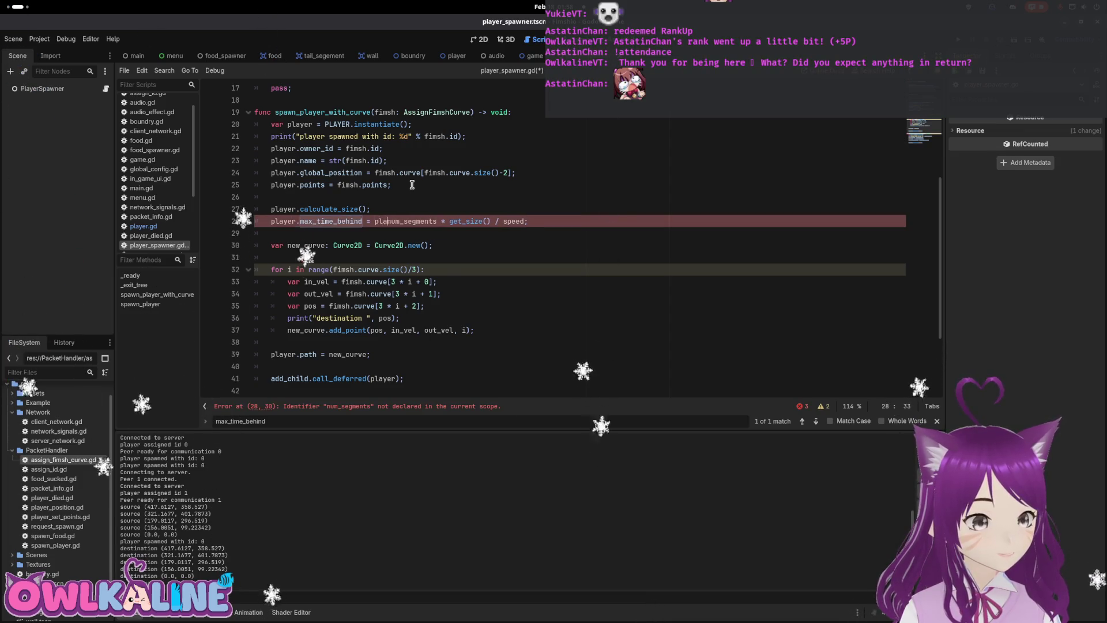
key(ctrl+Right)
key(ctrl+Right)
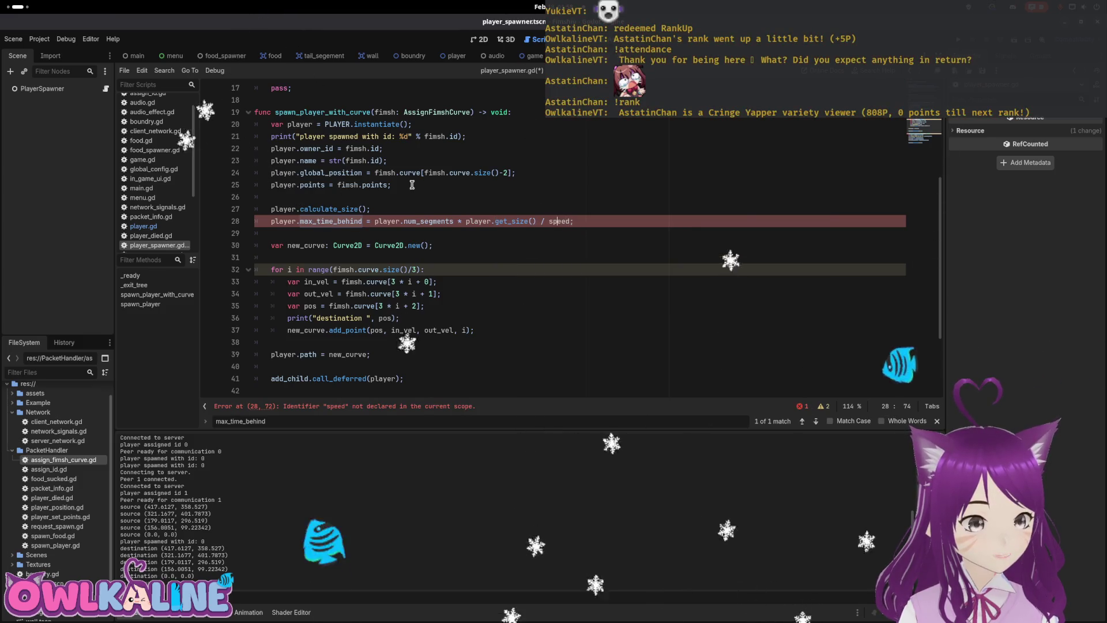
key(ctrl+Left)
text(player.)
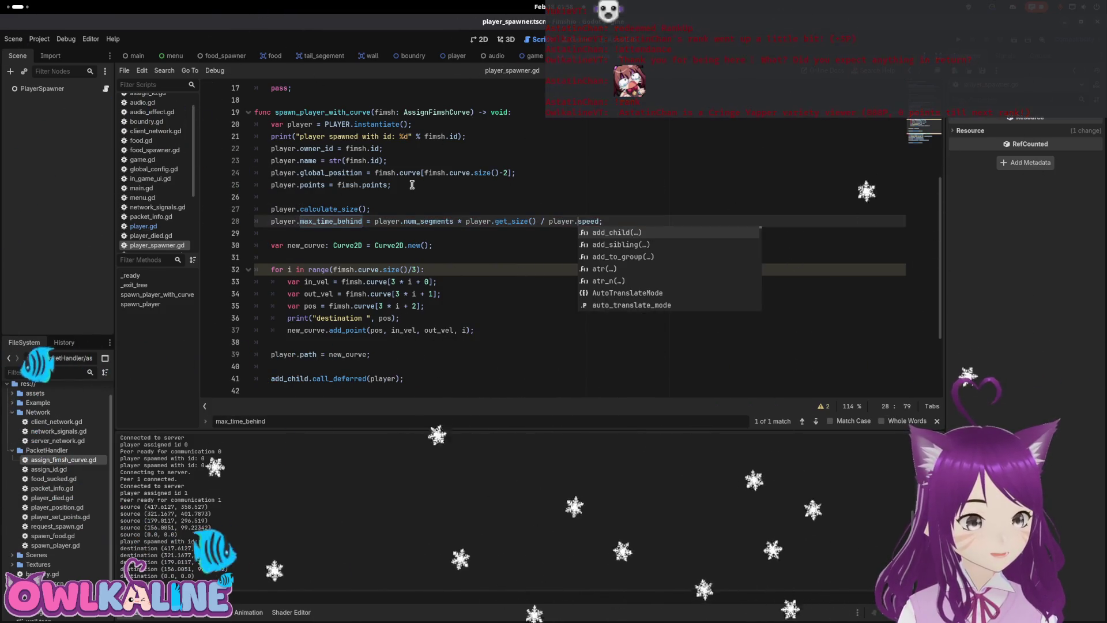
key(Up)
key(Up)
key(Escape)
key(Up)
key(Up)
key(BackSpace)
key(ctrl+s)
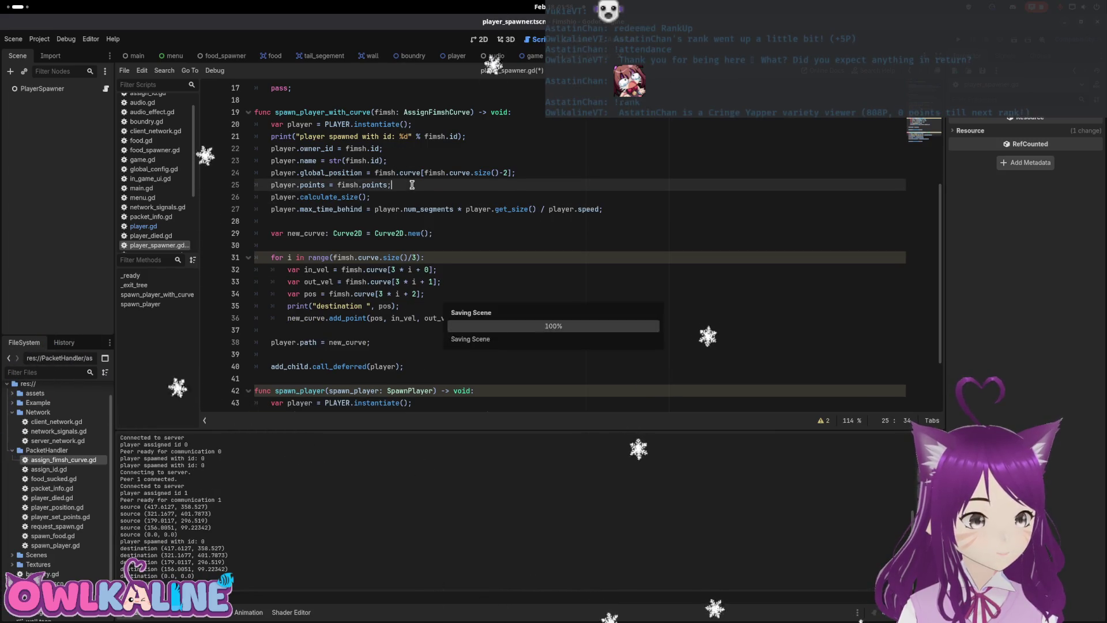
key(F5)
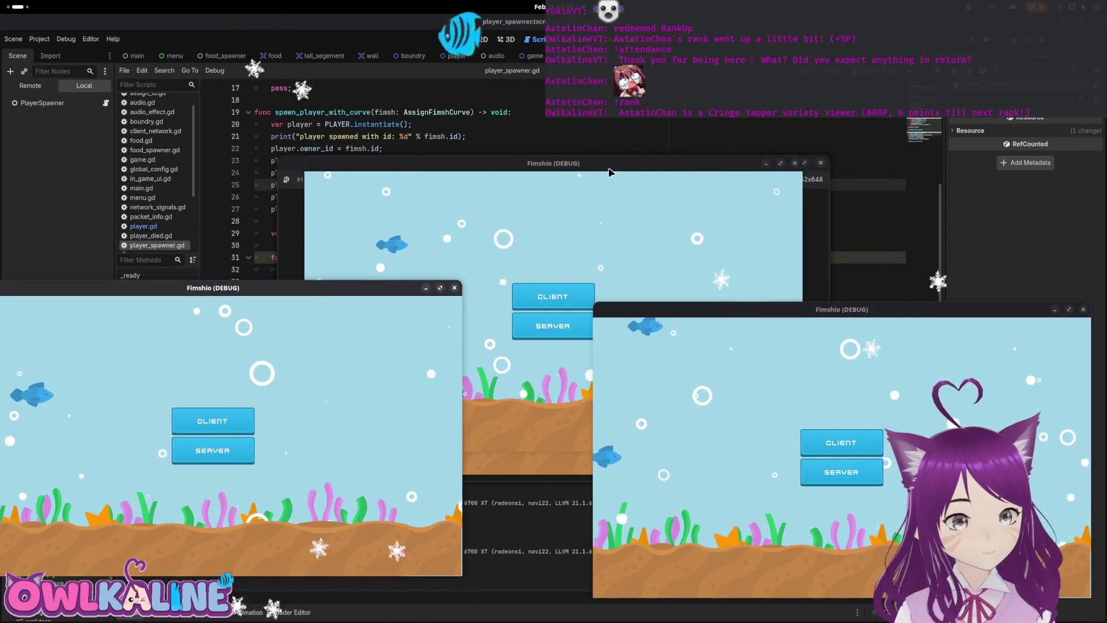
Join as a client from three Fimshio windows, check the snake tails, then stop the game with F8.
click(213, 421)
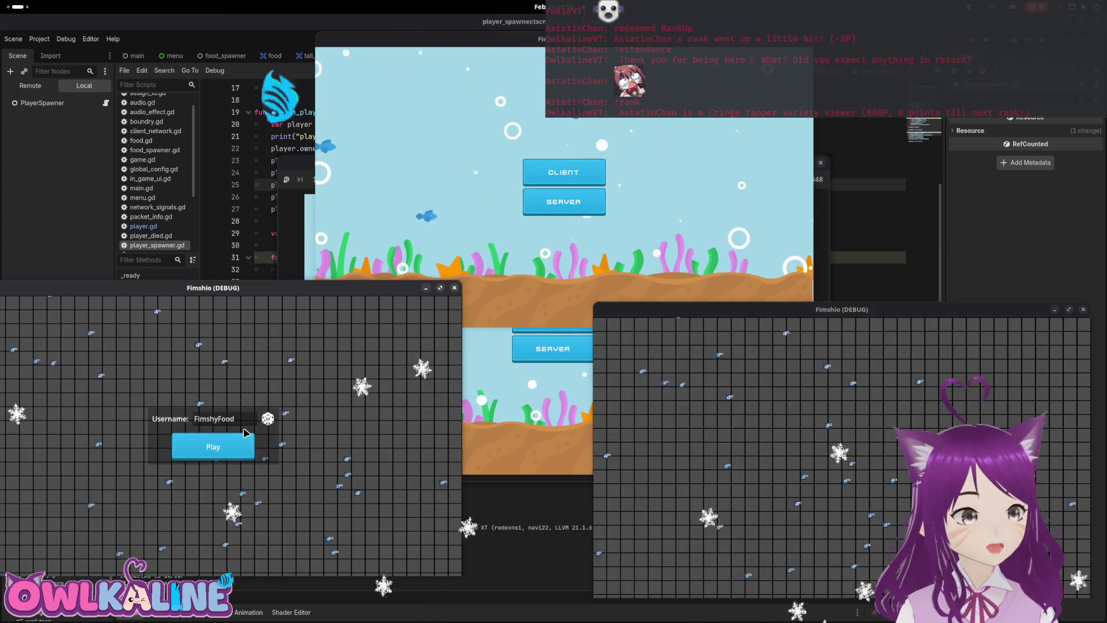
click(210, 447)
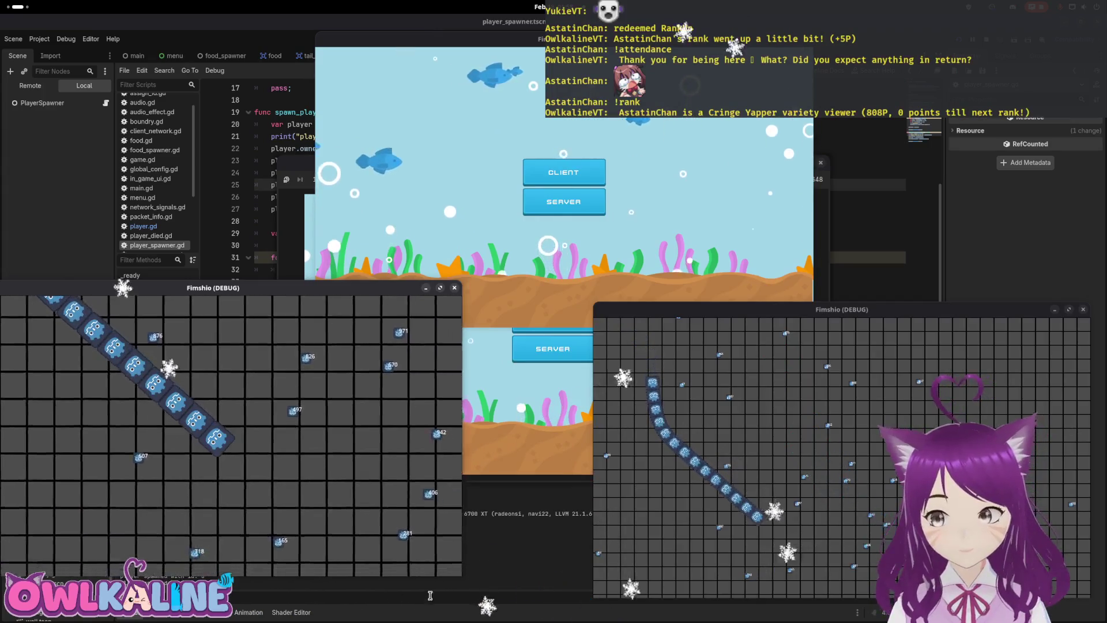
click(569, 193)
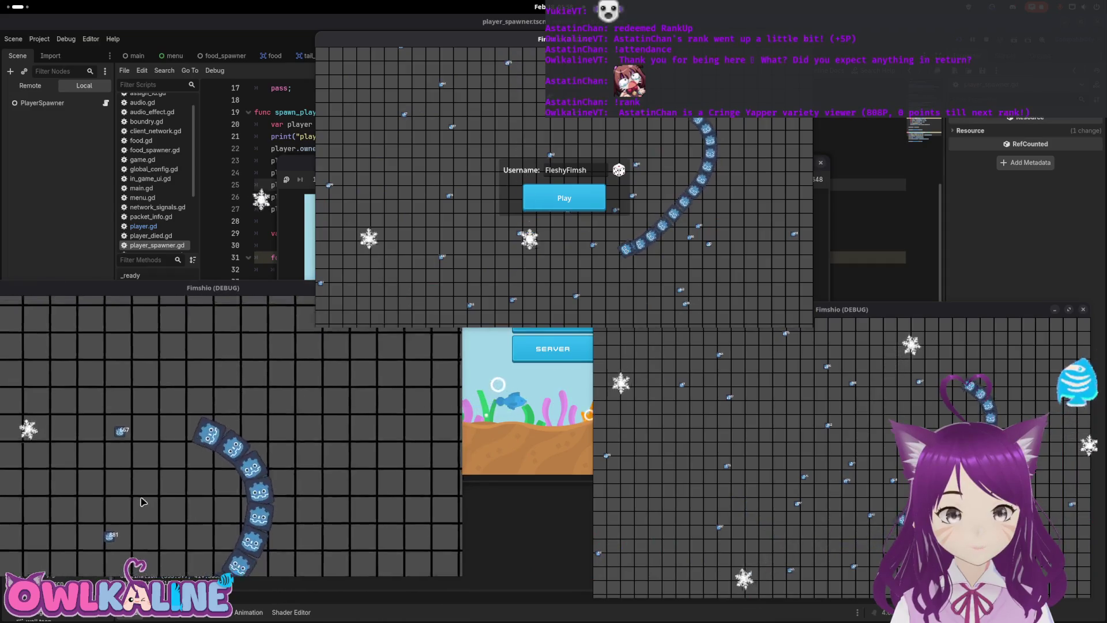
click(547, 380)
click(572, 306)
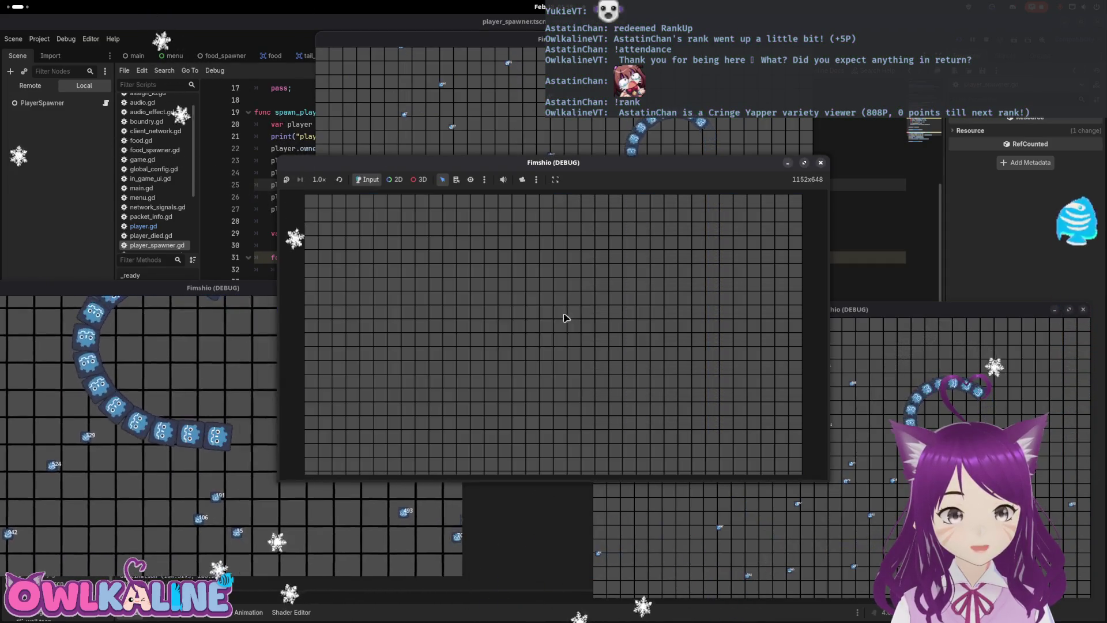
click(66, 474)
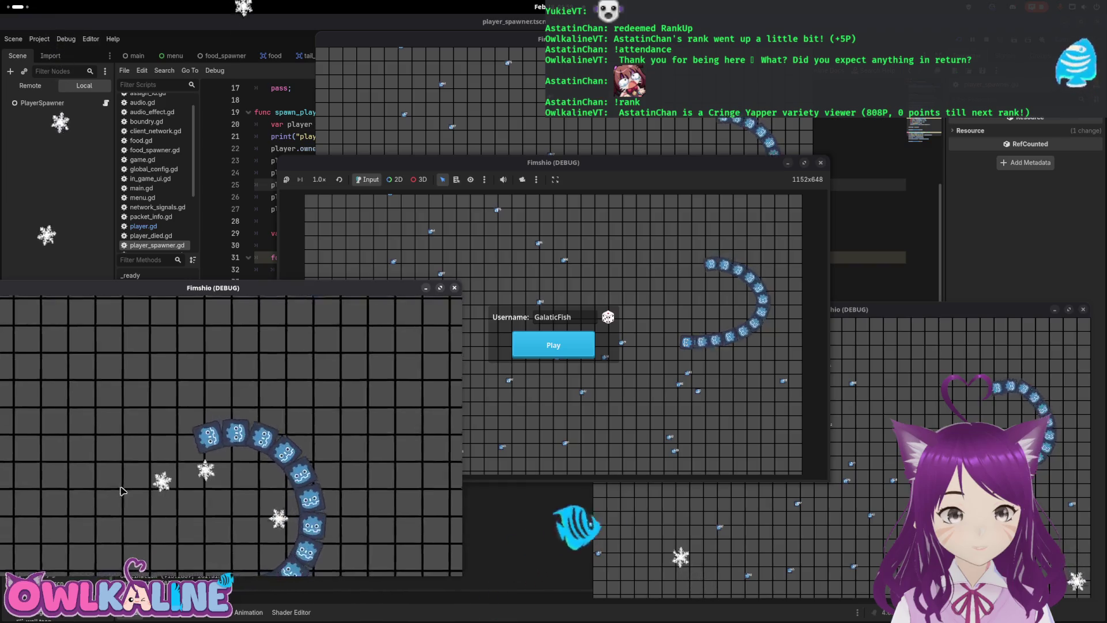
key(F8)
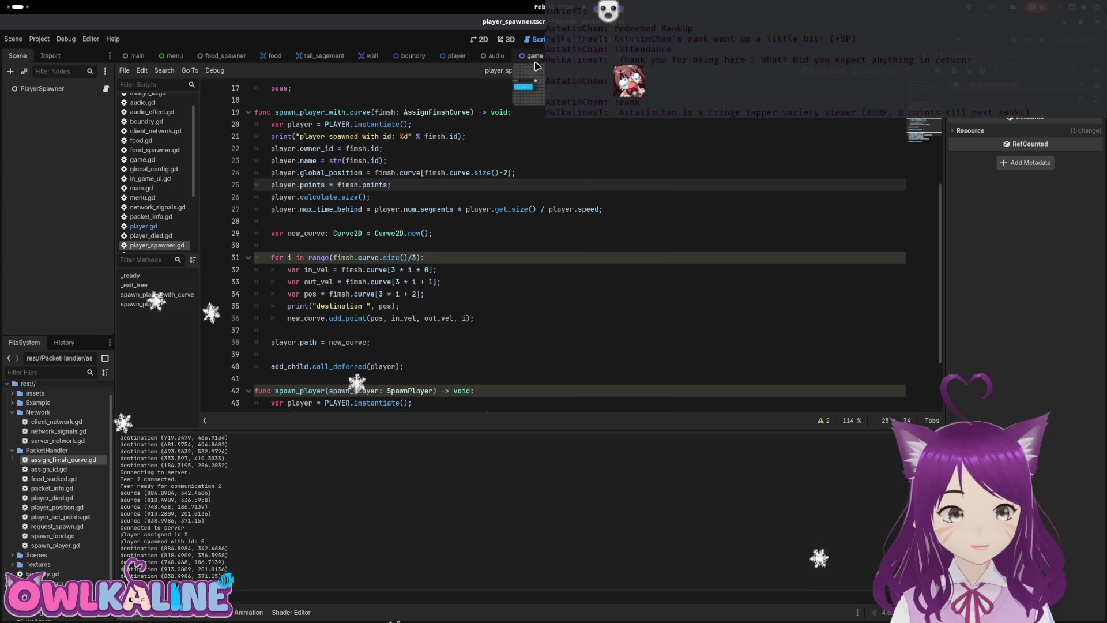
In player.gd, move 'max_time_behind = 0' into the 'if not path' block after points = 0 and save.
click(456, 55)
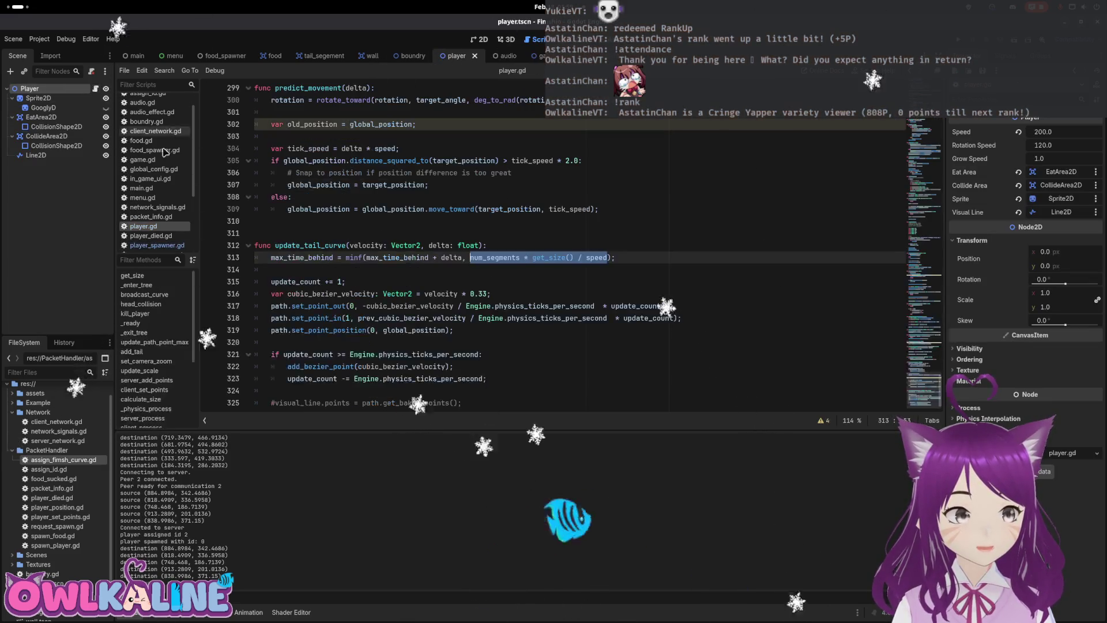
scroll(339, 184, up, 20)
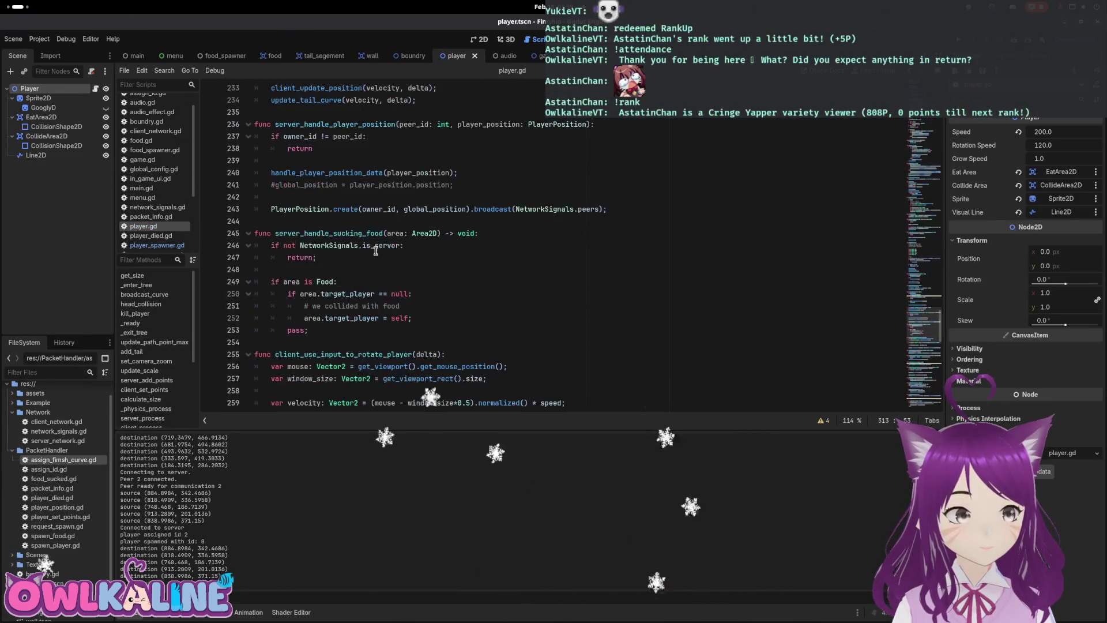
scroll(371, 256, up, 10)
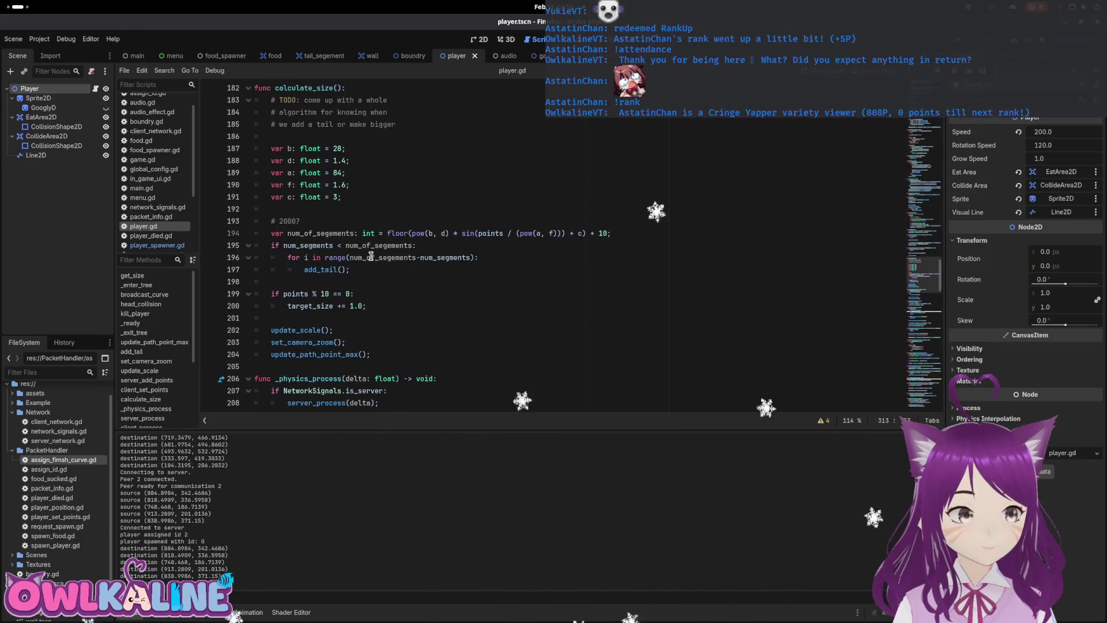
scroll(371, 256, up, 20)
scroll(370, 255, up, 17)
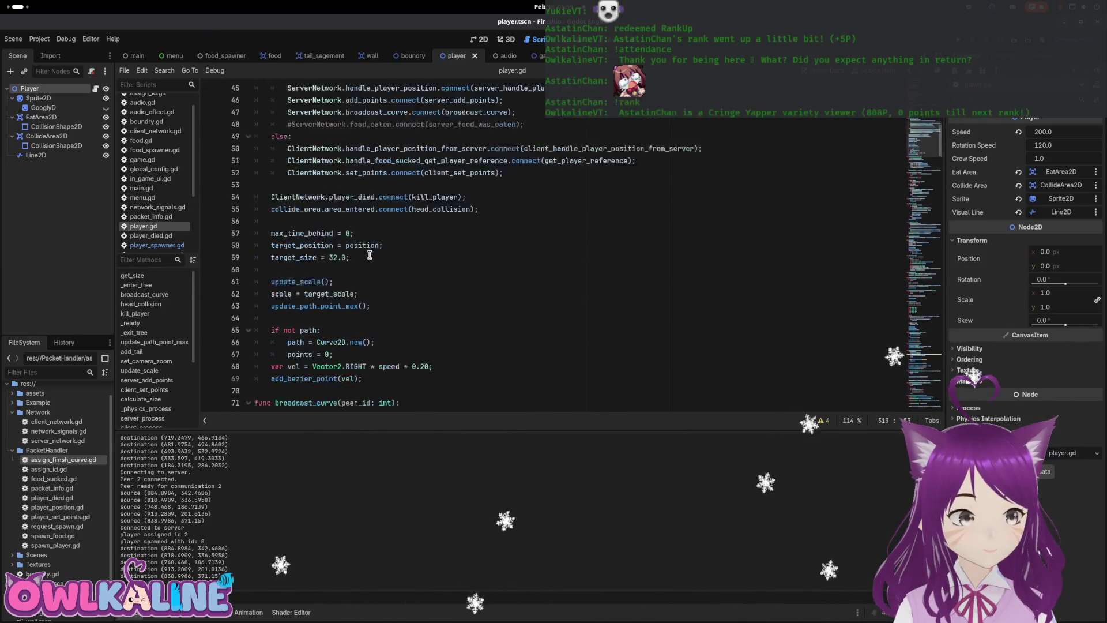
scroll(357, 219, down, 1)
drag(354, 209, 301, 210)
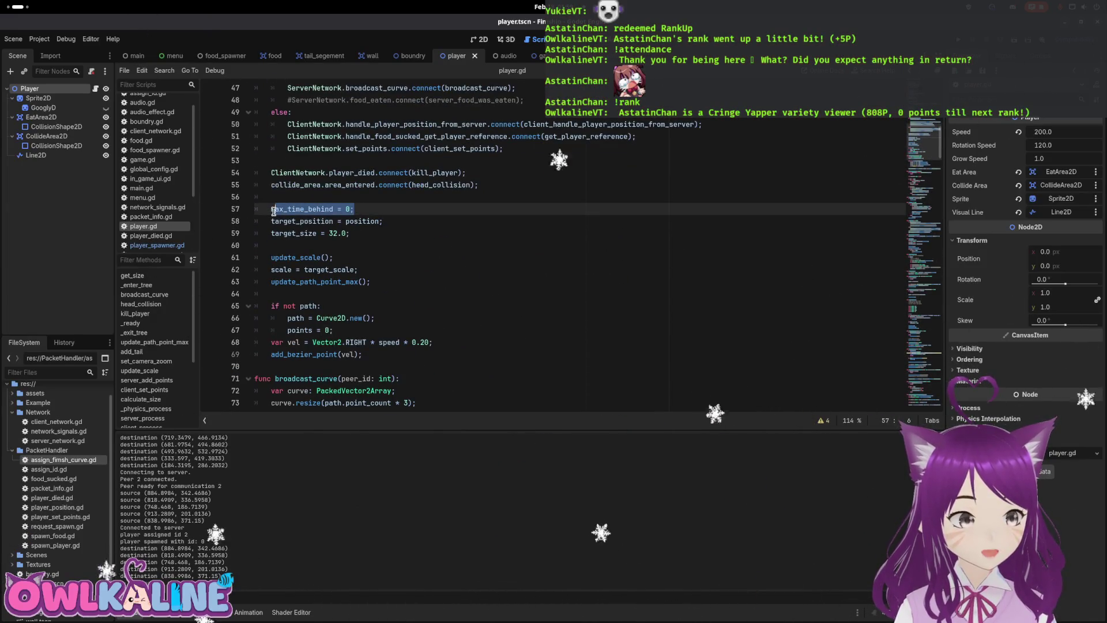
click(362, 326)
key(Return)
text(max_time_behind = 0;)
key(ctrl+s)
Delete the leftover blank line 57 and search for every use of update_path_point_max.
click(334, 292)
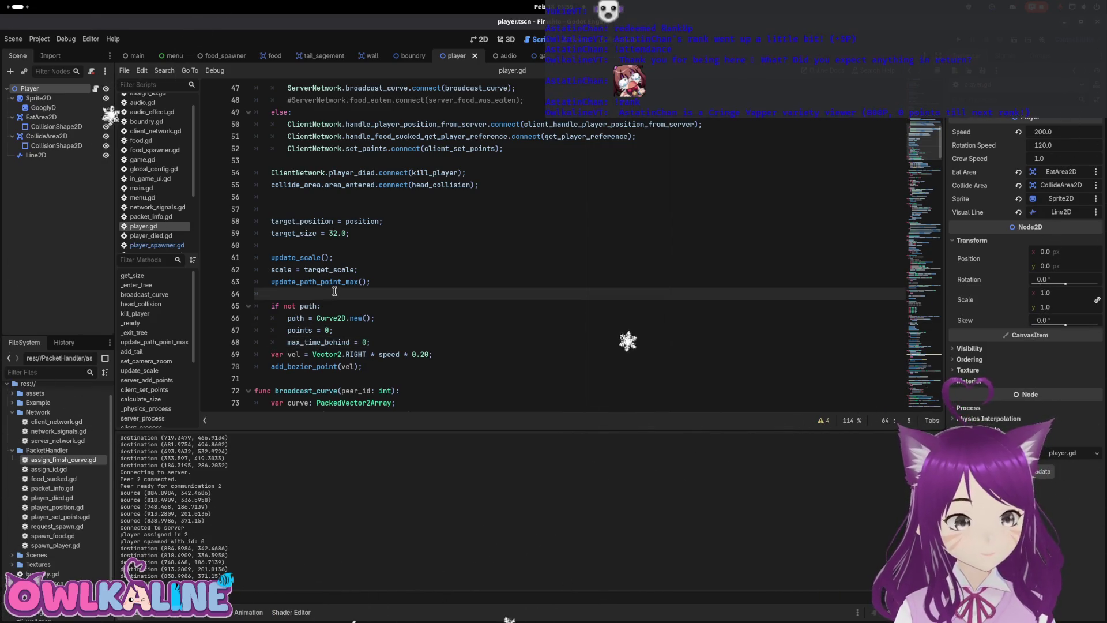
click(298, 208)
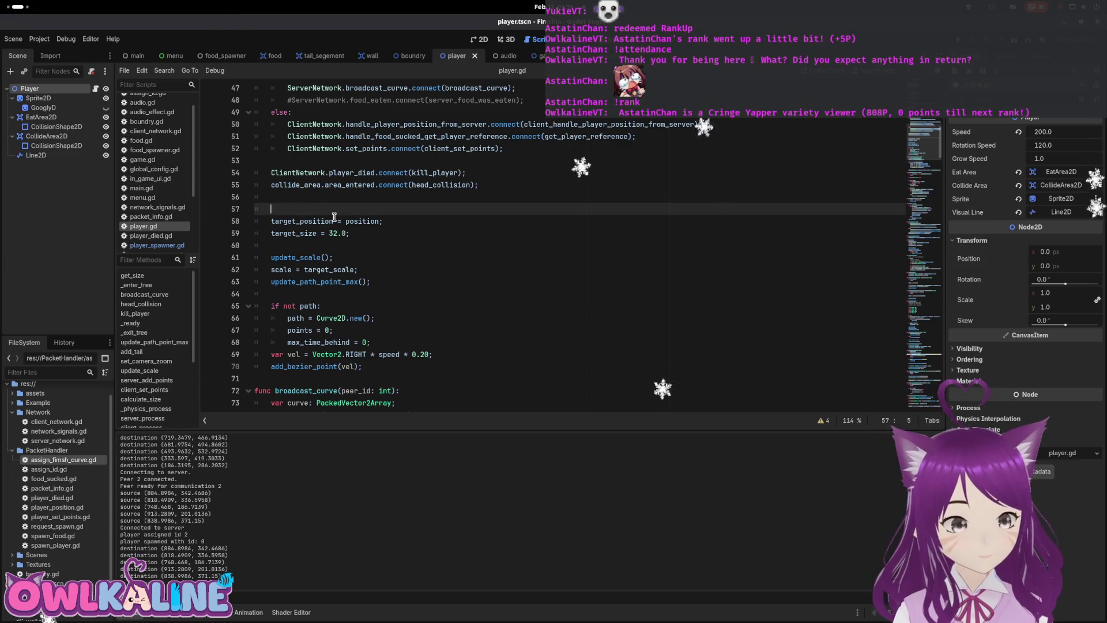
key(BackSpace)
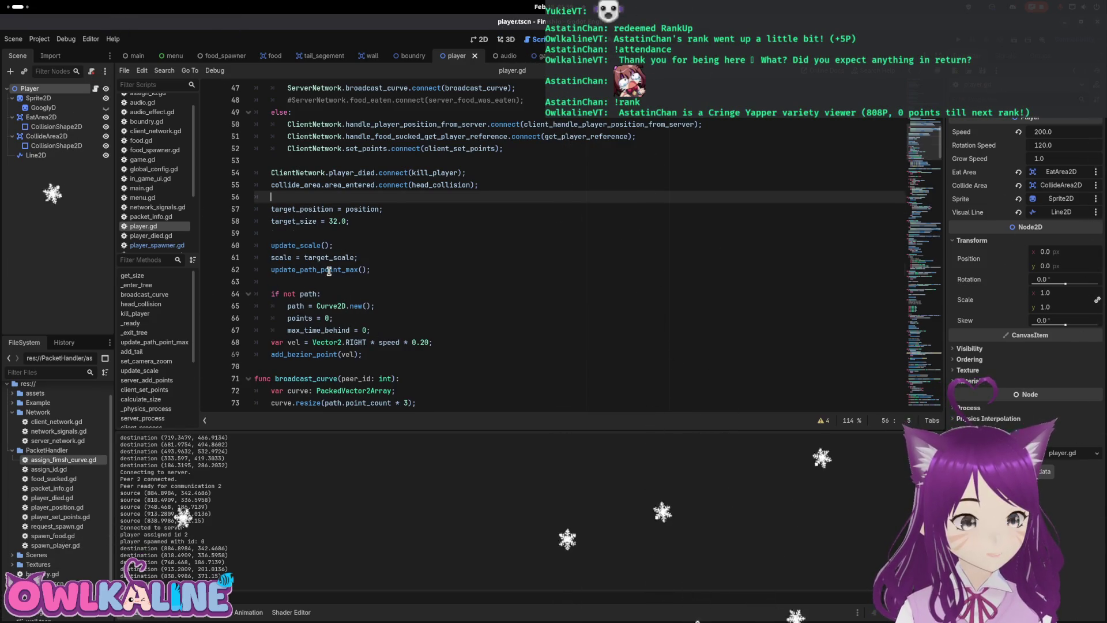
double_click(329, 271)
key(ctrl+f)
click(814, 421)
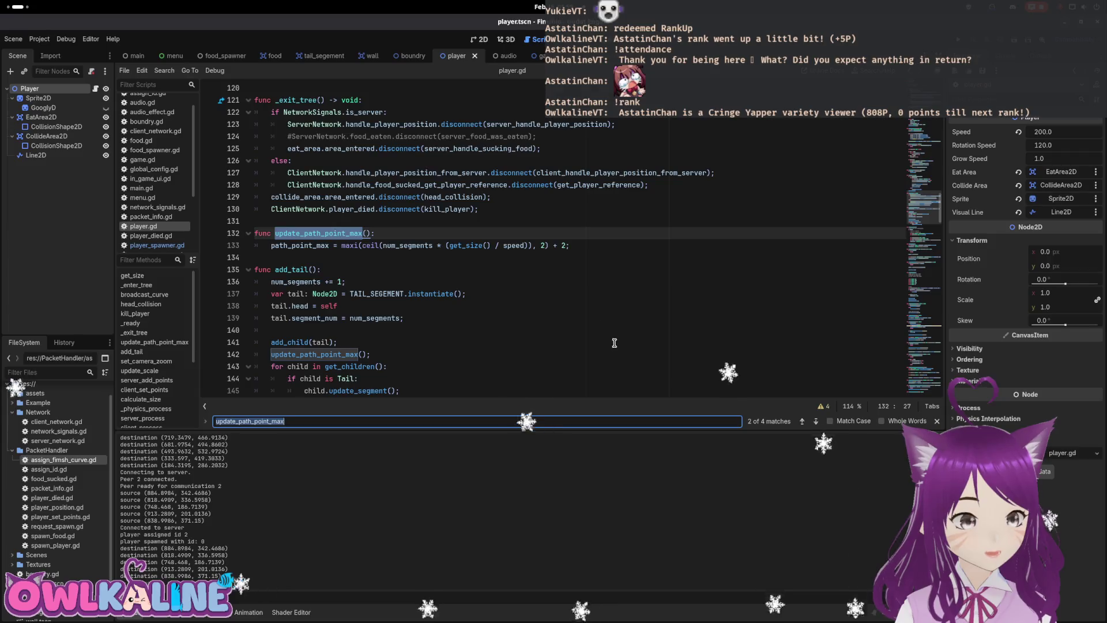
click(802, 422)
click(434, 224)
scroll(439, 237, up, 3)
scroll(439, 247, down, 3)
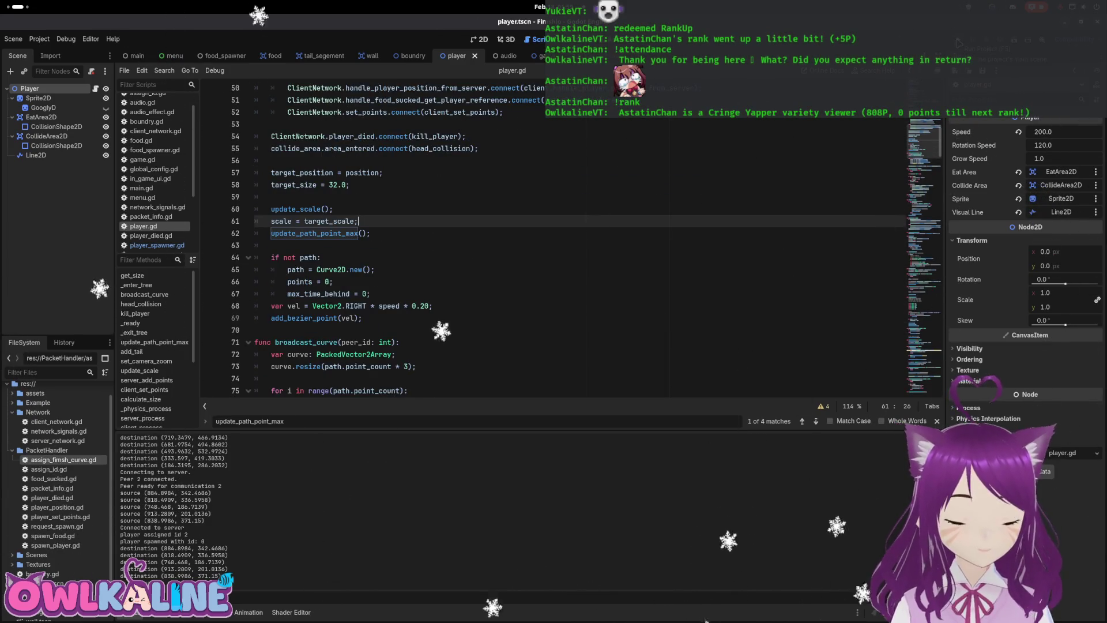
Move the update_scale, scale and update_path_point_max lines below the if not path block, unindented, and save.
drag(372, 234, 248, 203)
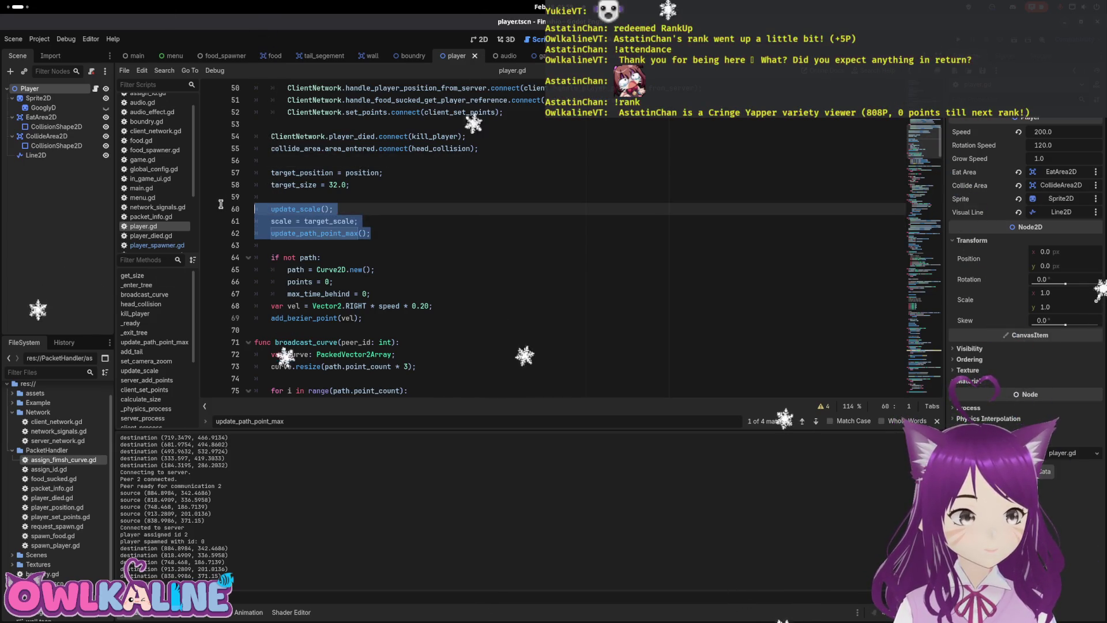
key(BackSpace)
click(379, 269)
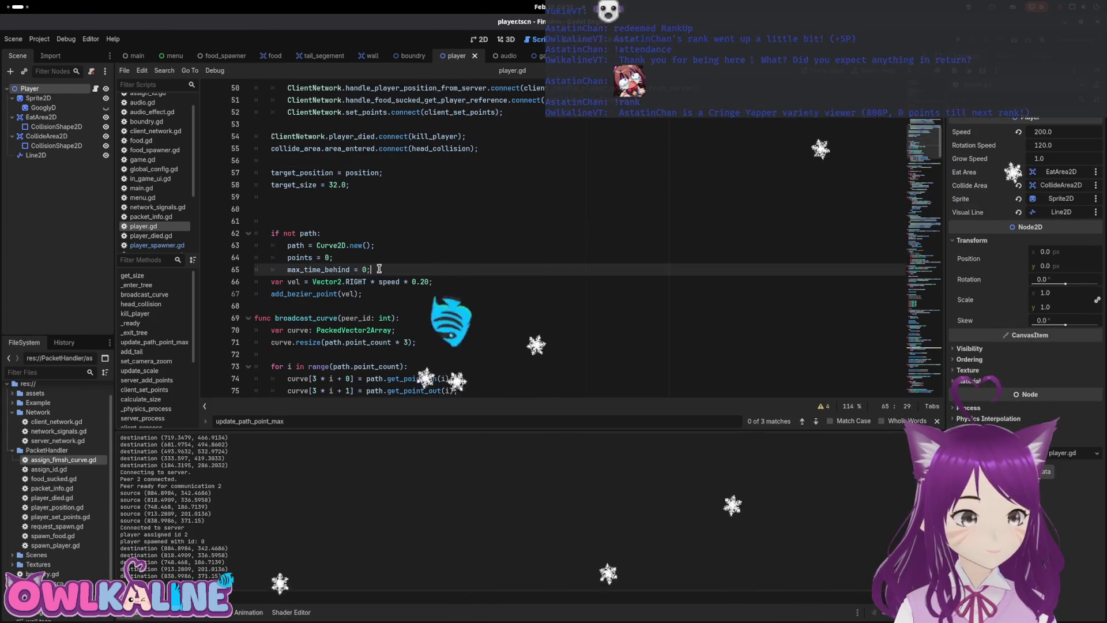
key(Return)
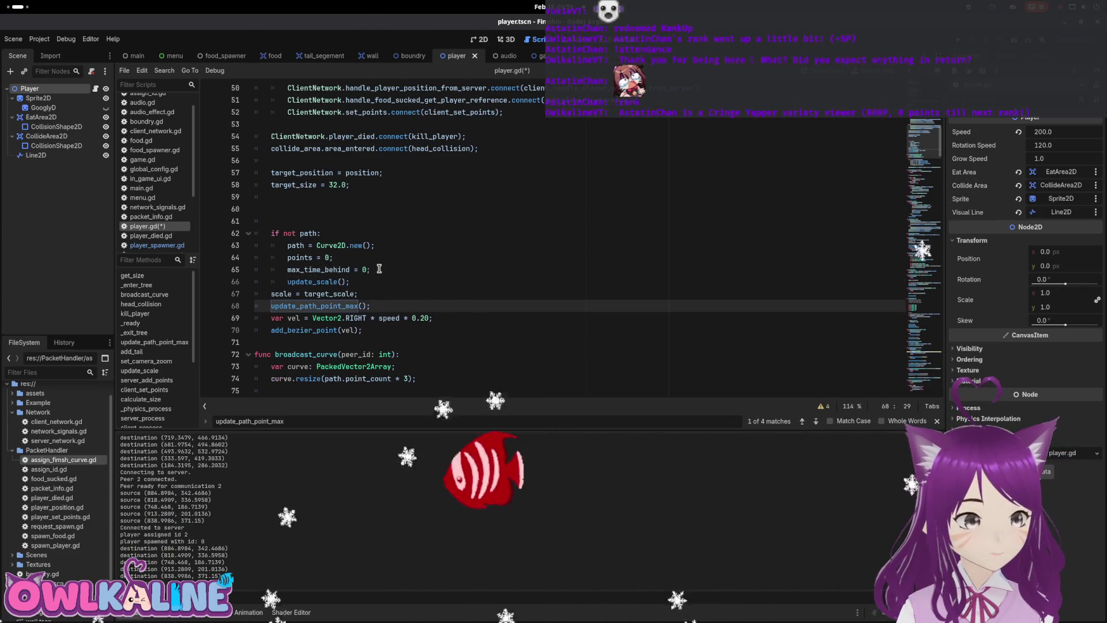
key(ctrl+v)
key(BackSpace)
key(Return)
key(ctrl+s)
scroll(563, 240, up, 2)
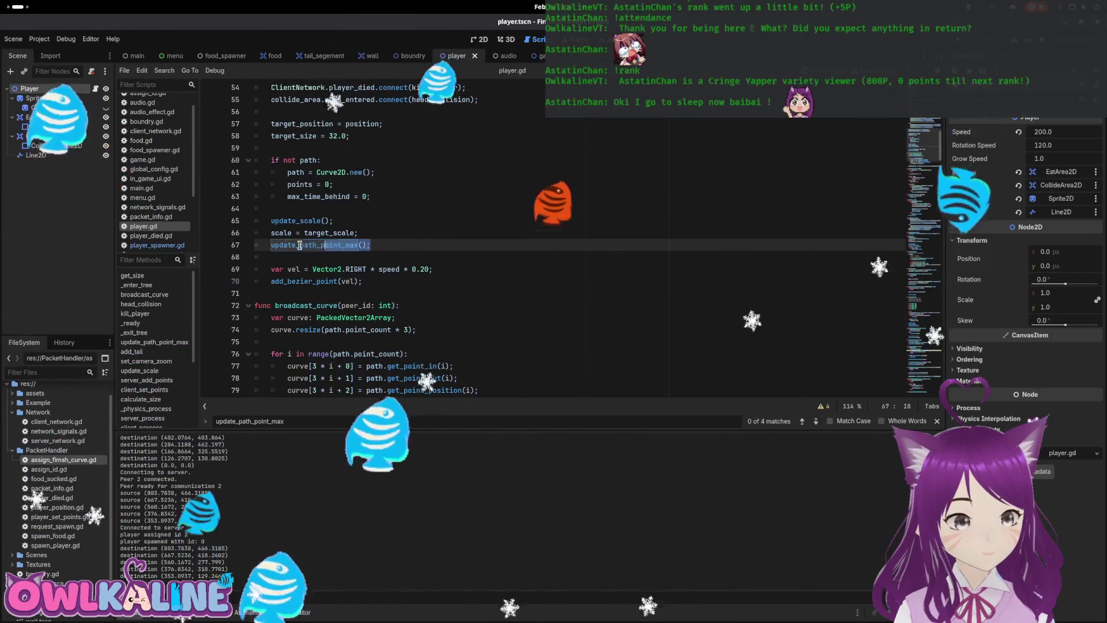
drag(371, 245, 260, 243)
key(ctrl+c)
click(580, 56)
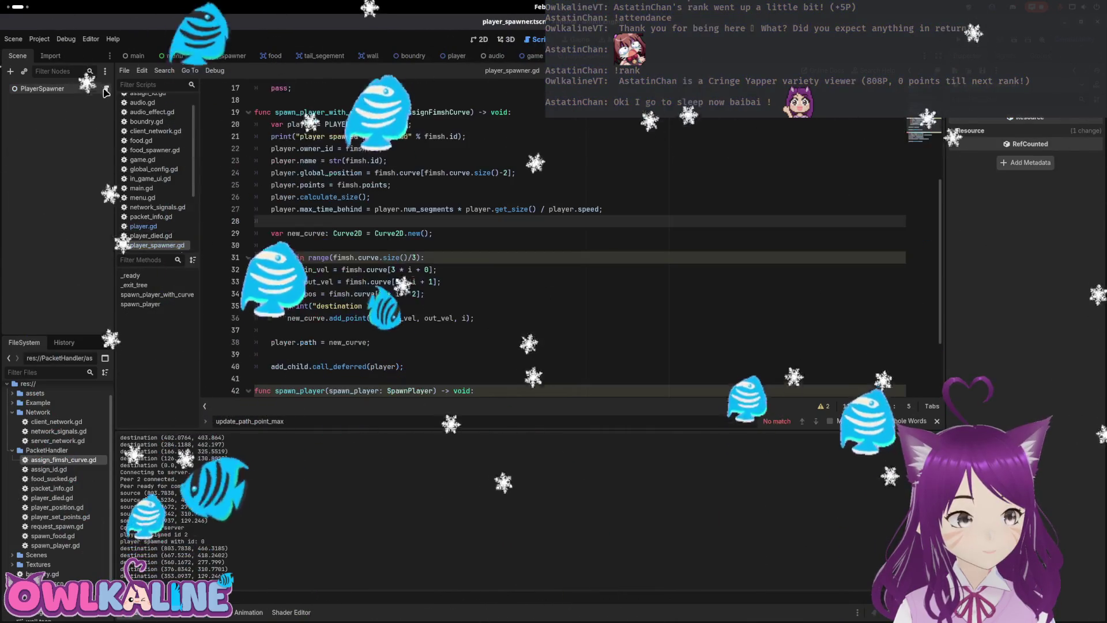
In player_spawner.gd, add a player.update_path_point_max call after line 27.
double_click(328, 197)
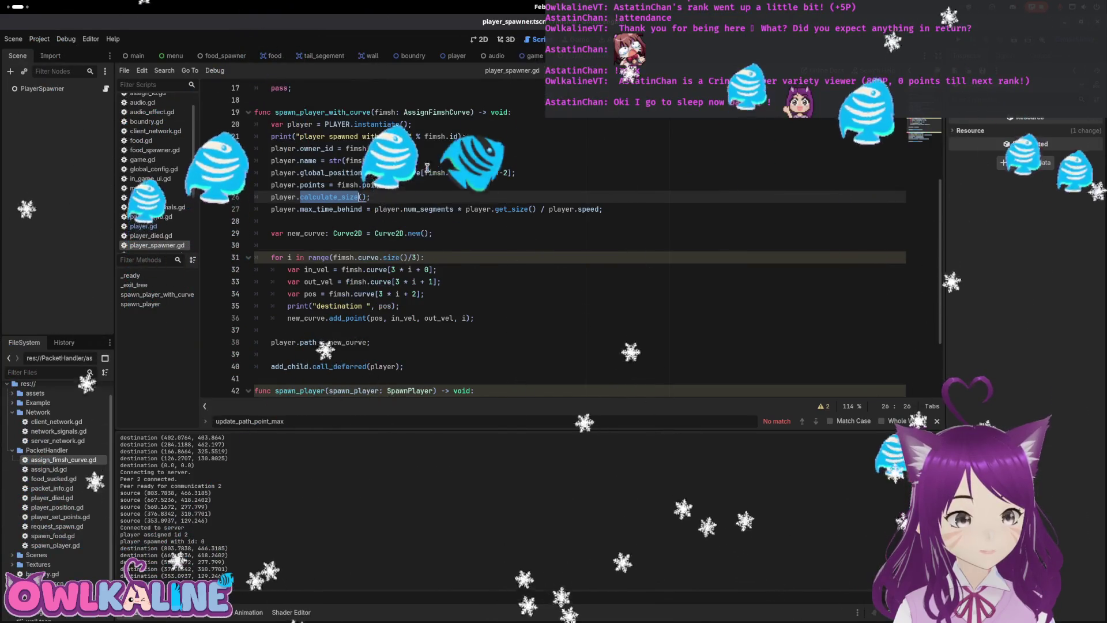
click(624, 209)
key(Return)
key(ctrl+v)
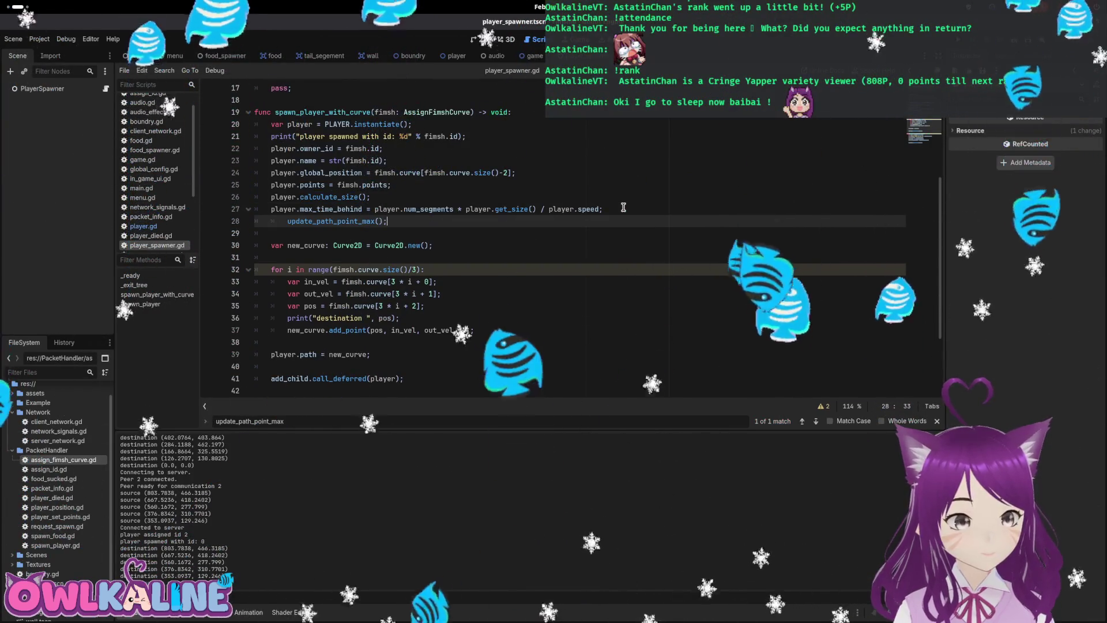
key(Home)
text(okaye)
key(BackSpace)
key(BackSpace)
key(BackSpace)
text(player.)
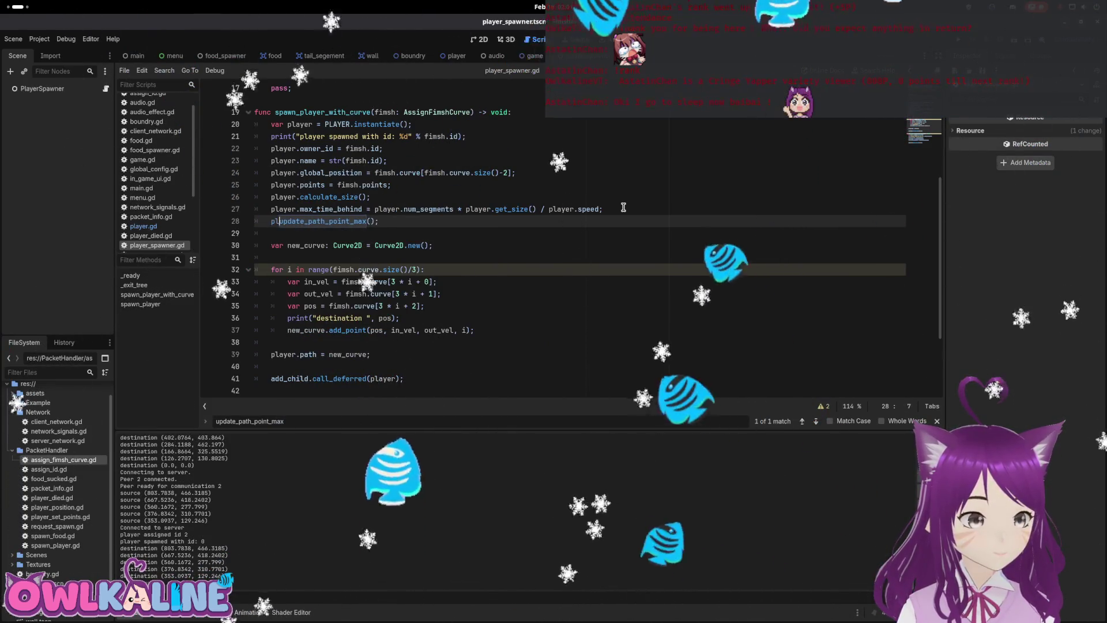
key(Escape)
click(623, 208)
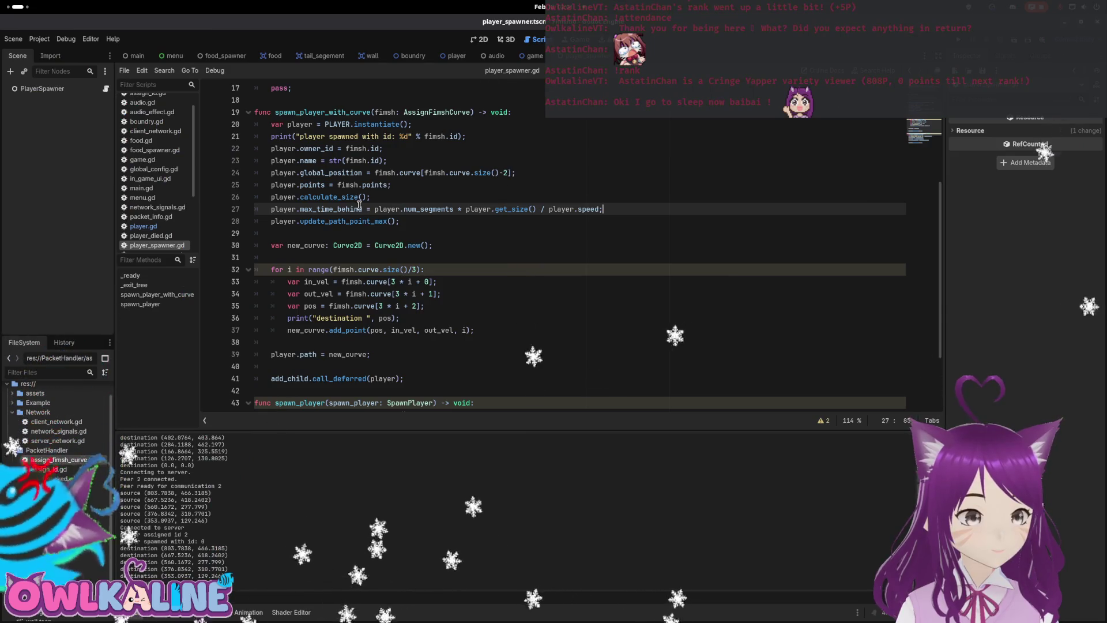
Move the max_time_behind and update_path_point_max lines below 'player.path = new_curve;', fix the indent, and run.
mouse_move(400, 221)
mouse_down()
mouse_move(240, 187)
mouse_move(254, 209)
mouse_up()
key(ctrl+c)
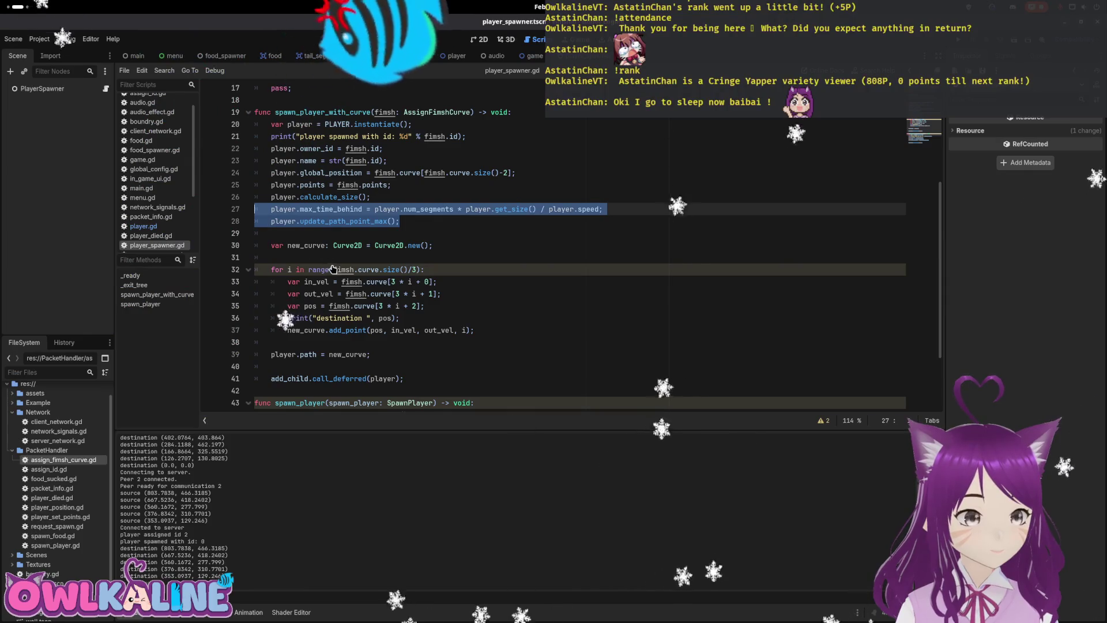
key(BackSpace)
click(381, 344)
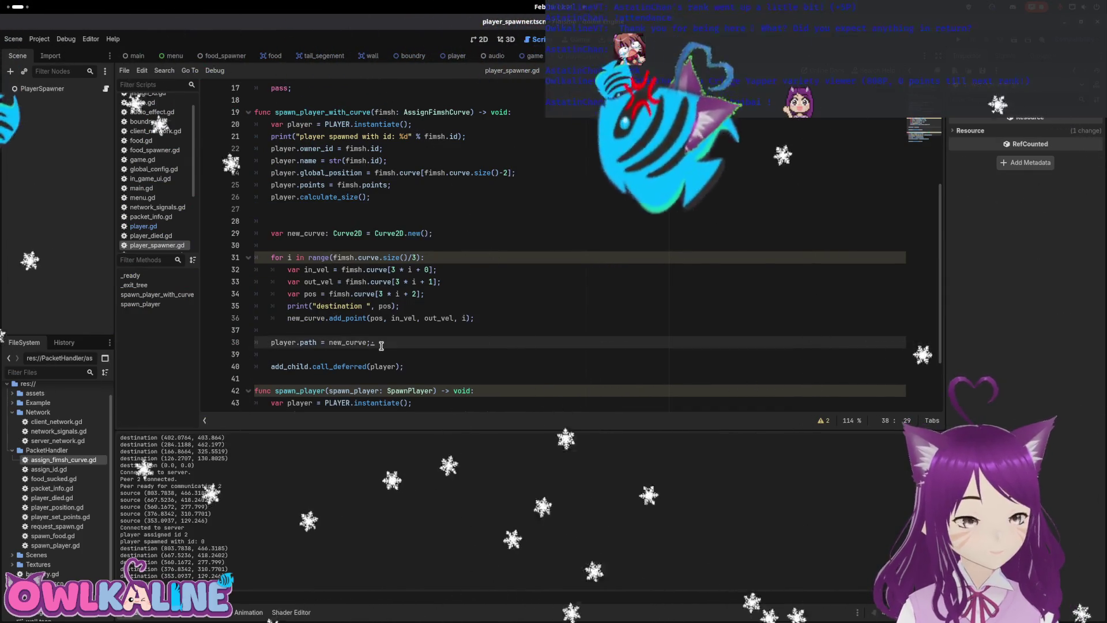
key(Return)
key(ctrl+v)
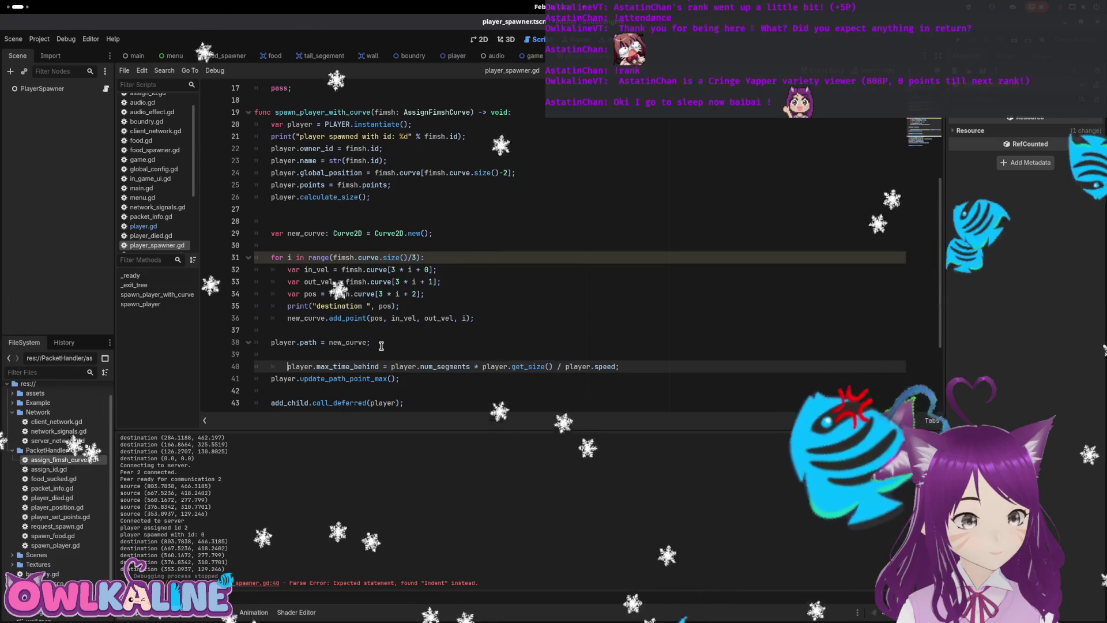
key(BackSpace)
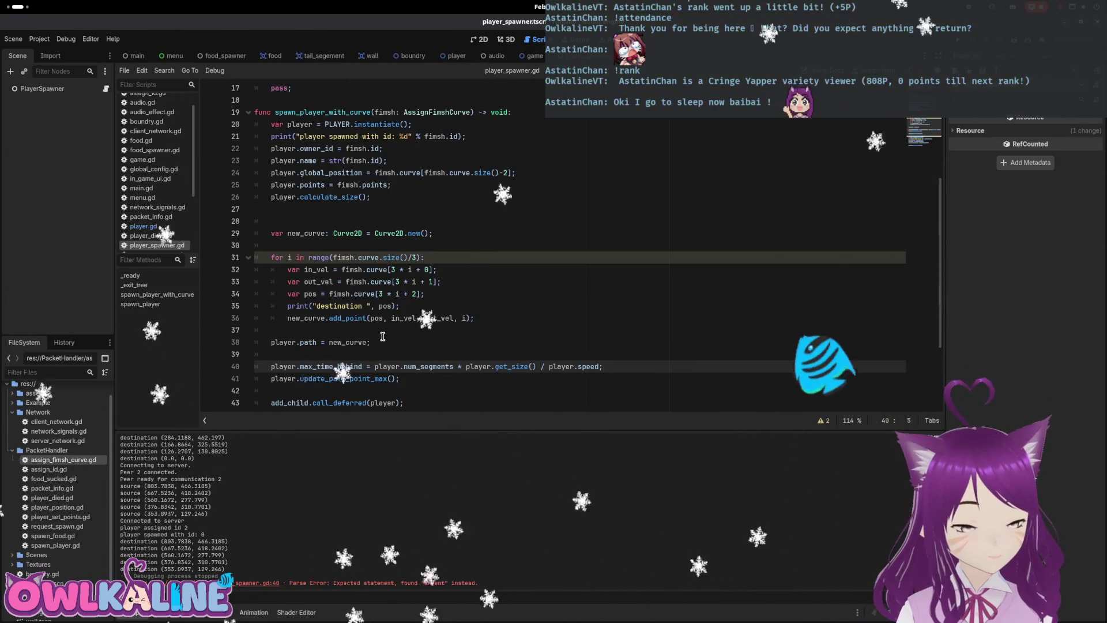
scroll(383, 336, down, 1)
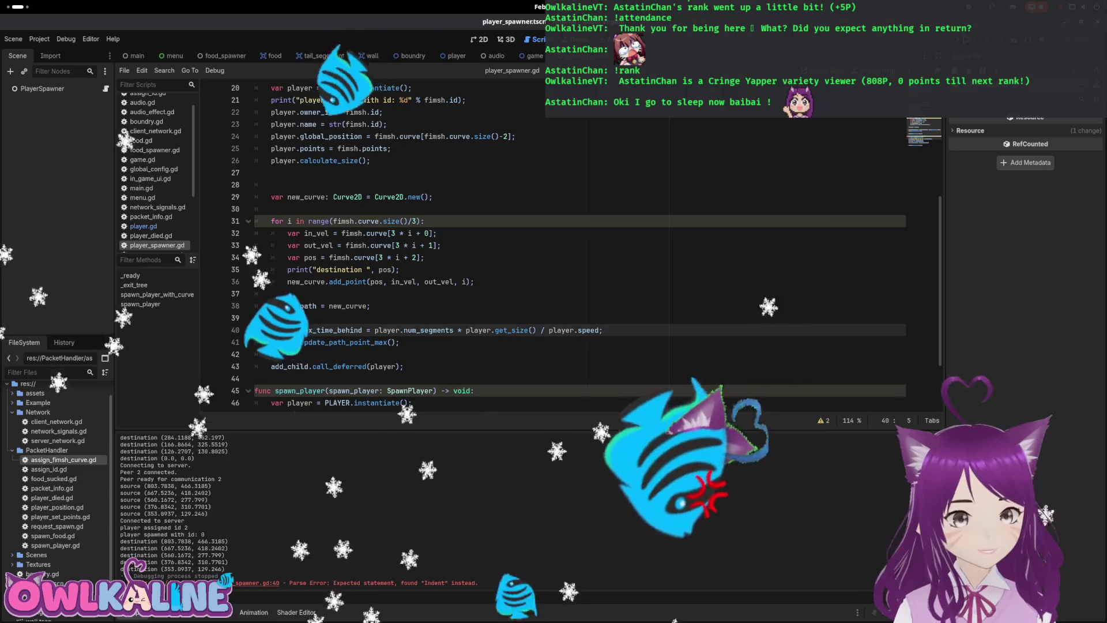
key(F5)
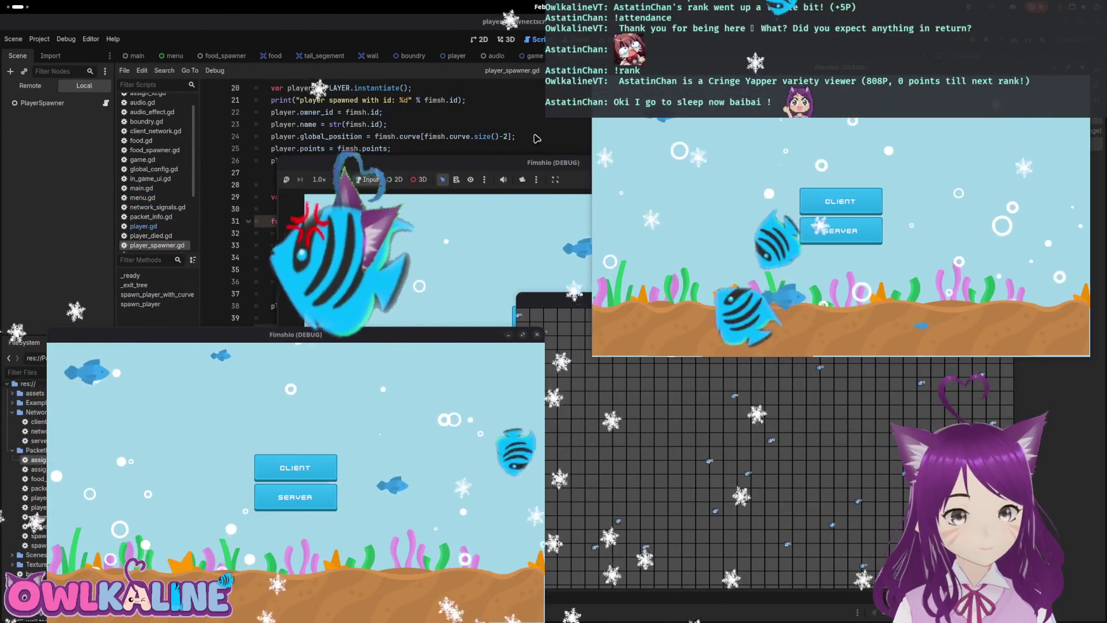
Join as clients from several game windows to check the tails, then stop with F8 and restore the editor size.
click(329, 470)
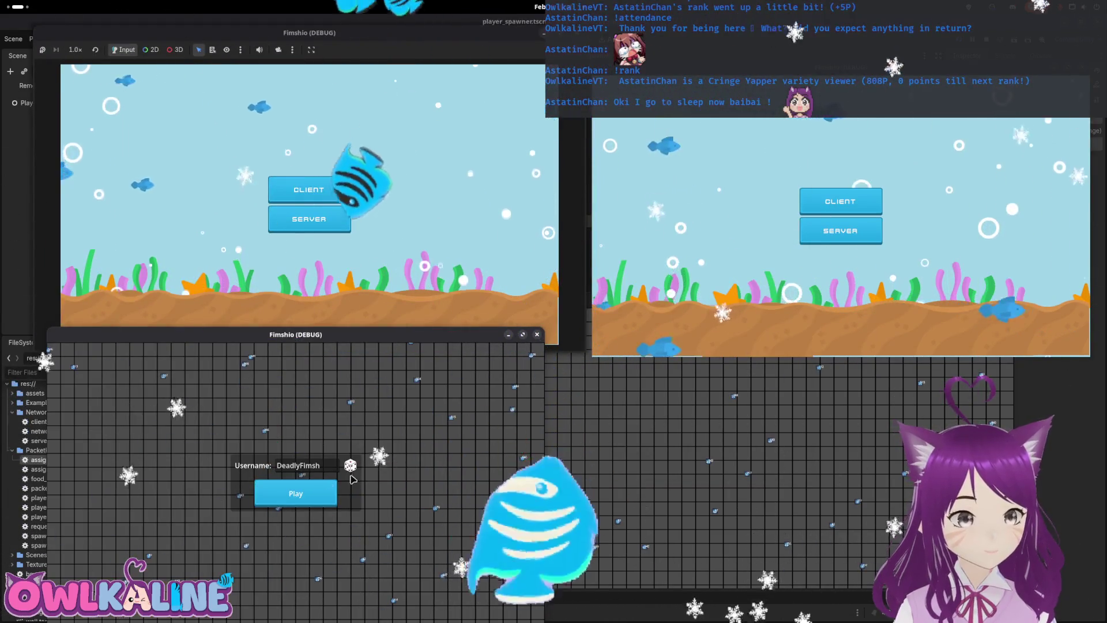
click(323, 493)
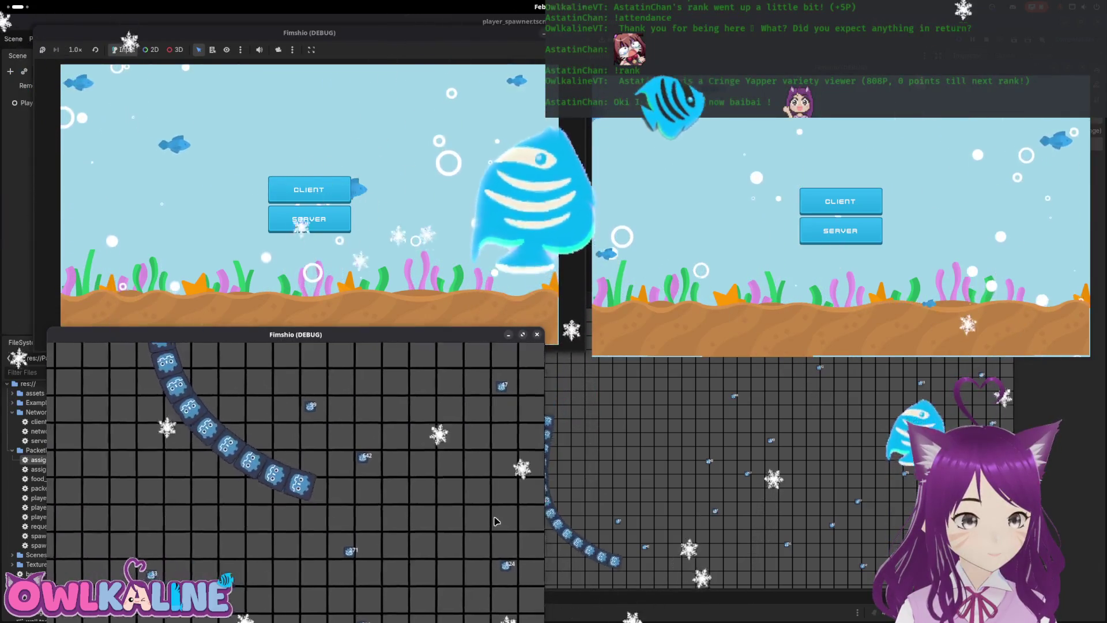
click(308, 190)
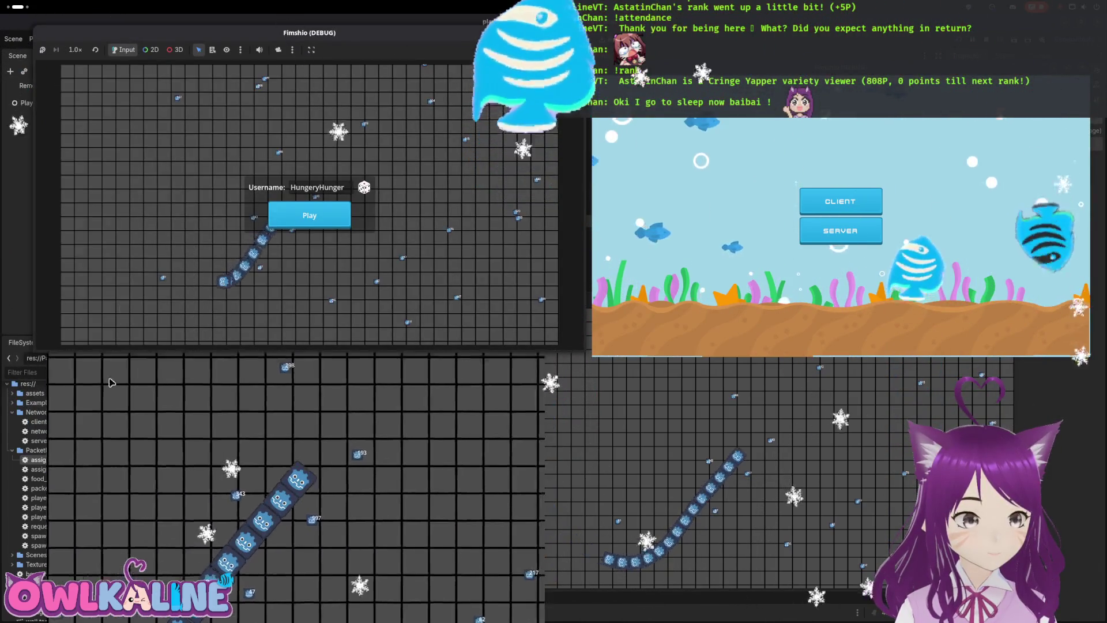
click(111, 383)
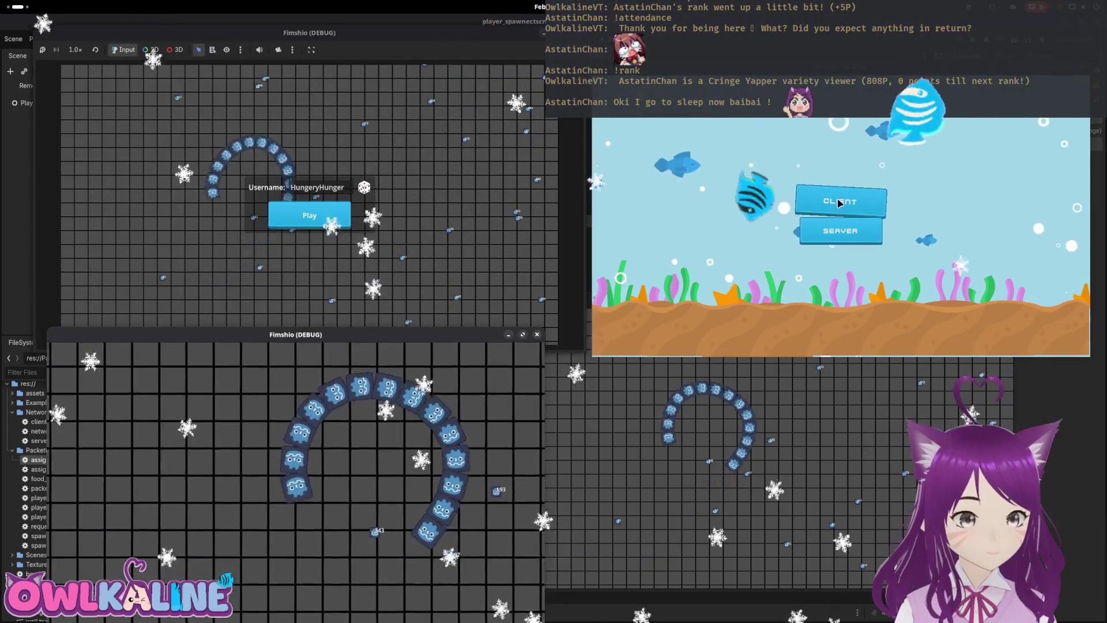
click(839, 202)
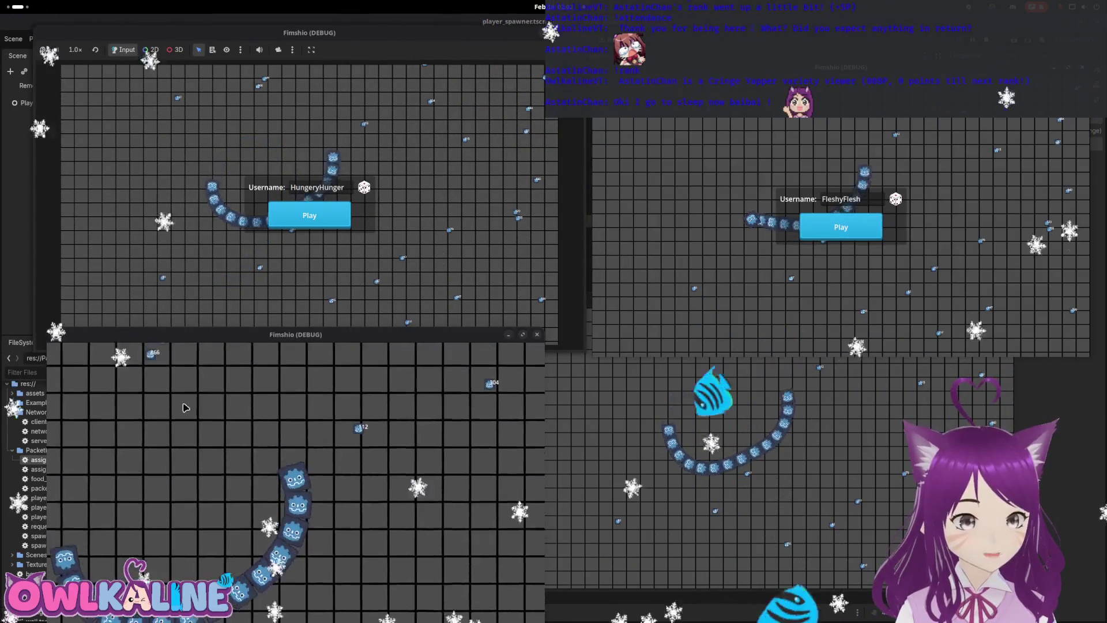
key(F8)
key(super+Down)
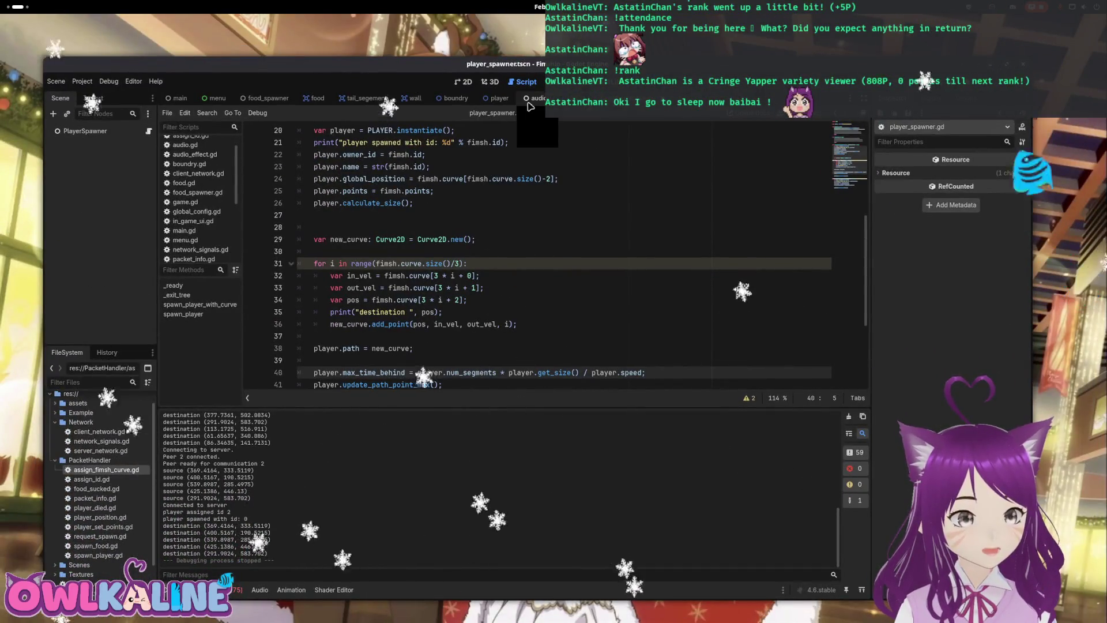
Delete the max_time_behind and update_path_point_max lines from spawn_player_with_curve.
click(494, 100)
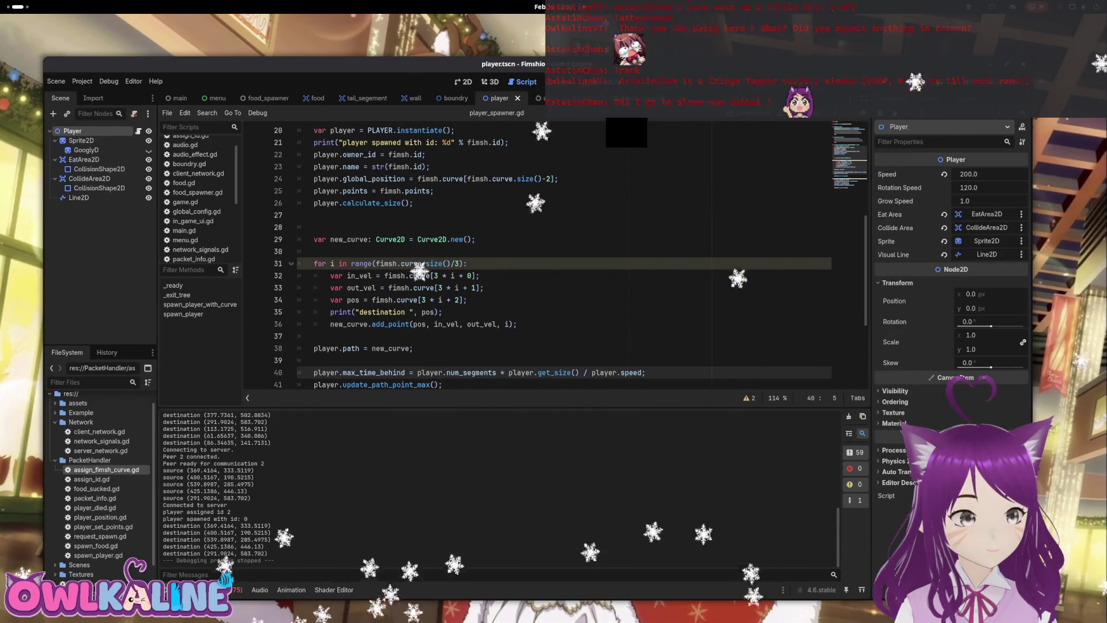
key(ctrl+Tab)
scroll(347, 241, down, 3)
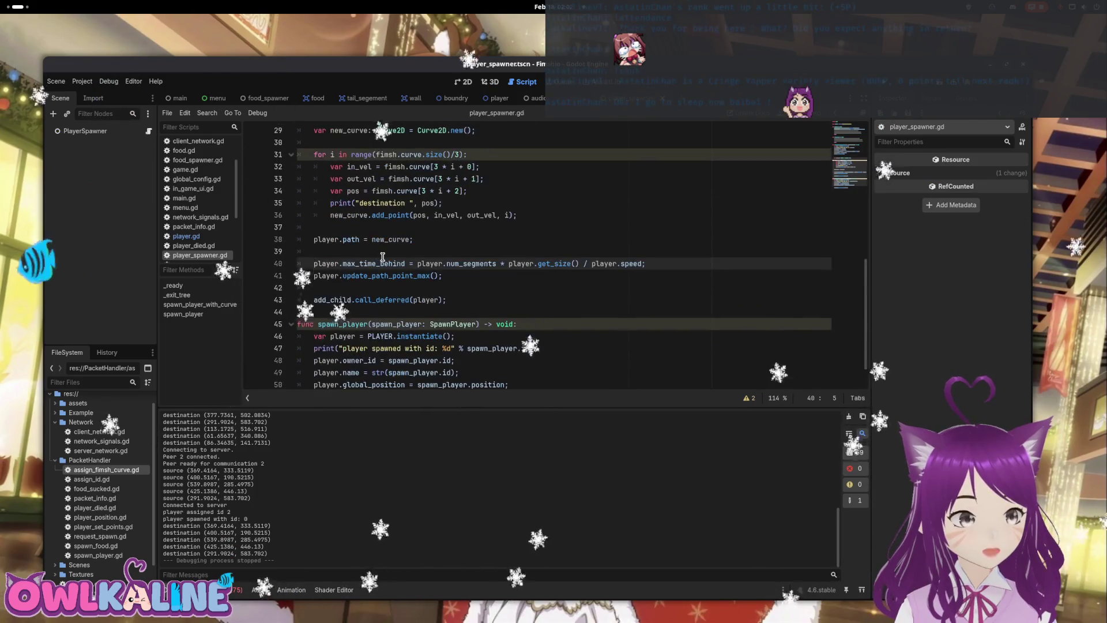
drag(456, 276, 299, 253)
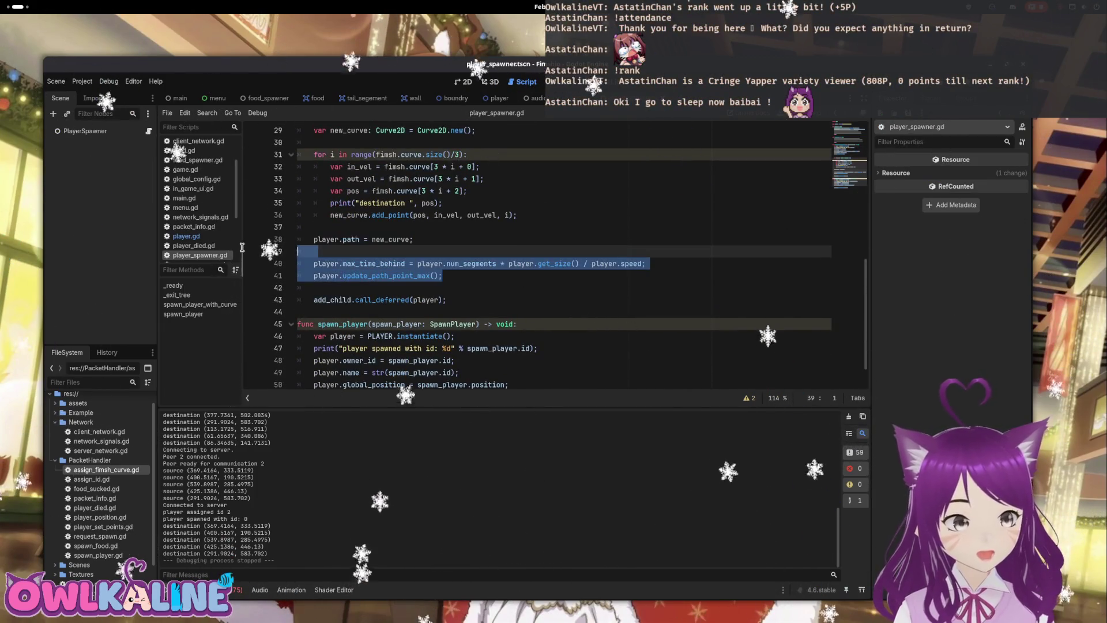
key(BackSpace)
key(BackSpace)
Remove the extra blank line above var new_curve, save player_spawner.gd, and maximize the editor.
scroll(383, 269, up, 2)
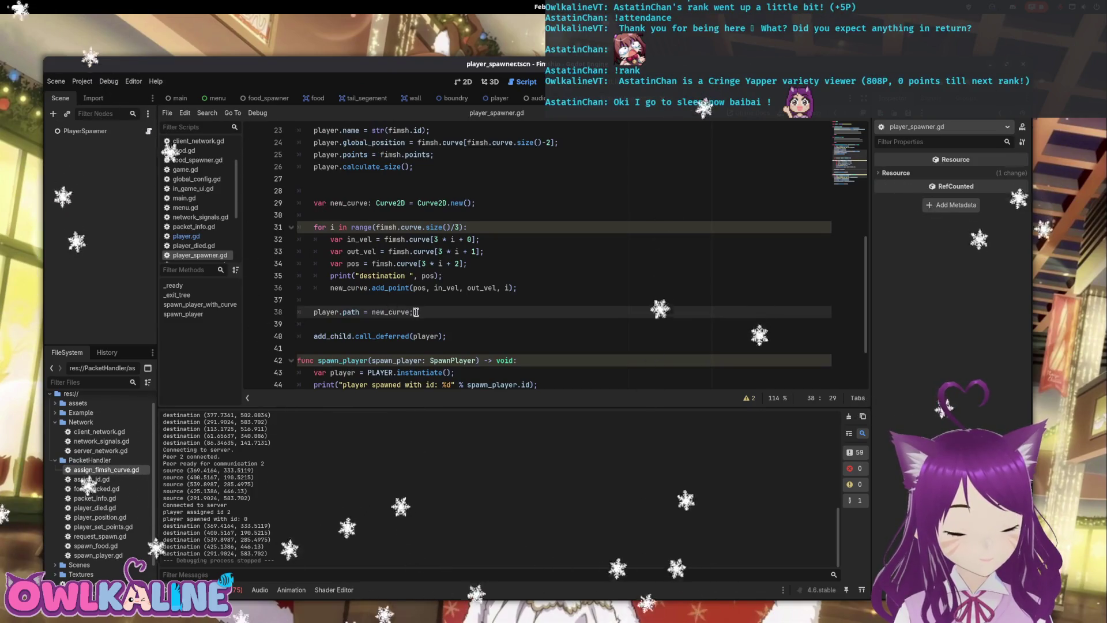
scroll(416, 312, up, 3)
click(396, 299)
key(BackSpace)
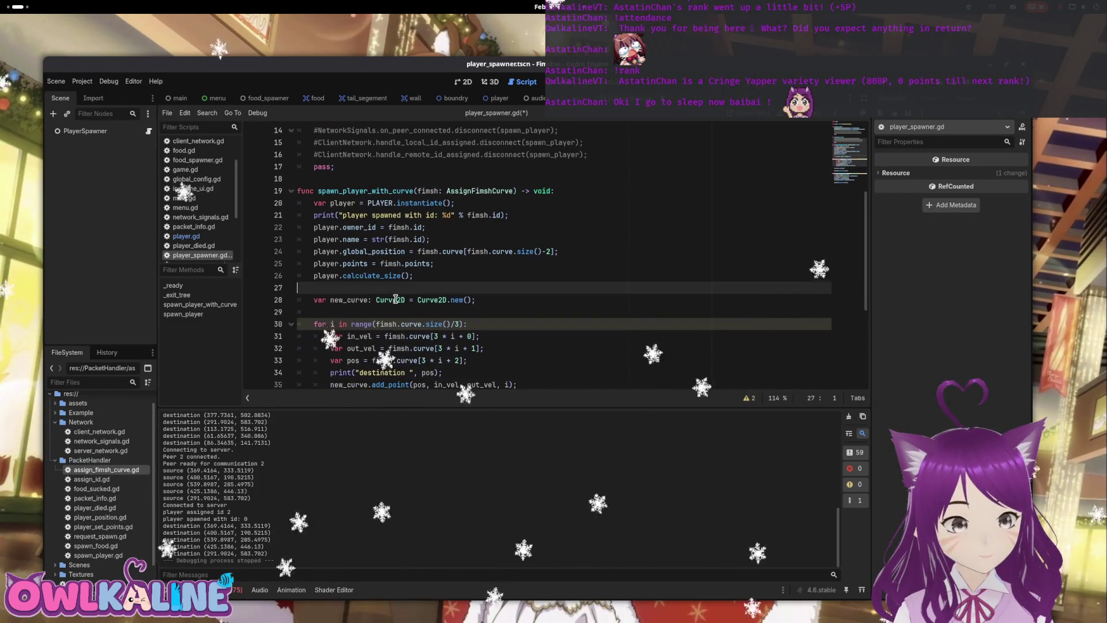
click(422, 272)
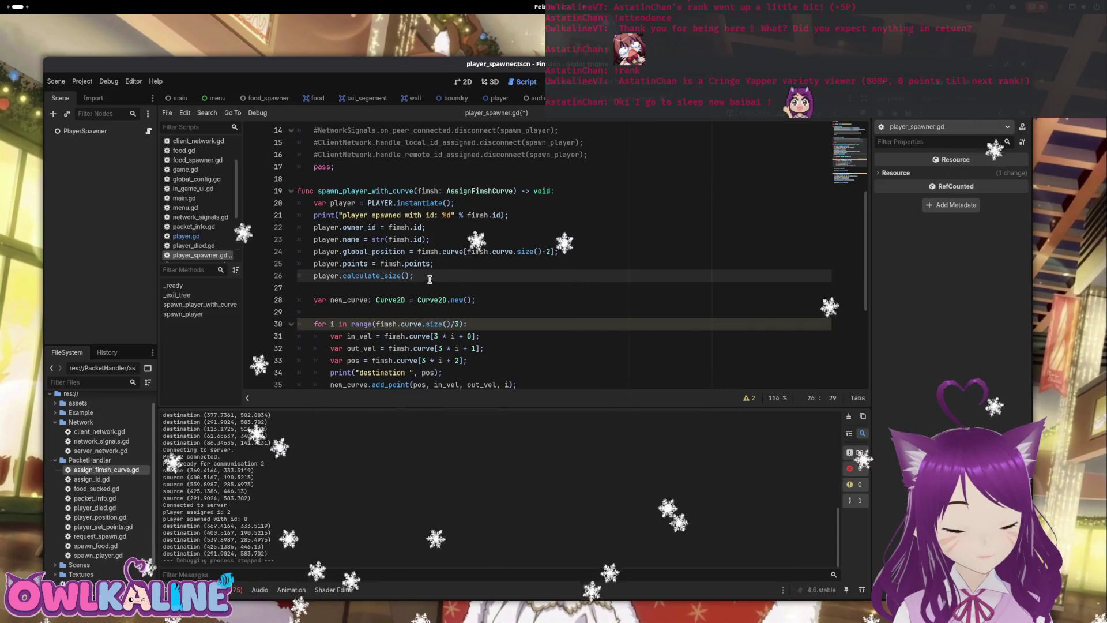
mouse_move(295, 278)
mouse_down()
mouse_move(322, 252)
mouse_move(438, 288)
mouse_up()
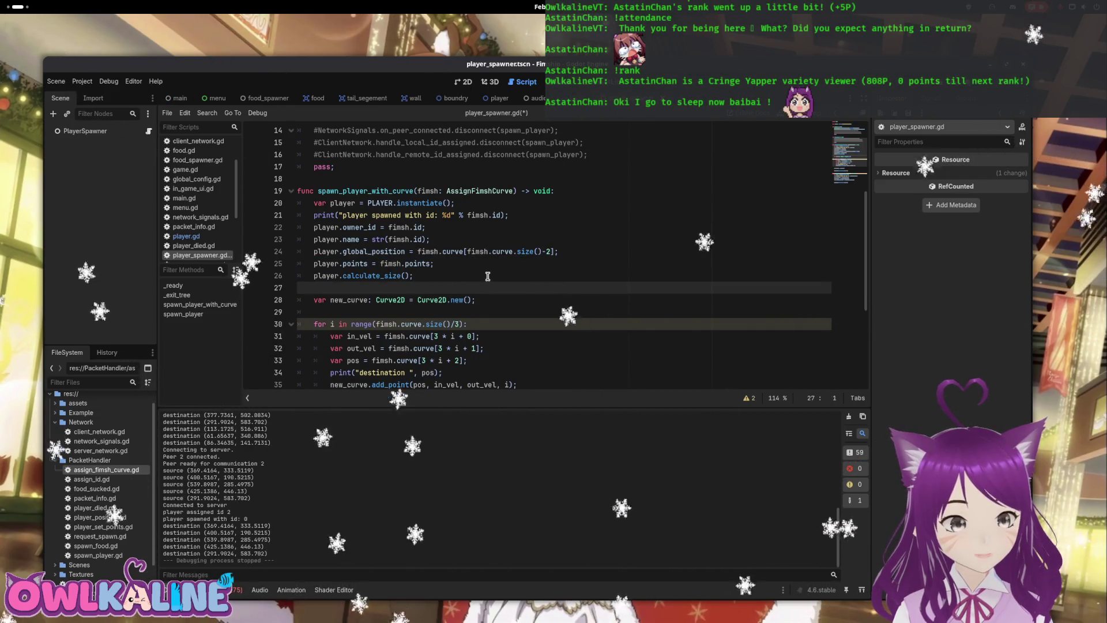
key(ctrl+s)
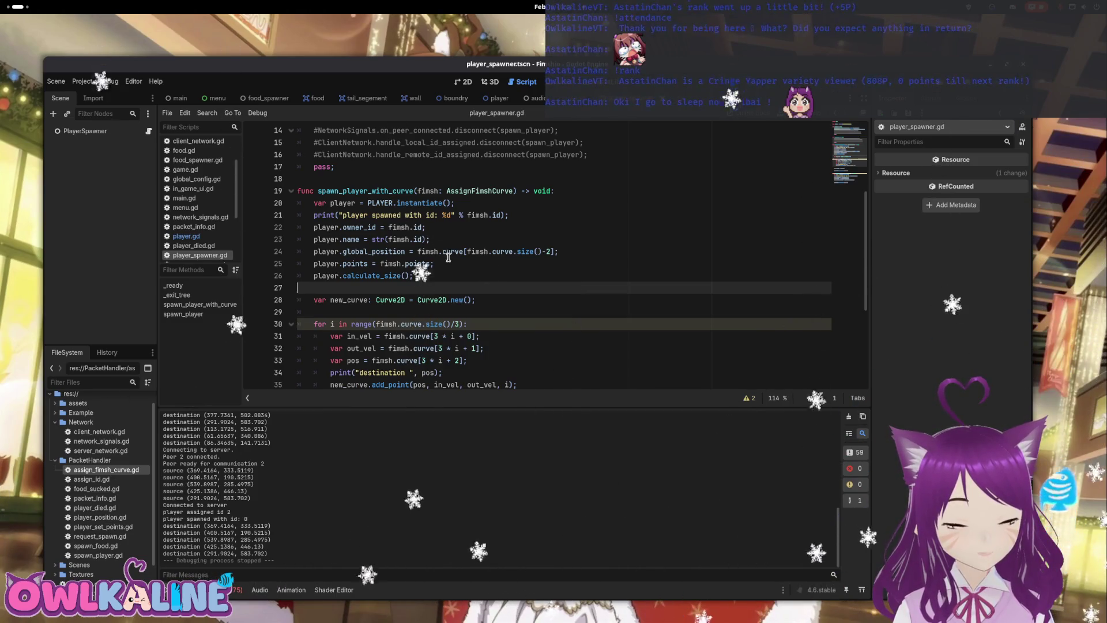
scroll(452, 294, down, 1)
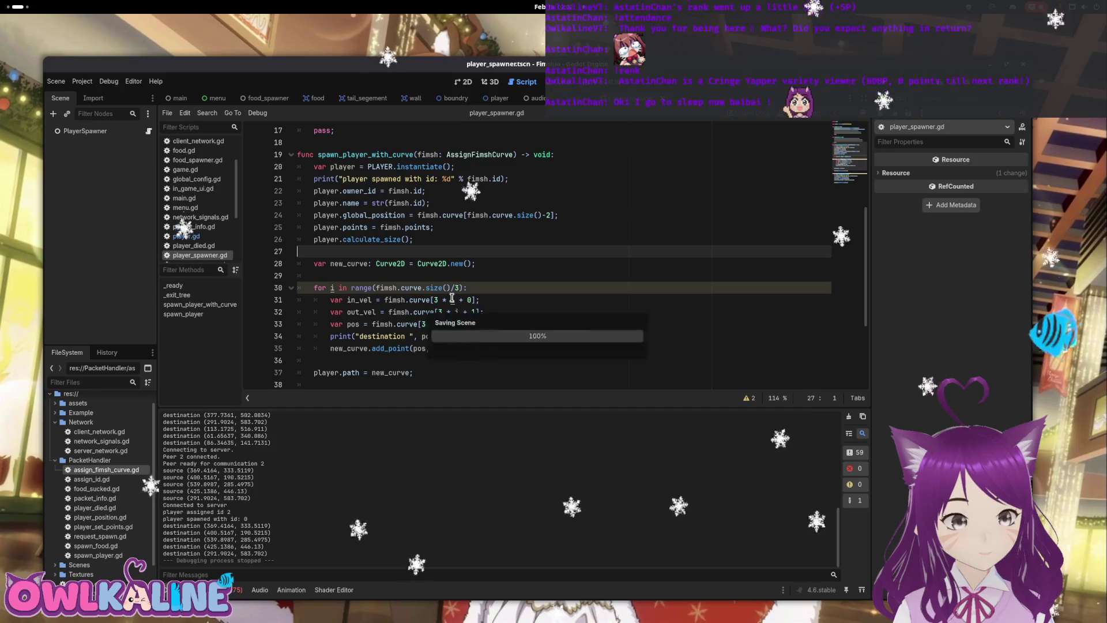
scroll(478, 268, down, 4)
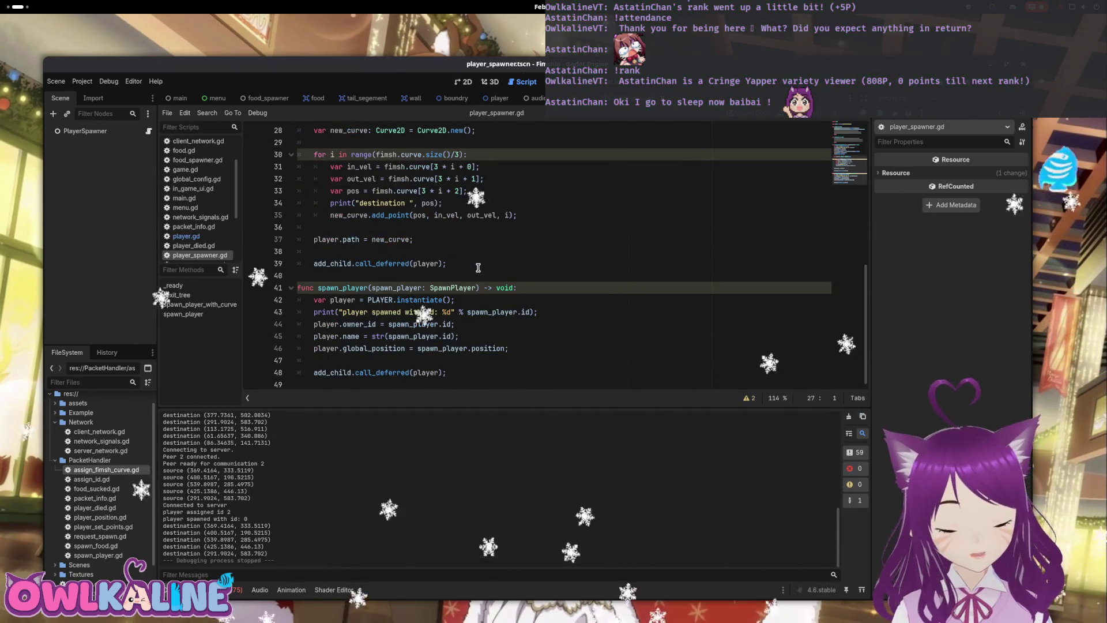
key(super+Up)
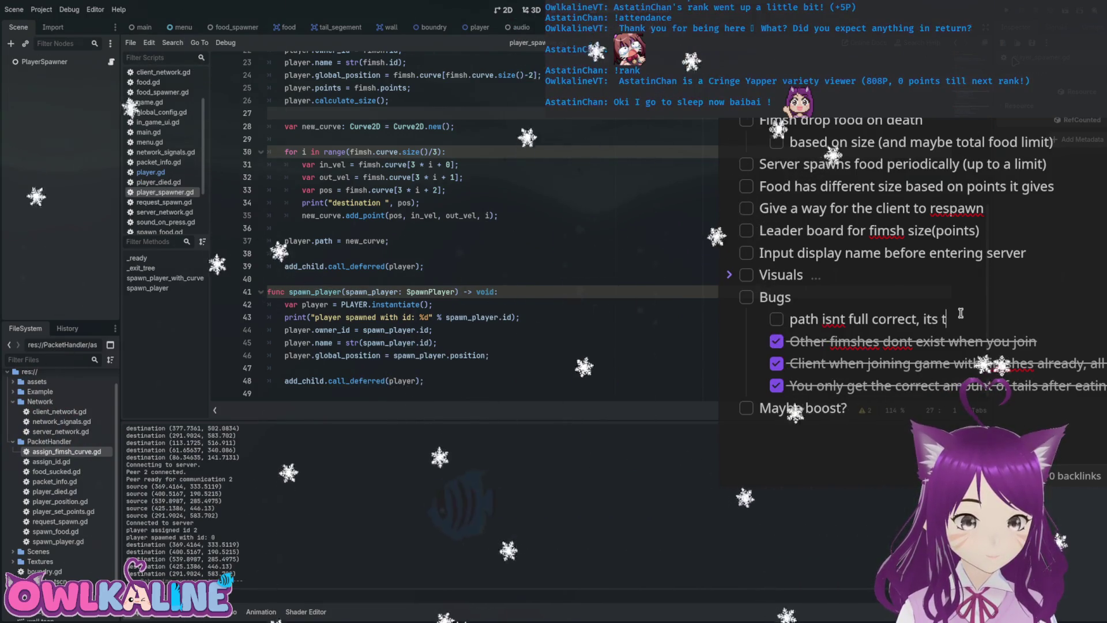
Extend the path bug to read 'its path doesnt extend to full…' and scroll through the Bugs checklist.
text(path doesnt extend to full)
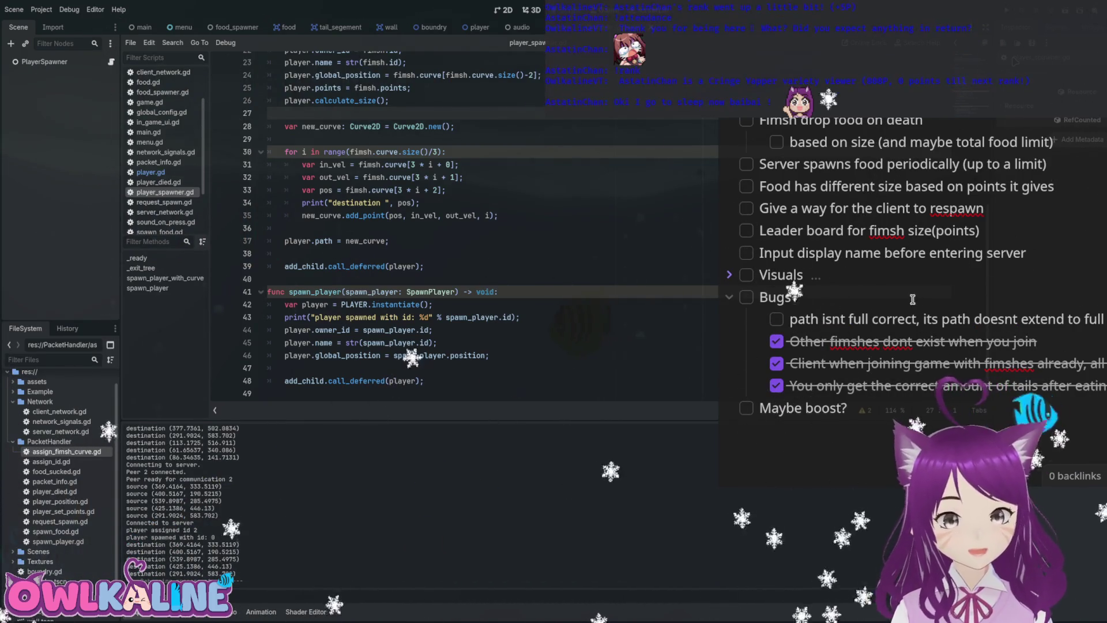
click(886, 319)
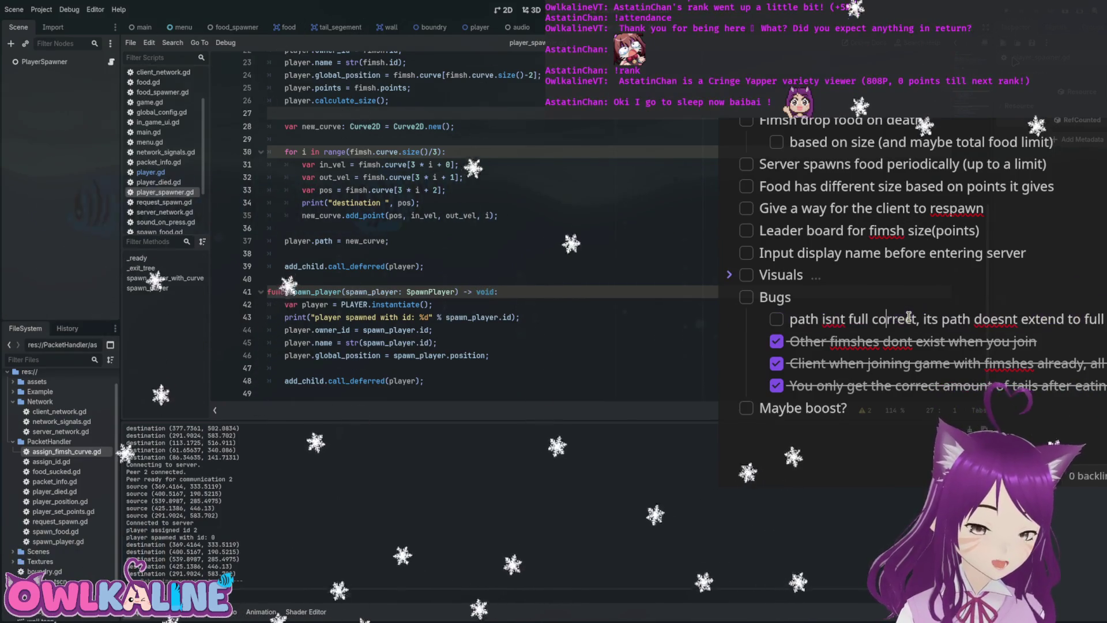
scroll(851, 280, up, 1)
scroll(852, 280, up, 5)
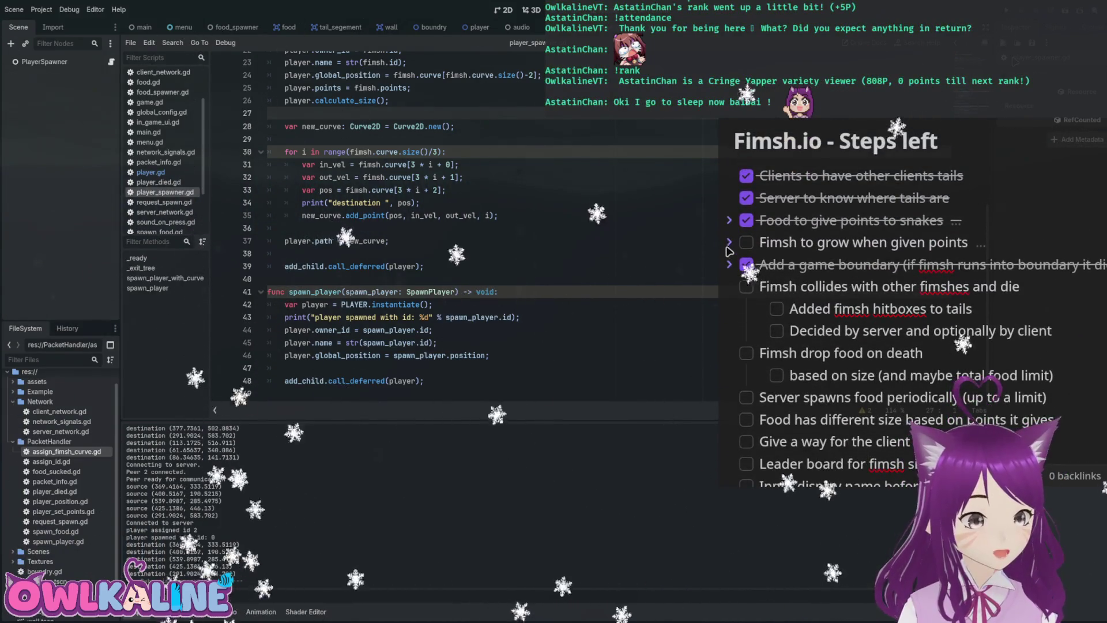
click(729, 242)
click(729, 242)
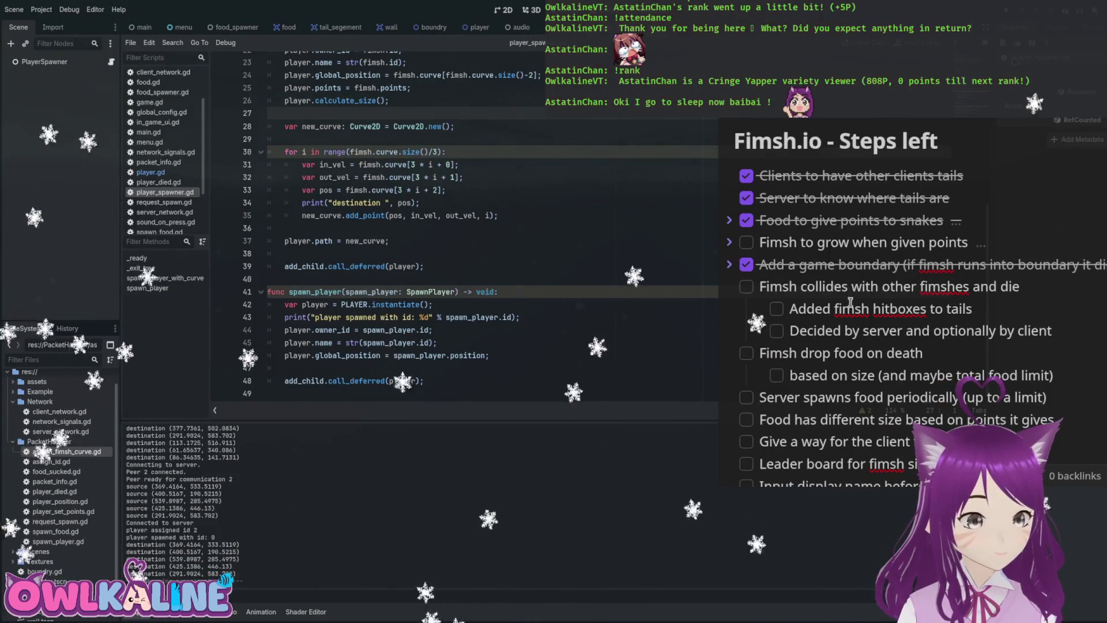
scroll(821, 348, down, 2)
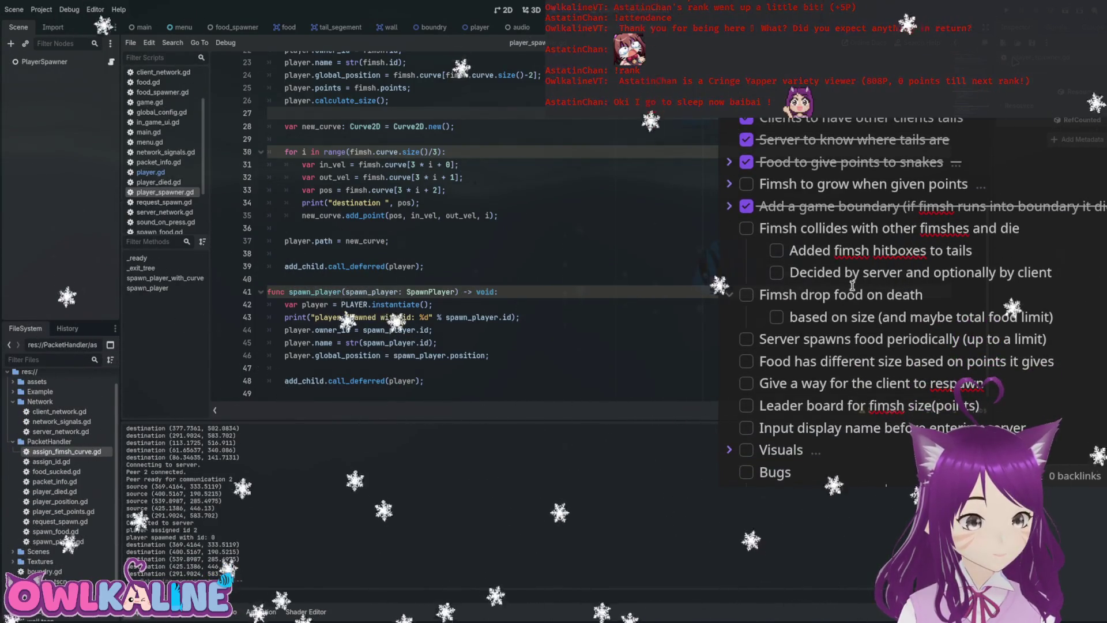